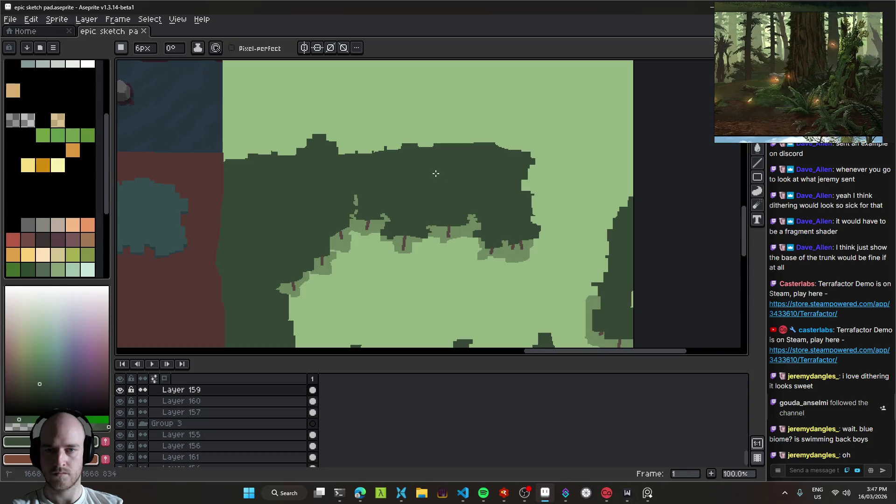
# - Inspect the canopy edge up close, undoing a trial pencil stroke on the canopy
pyautogui.keyDown('ctrl'); pyautogui.click(420, 207); pyautogui.keyUp('ctrl')
pyautogui.scroll(-2, 402, 206)
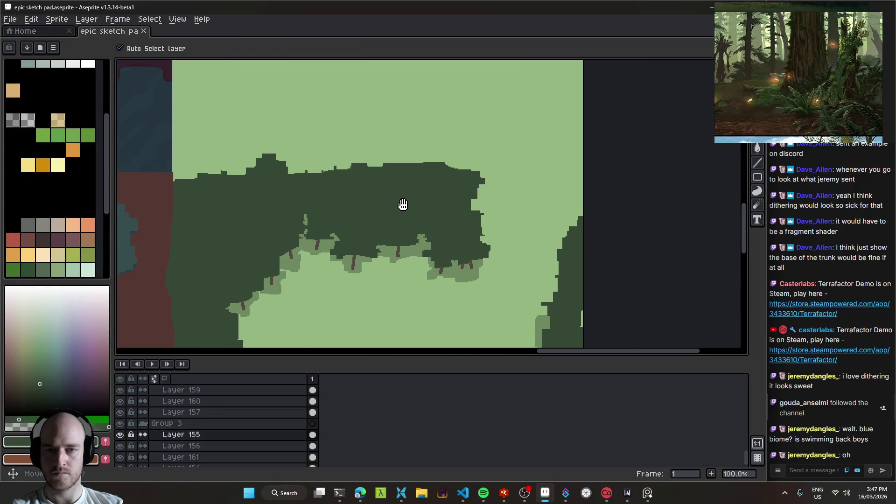
pyautogui.moveTo(391, 213); pyautogui.dragTo(431, 229)
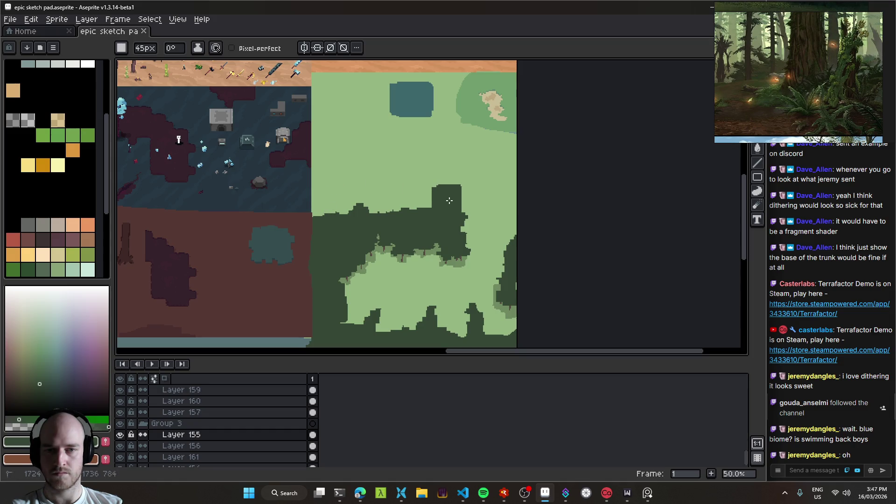
pyautogui.moveTo(433, 179)
pyautogui.mouseDown()
pyautogui.moveTo(381, 164)
pyautogui.moveTo(406, 157)
pyautogui.moveTo(428, 197)
pyautogui.moveTo(455, 204)
pyautogui.mouseUp()
pyautogui.hotkey('ctrl', 'z')
pyautogui.scroll(2, 455, 204)
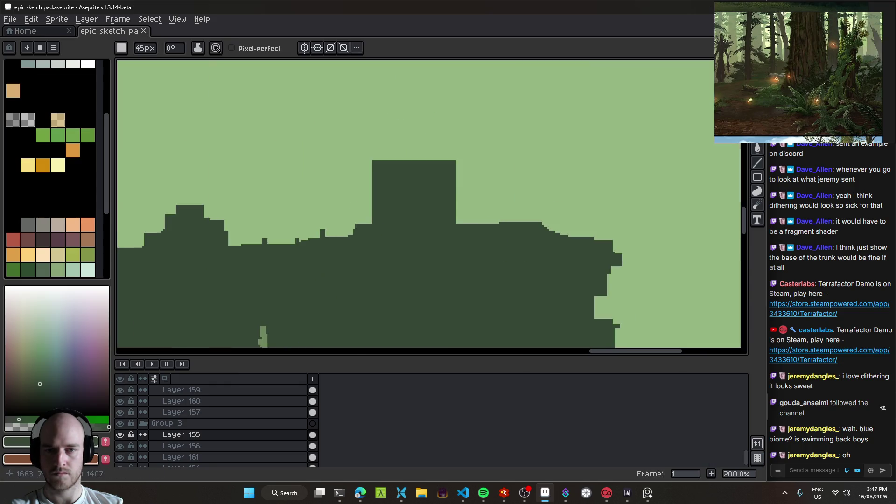
pyautogui.moveTo(430, 117); pyautogui.dragTo(423, 221)
pyautogui.scroll(-2, 423, 222)
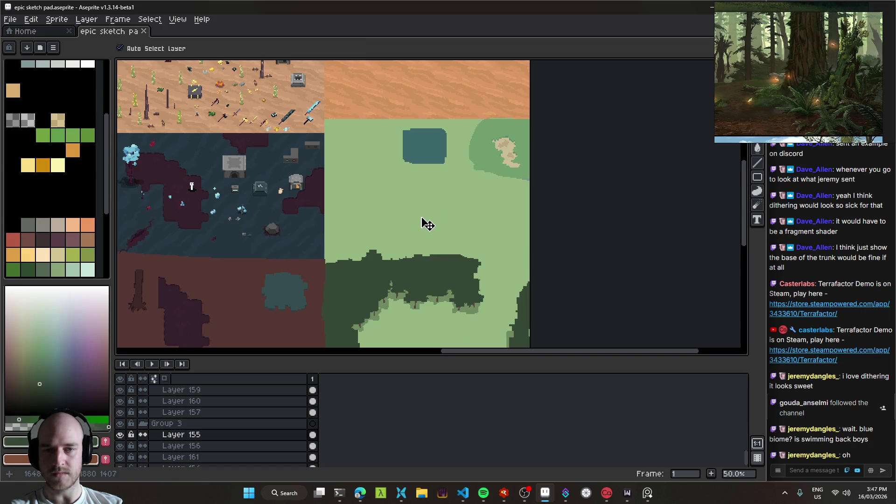
# - Pick the trunk's layer and move the dark trunk down-left toward the light-green area
pyautogui.click(428, 224)
pyautogui.scroll(1, 425, 216)
pyautogui.moveTo(425, 216)
pyautogui.mouseDown()
pyautogui.moveTo(408, 179)
pyautogui.moveTo(414, 135)
pyautogui.mouseUp()
pyautogui.scroll(-3, 367, 230)
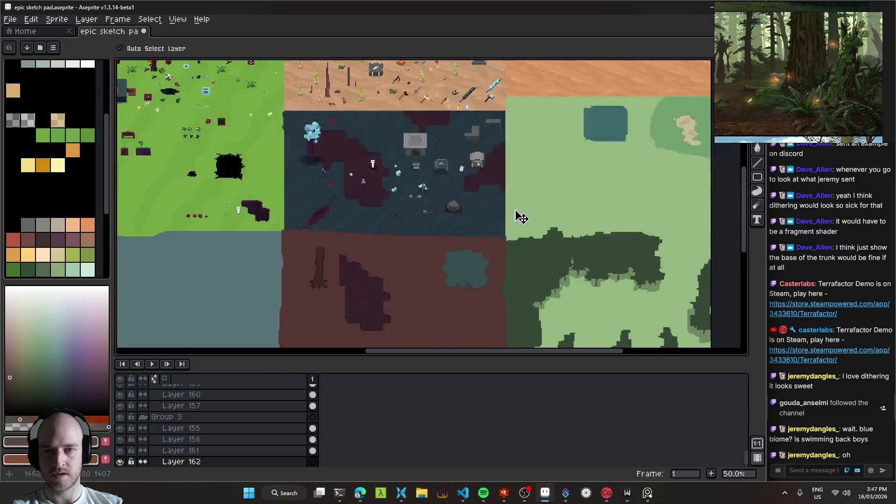
pyautogui.moveTo(350, 243)
pyautogui.mouseDown()
pyautogui.moveTo(516, 181)
pyautogui.moveTo(462, 198)
pyautogui.moveTo(252, 307)
pyautogui.mouseUp()
pyautogui.scroll(2, 262, 284)
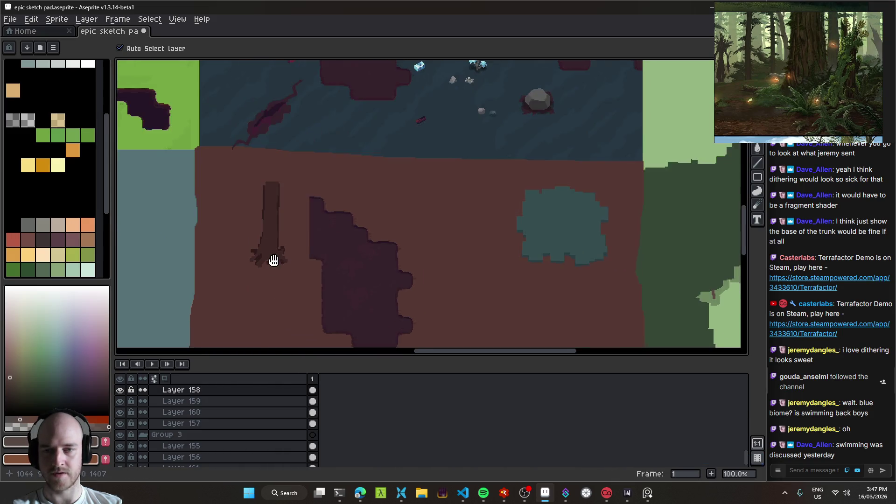
pyautogui.moveTo(295, 280); pyautogui.dragTo(284, 290)
# - Marquee-select the area around the dark trunk and copy it
pyautogui.press('m')
pyautogui.moveTo(232, 190); pyautogui.dragTo(309, 321)
pyautogui.hotkey('ctrl', 'd')
pyautogui.hscroll(5, 398, 250)
pyautogui.press('v')
pyautogui.scroll(2, 502, 170)
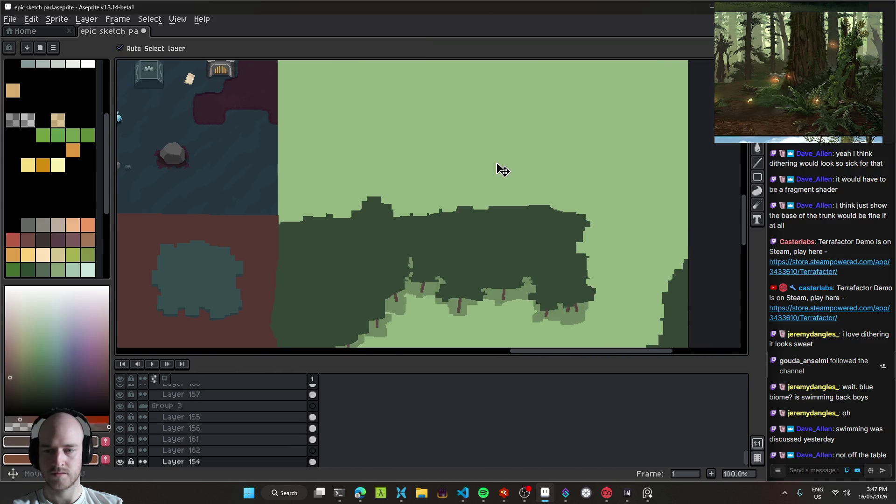
# - Show the trunk's layer, place it in the clearing, and lower its saturation to -52
pyautogui.click(120, 451)
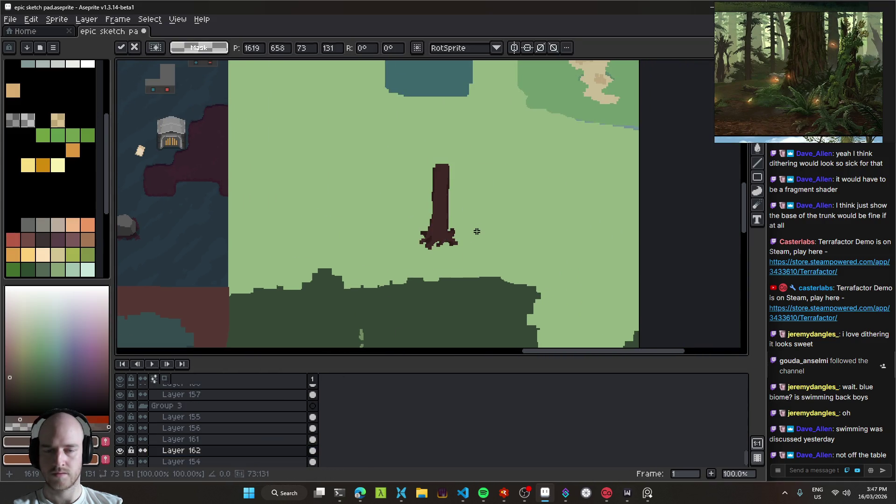
pyautogui.moveTo(447, 233); pyautogui.dragTo(434, 208)
pyautogui.hotkey('ctrl', 'u')
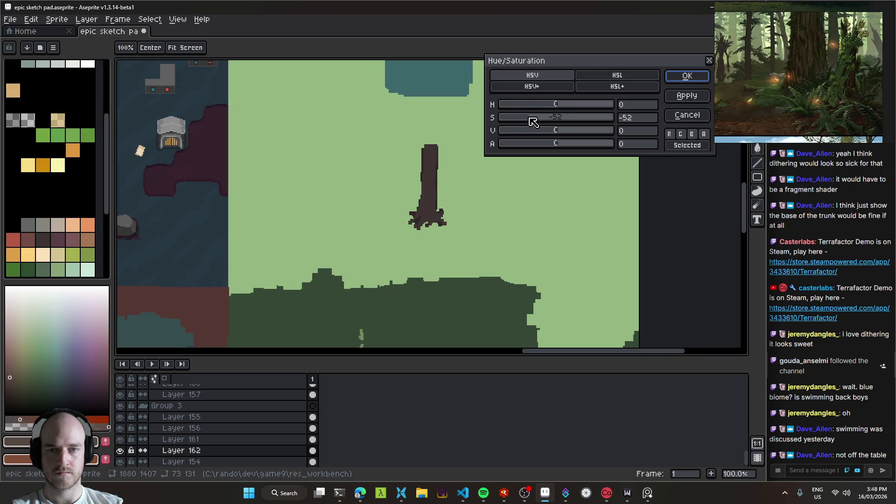
pyautogui.moveTo(558, 135)
pyautogui.mouseDown()
pyautogui.moveTo(543, 134)
pyautogui.moveTo(582, 134)
pyautogui.moveTo(567, 134)
pyautogui.mouseUp()
pyautogui.click(687, 78)
# - Shift the recoloured trunk slightly up and to the left
pyautogui.press('v')
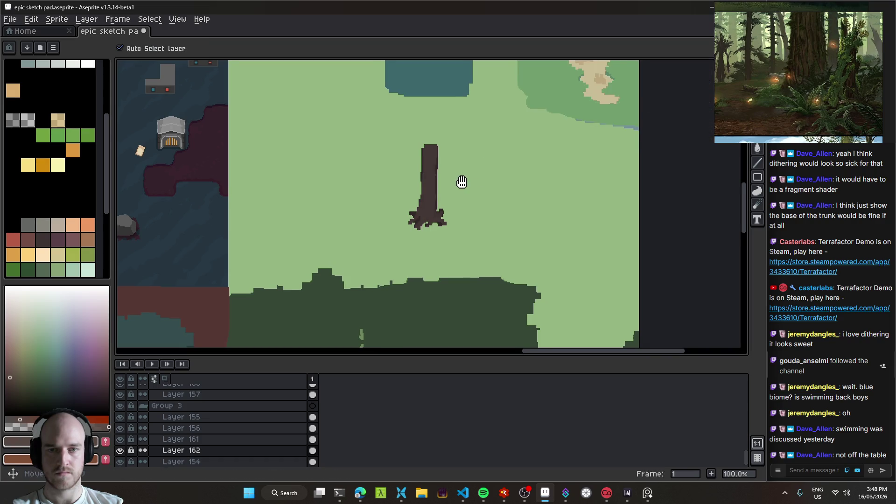
pyautogui.moveTo(430, 206); pyautogui.dragTo(424, 200)
pyautogui.press('e')
pyautogui.scroll(2, 418, 148)
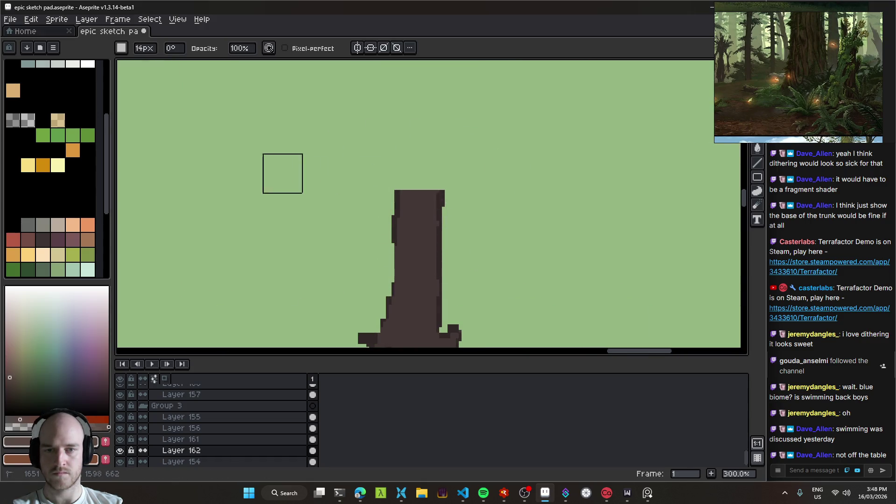
# - Nudge the trunk up and erase the left root's tip with an 8px eraser
pyautogui.scroll(-2, 469, 162)
pyautogui.press('v')
pyautogui.moveTo(411, 278); pyautogui.dragTo(406, 242)
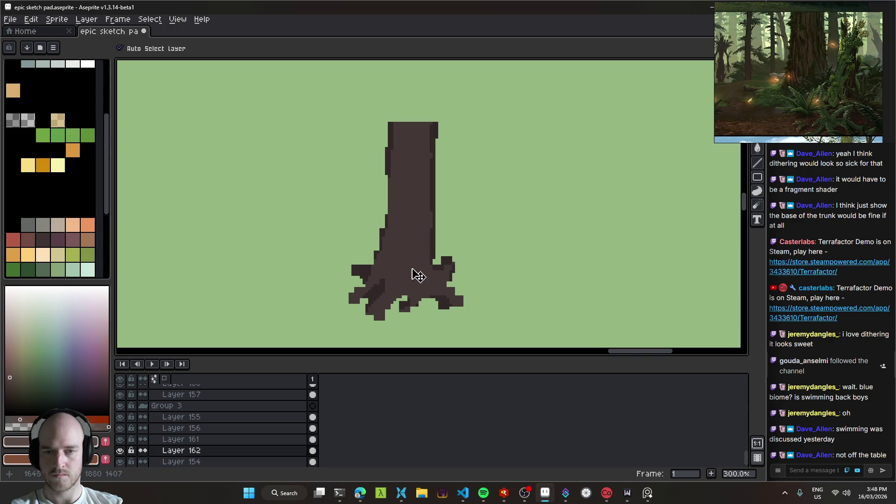
pyautogui.press('b')
pyautogui.press('+')
pyautogui.press('+')
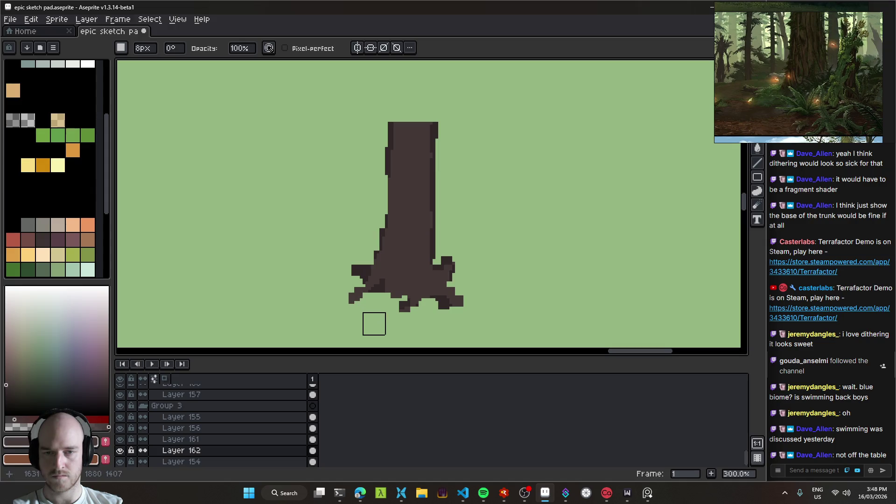
pyautogui.moveTo(341, 300); pyautogui.dragTo(349, 301)
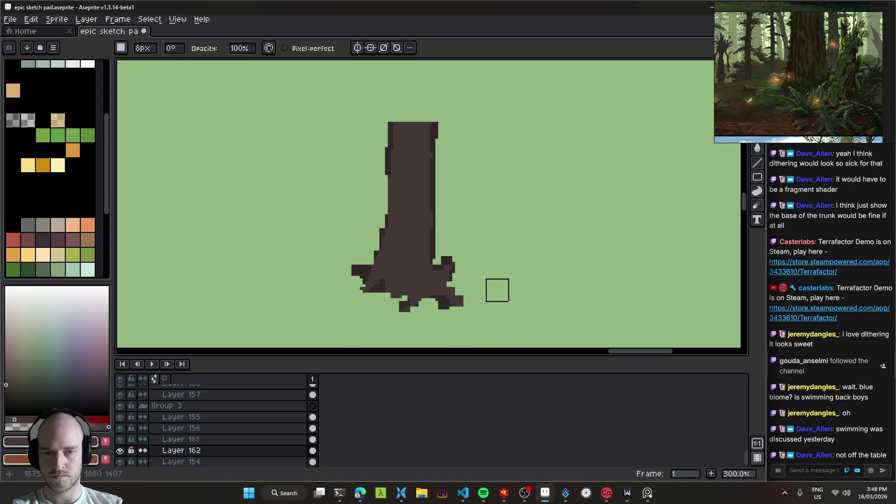
pyautogui.press('b')
pyautogui.press('-')
pyautogui.press('-')
pyautogui.press('-')
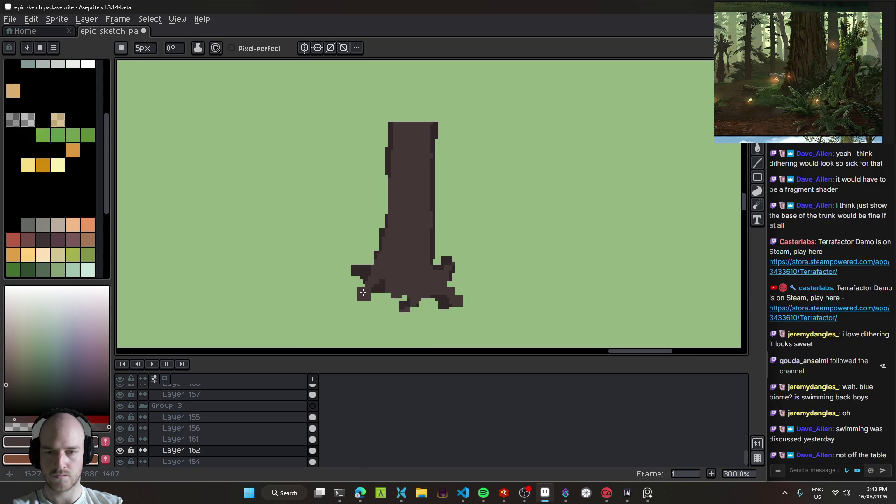
# - Erase the trunk's right root and bump, and trim the left root's tip
pyautogui.scroll(-3, 392, 262)
pyautogui.press('v')
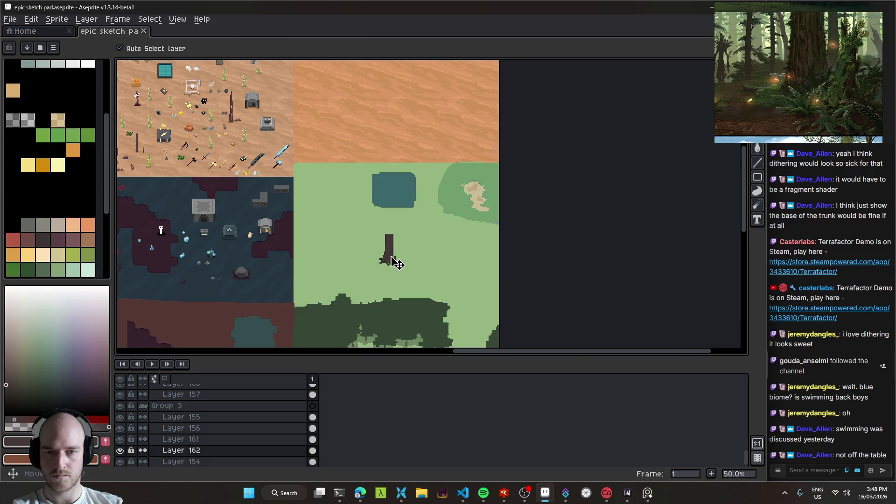
pyautogui.scroll(3, 396, 266)
pyautogui.press('e')
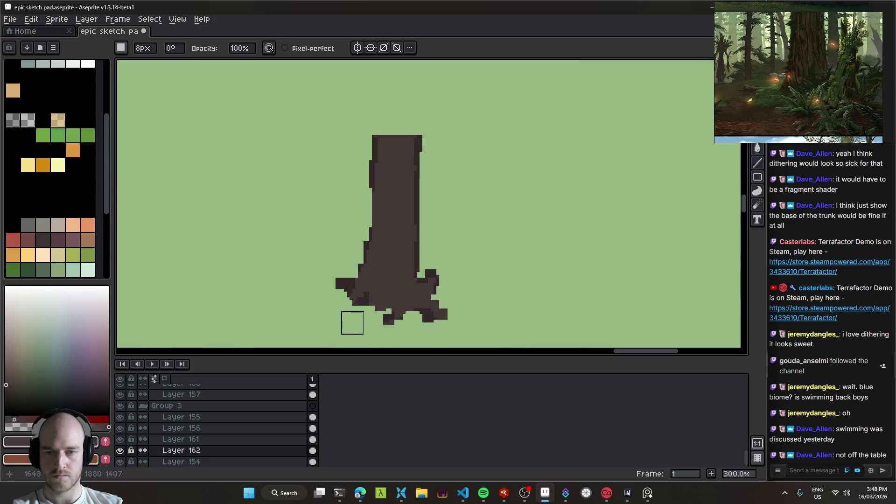
pyautogui.moveTo(411, 320)
pyautogui.mouseDown()
pyautogui.moveTo(444, 296)
pyautogui.moveTo(434, 257)
pyautogui.mouseUp()
pyautogui.click(326, 266)
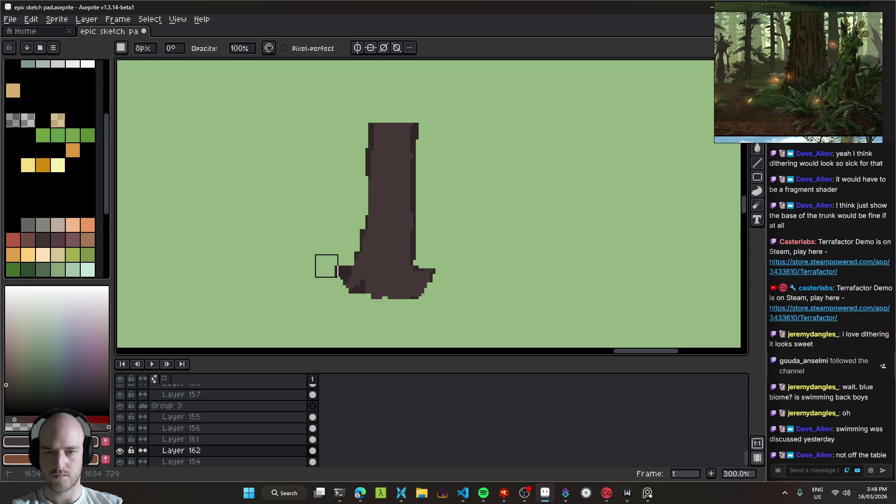
pyautogui.scroll(-2, 430, 213)
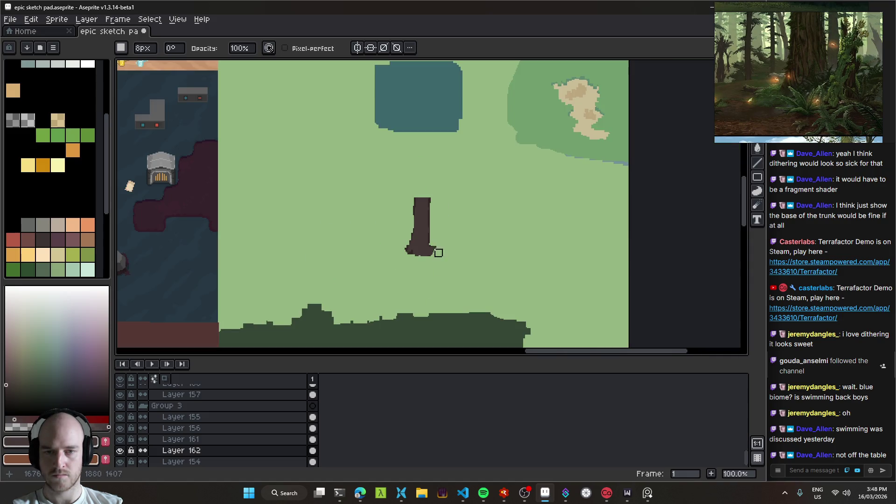
pyautogui.scroll(2, 426, 246)
# - Magic-wand the trunk and pencil-shade its right and lower-left edges, then deselect
pyautogui.press('w')
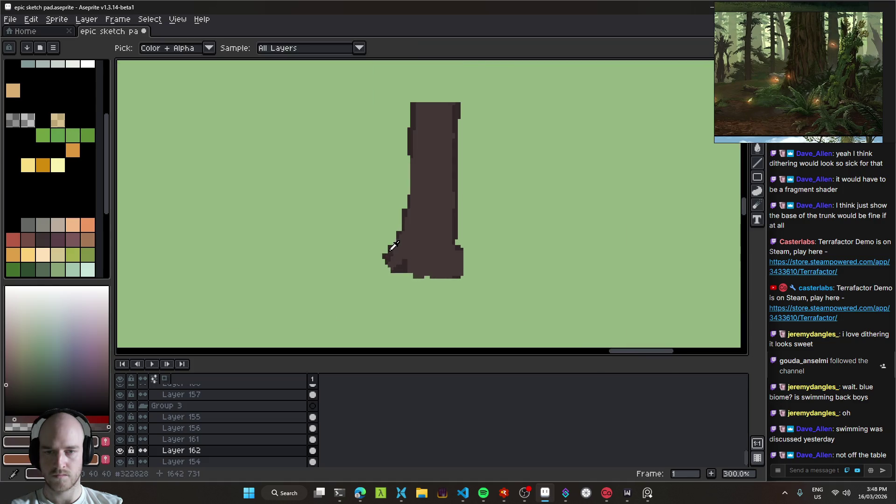
pyautogui.click(410, 237)
pyautogui.scroll(2, 410, 236)
pyautogui.press('b')
pyautogui.moveTo(454, 296); pyautogui.dragTo(440, 235)
pyautogui.moveTo(345, 262)
pyautogui.mouseDown()
pyautogui.moveTo(325, 285)
pyautogui.moveTo(348, 290)
pyautogui.mouseUp()
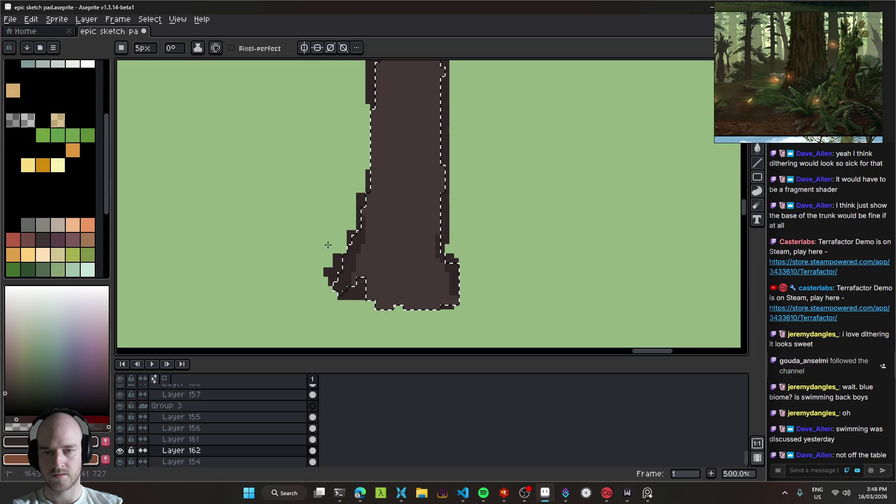
pyautogui.moveTo(326, 249); pyautogui.dragTo(347, 242)
pyautogui.hotkey('ctrl', 'd')
# - Reselect the trunk, review it up close, and save the sketch file
pyautogui.scroll(-4, 444, 289)
pyautogui.moveTo(445, 288); pyautogui.dragTo(439, 246)
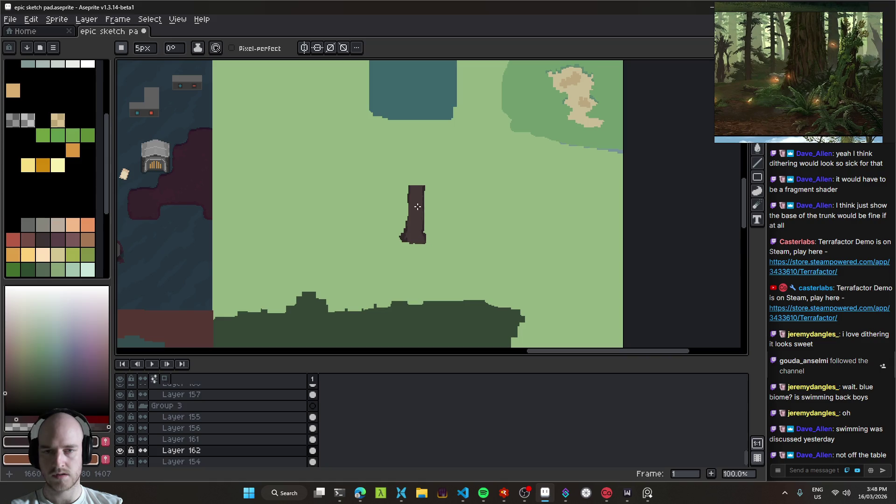
pyautogui.moveTo(417, 206); pyautogui.dragTo(417, 225)
pyautogui.hotkey('ctrl', 'shift', 'd')
pyautogui.scroll(2, 415, 218)
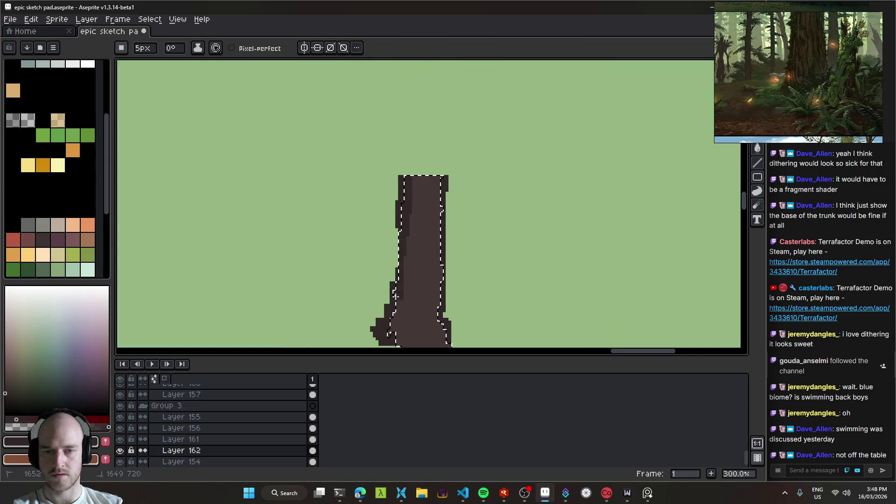
pyautogui.scroll(-1, 473, 297)
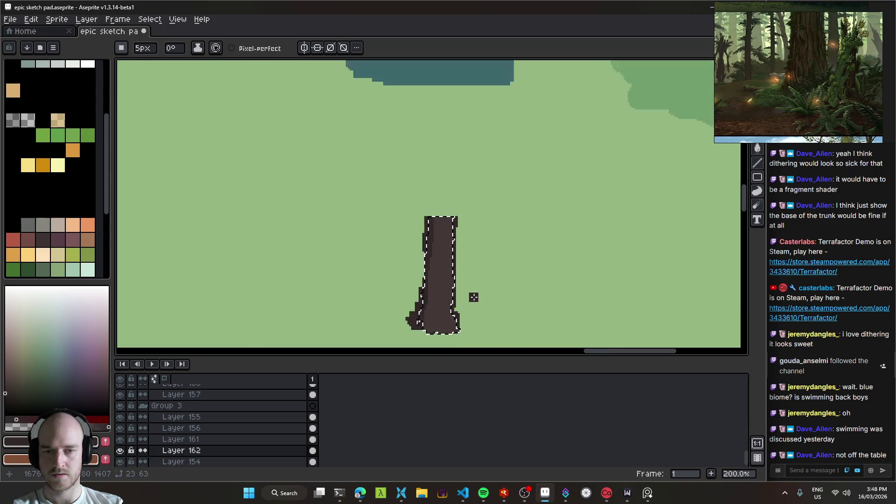
pyautogui.scroll(-1, 473, 298)
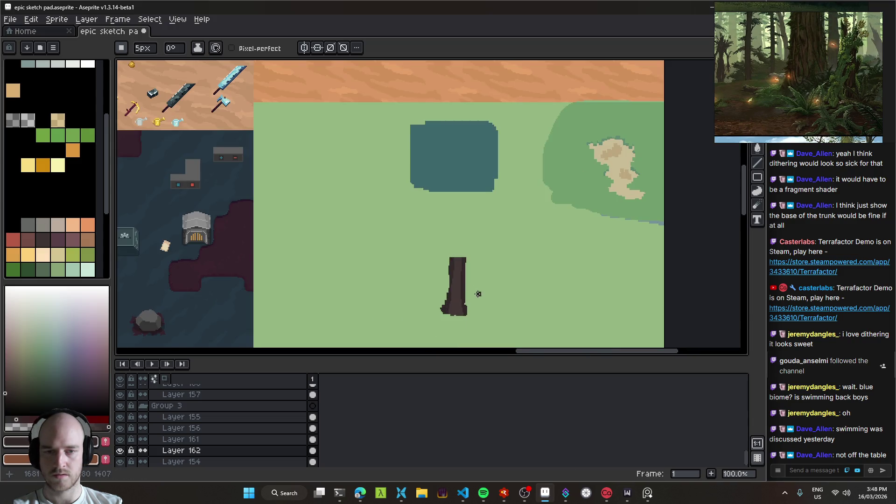
pyautogui.scroll(1, 478, 294)
pyautogui.moveTo(470, 296)
pyautogui.mouseDown()
pyautogui.moveTo(400, 257)
pyautogui.moveTo(380, 256)
pyautogui.mouseUp()
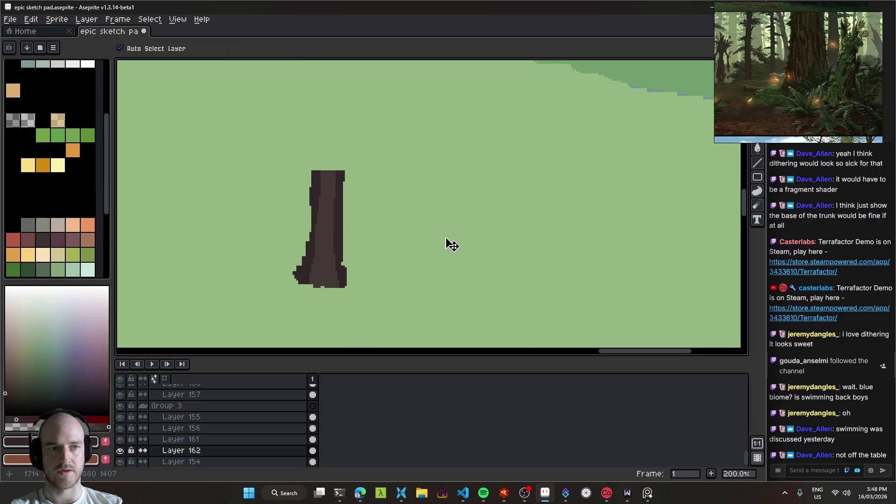
pyautogui.scroll(-1, 452, 244)
pyautogui.hotkey('ctrl', 's')
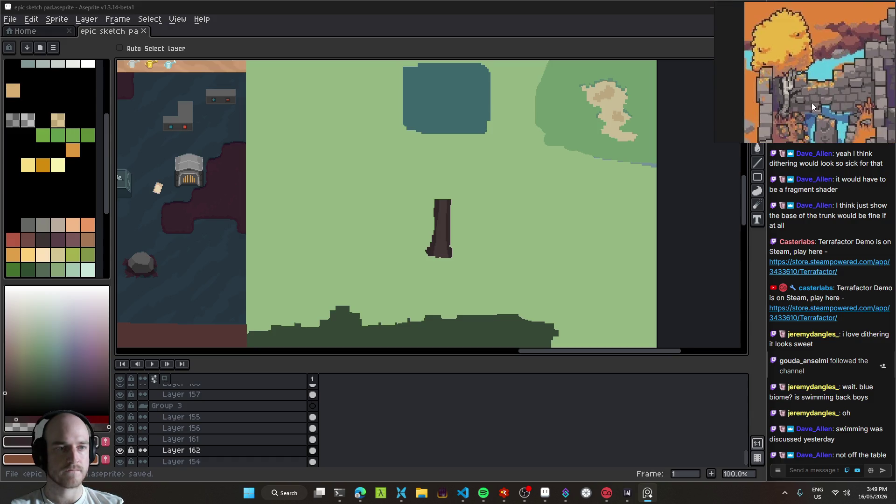
# - Look over the reference images, then erase the lower-left part of the trunk
pyautogui.scroll(-3, 822, 109)
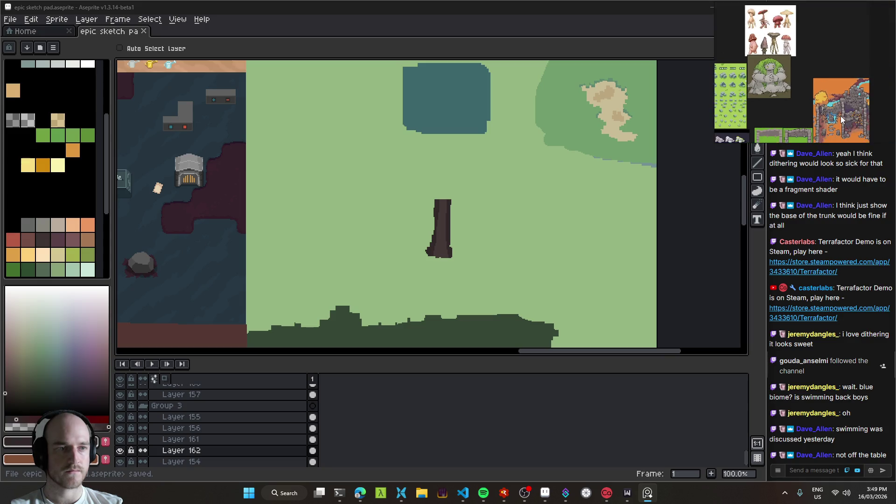
pyautogui.moveTo(842, 121); pyautogui.dragTo(864, 121)
pyautogui.scroll(5, 821, 102)
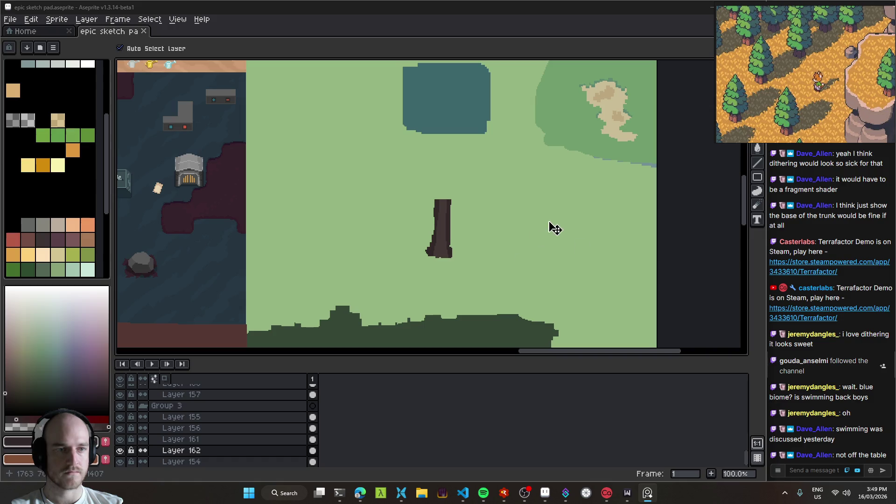
pyautogui.scroll(-2, 514, 210)
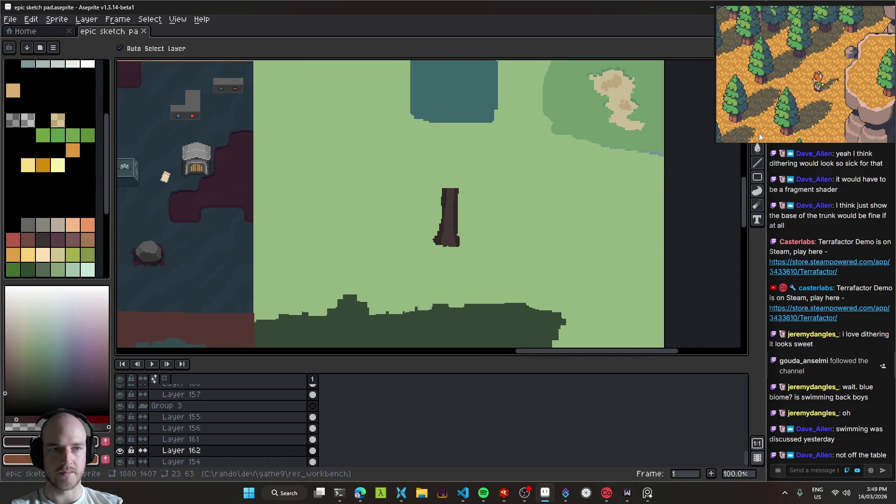
pyautogui.scroll(1, 453, 243)
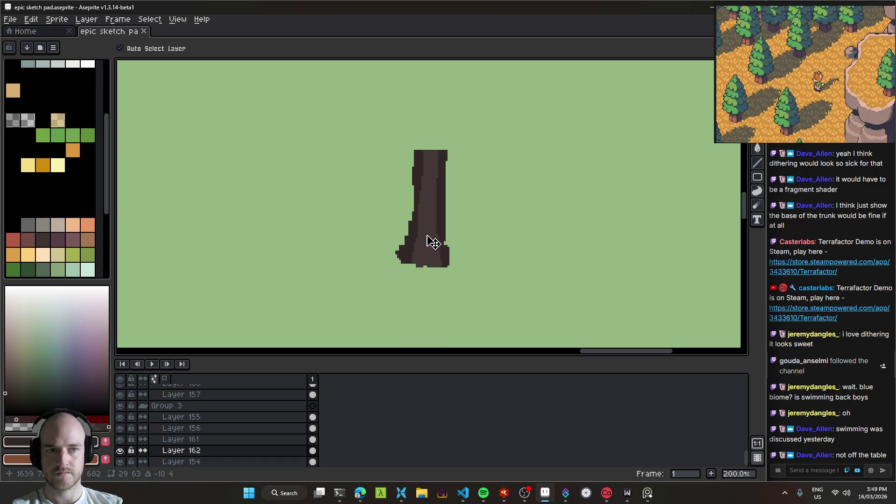
pyautogui.scroll(1, 390, 244)
pyautogui.scroll(1, 390, 244)
pyautogui.press('e')
pyautogui.moveTo(366, 217); pyautogui.dragTo(366, 173)
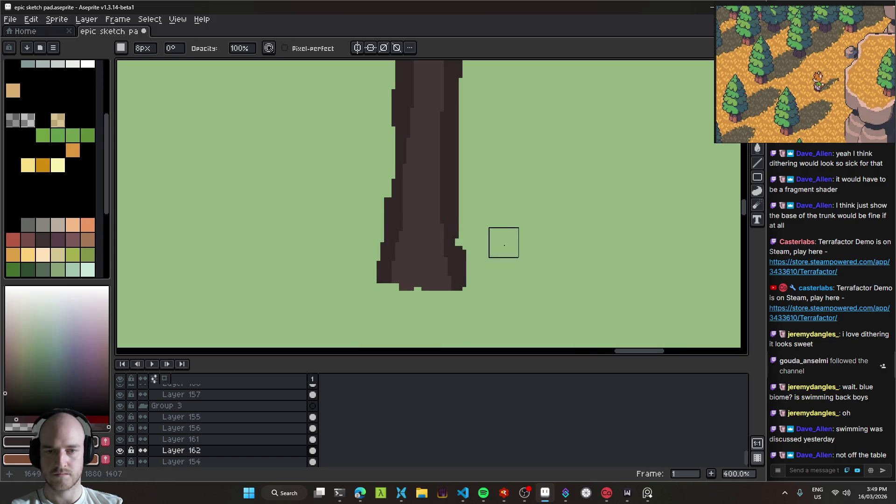
# - Draw a thin dark spire atop the trunk, extending its tip and widening its left side
pyautogui.scroll(-5, 790, 111)
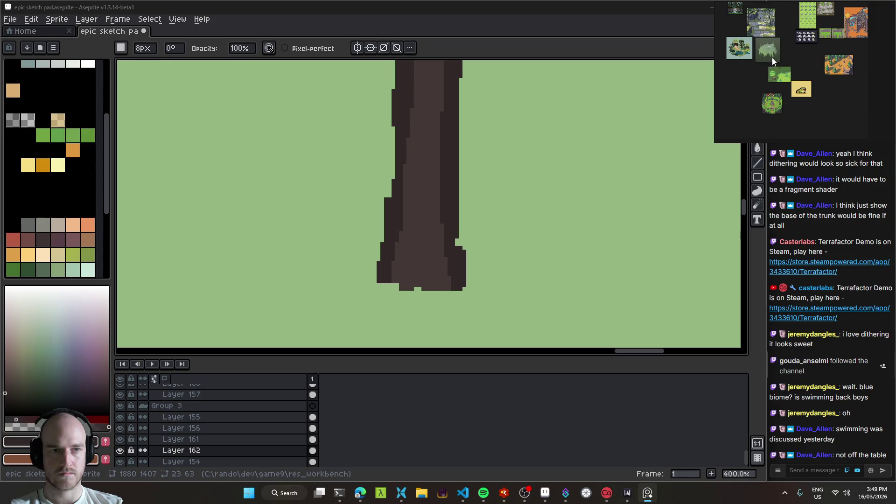
pyautogui.scroll(-4, 516, 195)
pyautogui.scroll(2, 468, 200)
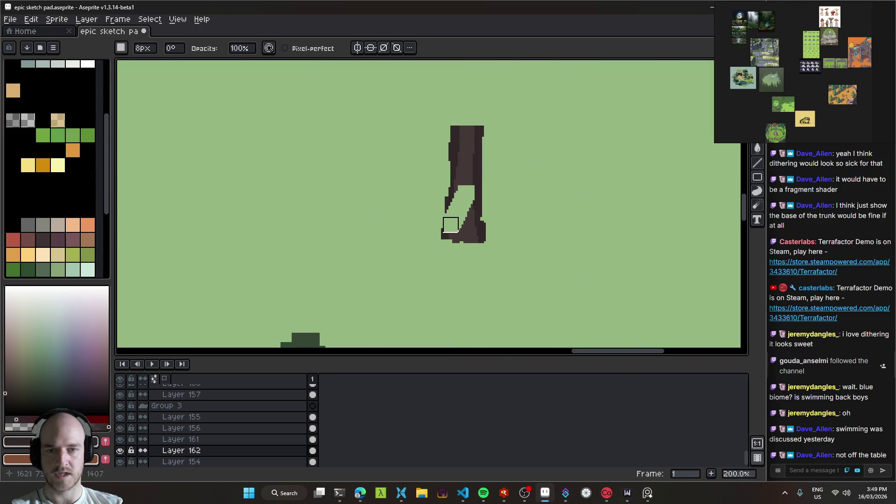
pyautogui.press('b')
pyautogui.moveTo(470, 197); pyautogui.dragTo(430, 230)
pyautogui.moveTo(444, 172)
pyautogui.mouseDown()
pyautogui.moveTo(439, 263)
pyautogui.moveTo(418, 205)
pyautogui.moveTo(424, 230)
pyautogui.mouseUp()
pyautogui.moveTo(424, 163); pyautogui.dragTo(424, 155)
pyautogui.keyDown('alt'); pyautogui.click(420, 244); pyautogui.keyUp('alt')
pyautogui.moveTo(411, 245)
pyautogui.mouseDown()
pyautogui.moveTo(417, 160)
pyautogui.moveTo(434, 216)
pyautogui.mouseUp()
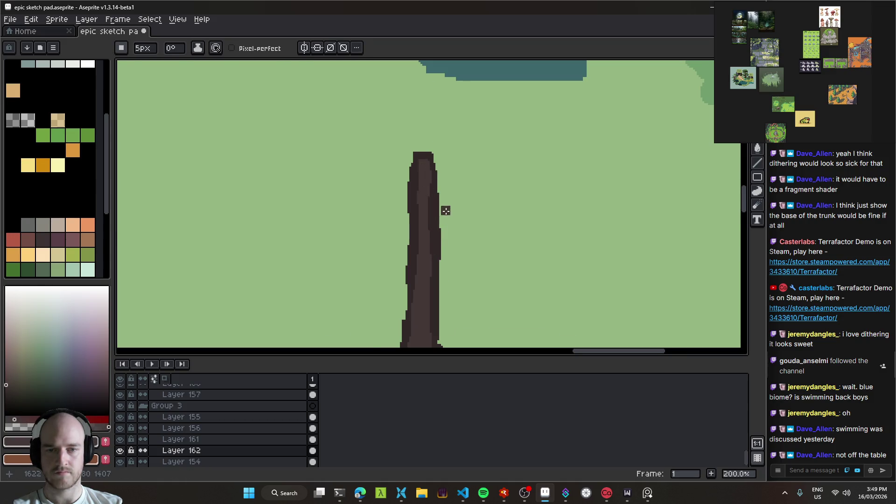
# - Reframe the view around the trunk's top and flared base, and pick its dark colour
pyautogui.scroll(-1, 444, 148)
pyautogui.press('e')
pyautogui.scroll(1, 419, 186)
pyautogui.moveTo(438, 128)
pyautogui.mouseDown()
pyautogui.moveTo(433, 172)
pyautogui.moveTo(345, 158)
pyautogui.mouseUp()
pyautogui.moveTo(461, 213)
pyautogui.mouseDown()
pyautogui.moveTo(447, 166)
pyautogui.moveTo(414, 170)
pyautogui.moveTo(347, 156)
pyautogui.mouseUp()
pyautogui.press('b')
pyautogui.moveTo(404, 230); pyautogui.dragTo(339, 257)
pyautogui.keyDown('alt'); pyautogui.click(235, 286); pyautogui.keyUp('alt')
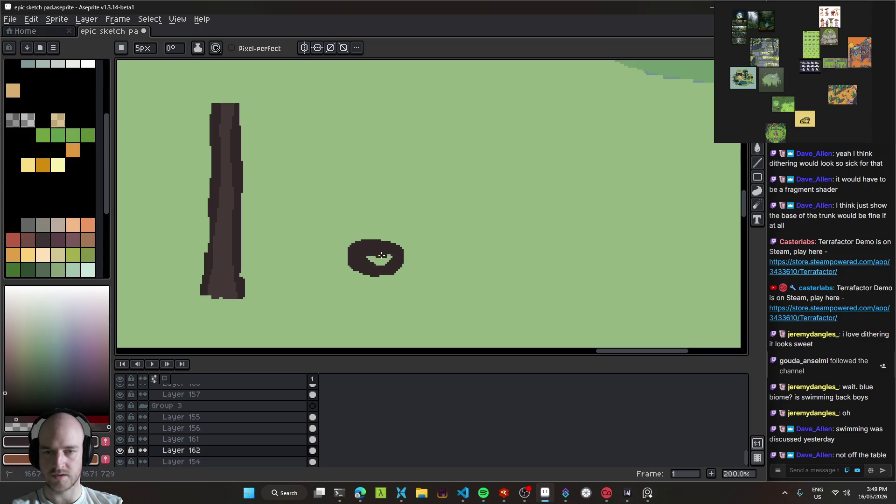
# - Draw a straight vertical stem up from the dark blob, redoing a leaning first attempt
pyautogui.moveTo(377, 260)
pyautogui.mouseDown()
pyautogui.moveTo(394, 300)
pyautogui.moveTo(385, 262)
pyautogui.moveTo(388, 288)
pyautogui.mouseUp()
pyautogui.press('v')
pyautogui.press('i')
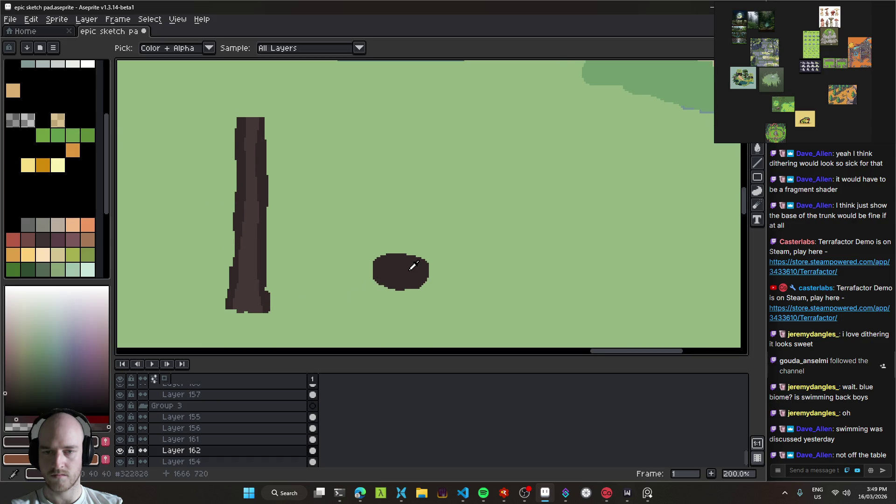
pyautogui.press('b')
pyautogui.scroll(2, 379, 279)
pyautogui.moveTo(375, 285); pyautogui.dragTo(388, 141)
pyautogui.hotkey('ctrl', 'z')
pyautogui.moveTo(374, 276)
pyautogui.mouseDown()
pyautogui.moveTo(370, 160)
pyautogui.moveTo(381, 159)
pyautogui.mouseUp()
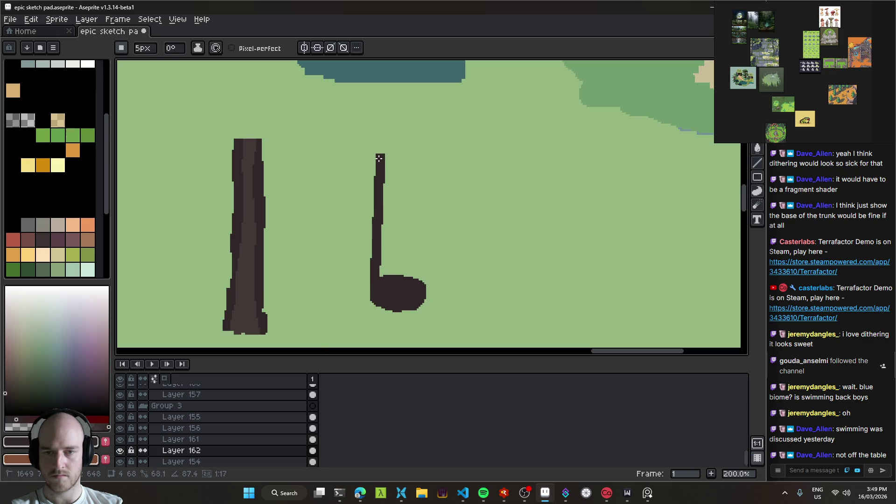
# - Draw a second stem to form a U shape and fill it solid dark
pyautogui.moveTo(424, 285); pyautogui.dragTo(419, 161)
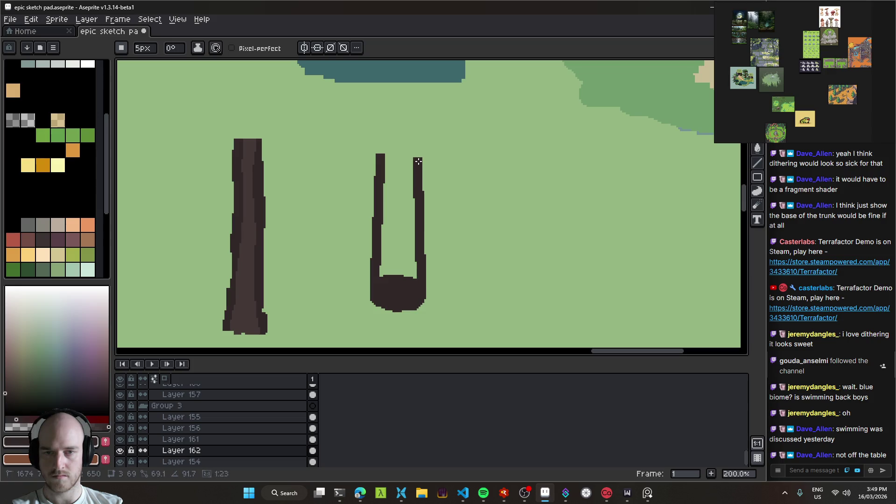
pyautogui.click(410, 174)
pyautogui.moveTo(419, 249)
pyautogui.mouseDown()
pyautogui.moveTo(424, 208)
pyautogui.moveTo(413, 268)
pyautogui.moveTo(295, 210)
pyautogui.moveTo(248, 215)
pyautogui.mouseUp()
pyautogui.press('v')
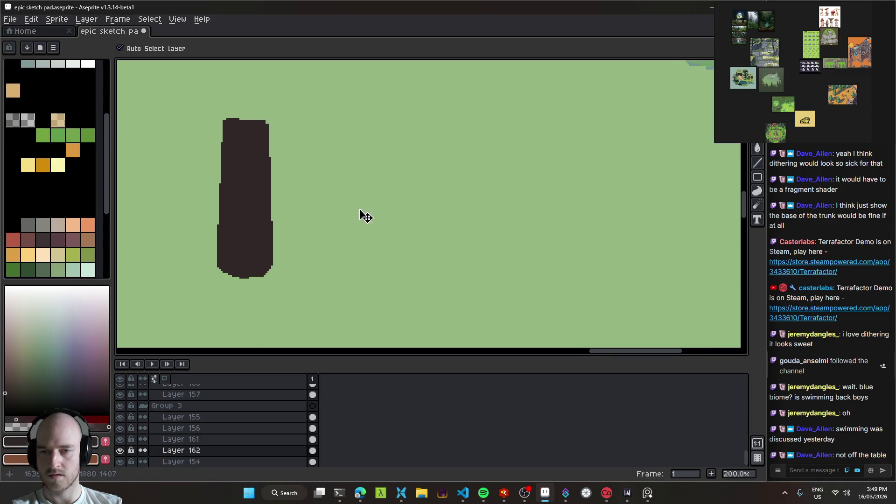
# - Draw a curved dark base with a vertical stem and fill the trunk outline dark
pyautogui.hscroll(2, 369, 219)
pyautogui.press('b')
pyautogui.moveTo(421, 270)
pyautogui.mouseDown()
pyautogui.moveTo(411, 264)
pyautogui.moveTo(407, 290)
pyautogui.mouseUp()
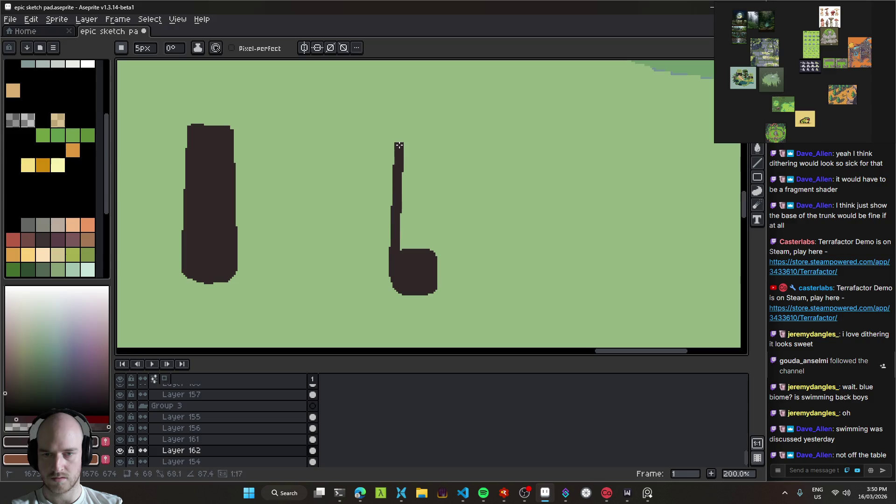
pyautogui.moveTo(433, 263); pyautogui.dragTo(434, 147)
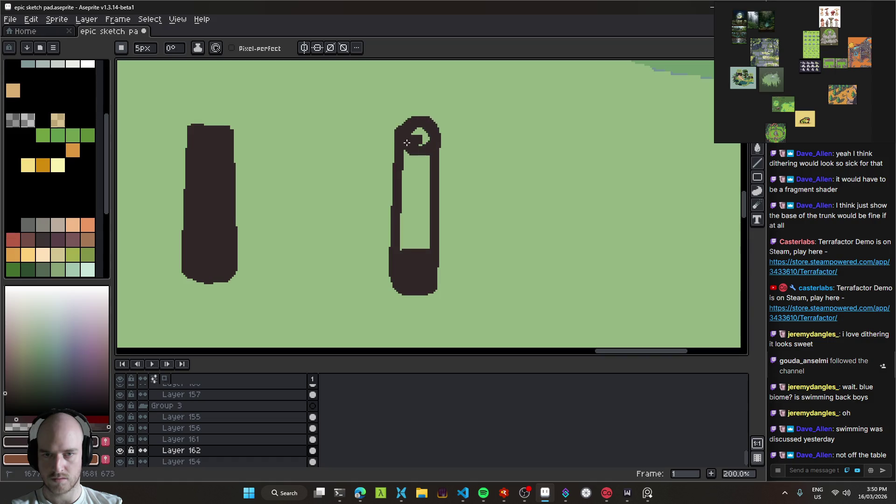
pyautogui.press('g')
pyautogui.click(421, 187)
pyautogui.moveTo(422, 190)
pyautogui.mouseDown()
pyautogui.moveTo(420, 251)
pyautogui.moveTo(412, 226)
pyautogui.moveTo(448, 236)
pyautogui.moveTo(251, 256)
pyautogui.mouseUp()
# - Make the pencil brush round and draw a tall capsule-shaped trunk
pyautogui.press('v')
pyautogui.press('b')
pyautogui.moveTo(434, 278); pyautogui.dragTo(375, 300)
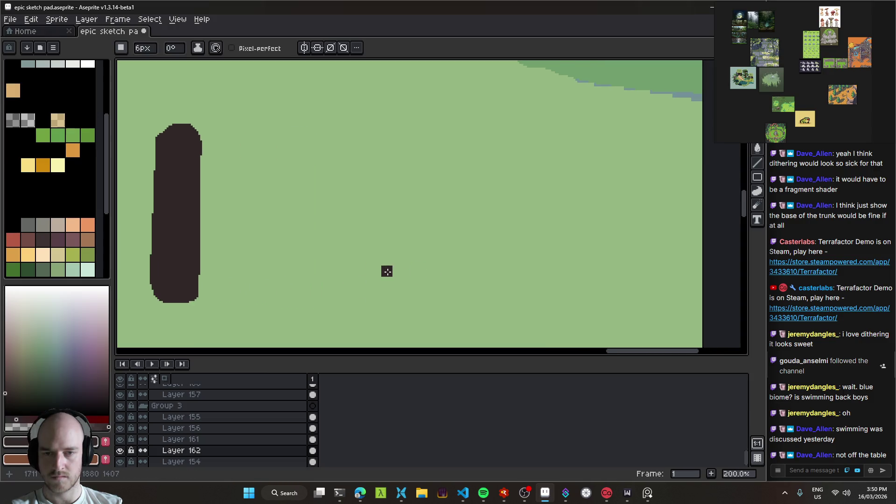
pyautogui.scroll(10, 387, 271)
pyautogui.click(121, 48)
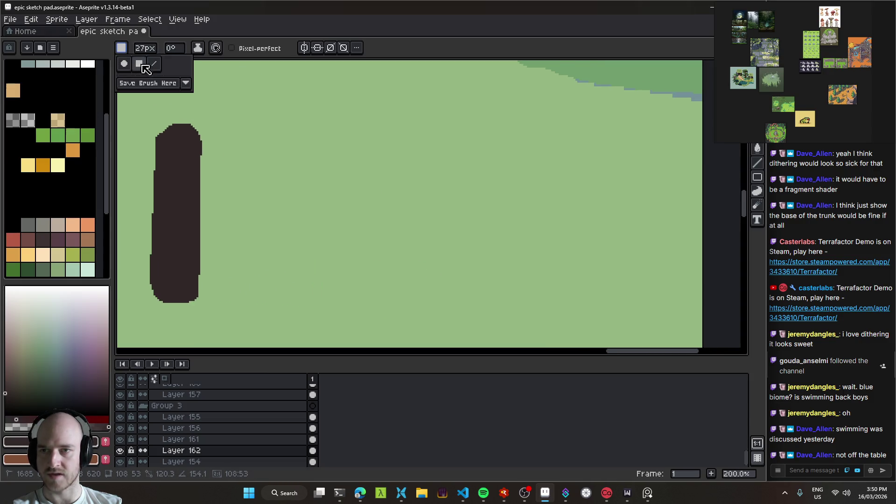
pyautogui.click(124, 63)
pyautogui.scroll(-10, 416, 276)
pyautogui.scroll(9, 417, 278)
pyautogui.moveTo(418, 279); pyautogui.dragTo(417, 233)
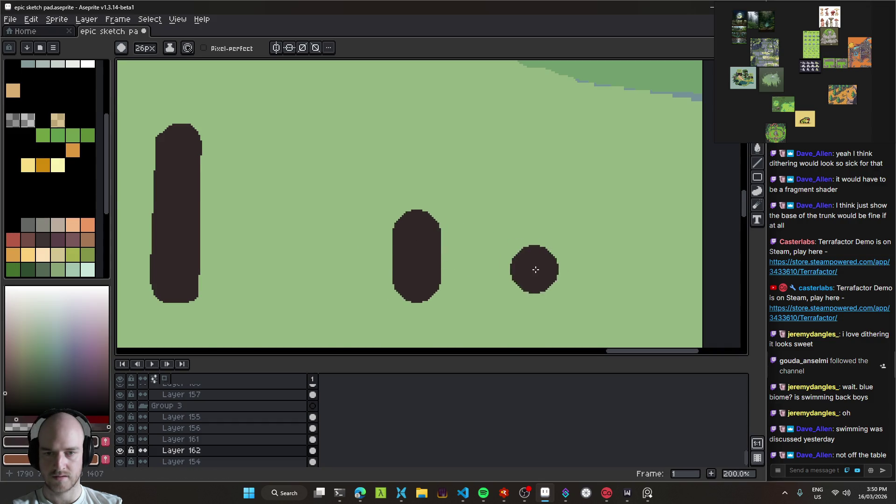
# - Undo the right capsule trunk and redraw it taller
pyautogui.scroll(-2, 532, 268)
pyautogui.scroll(2, 525, 266)
pyautogui.scroll(-1, 481, 243)
pyautogui.scroll(1, 481, 247)
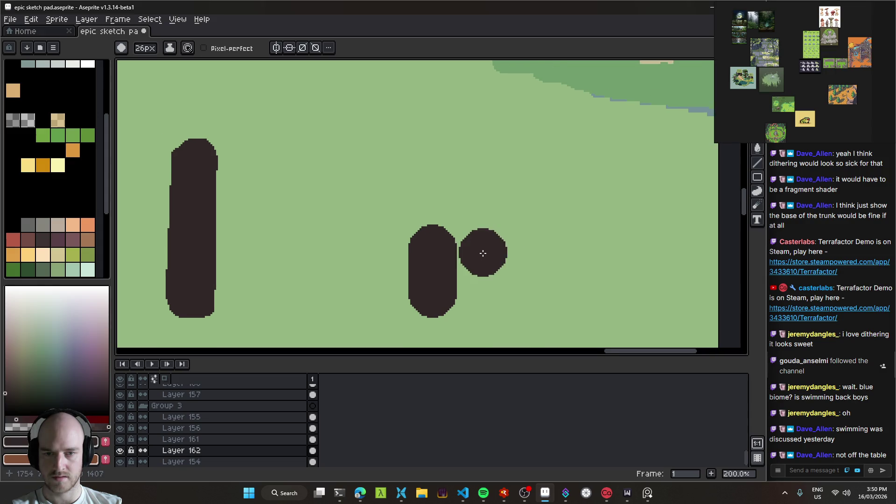
pyautogui.press('v')
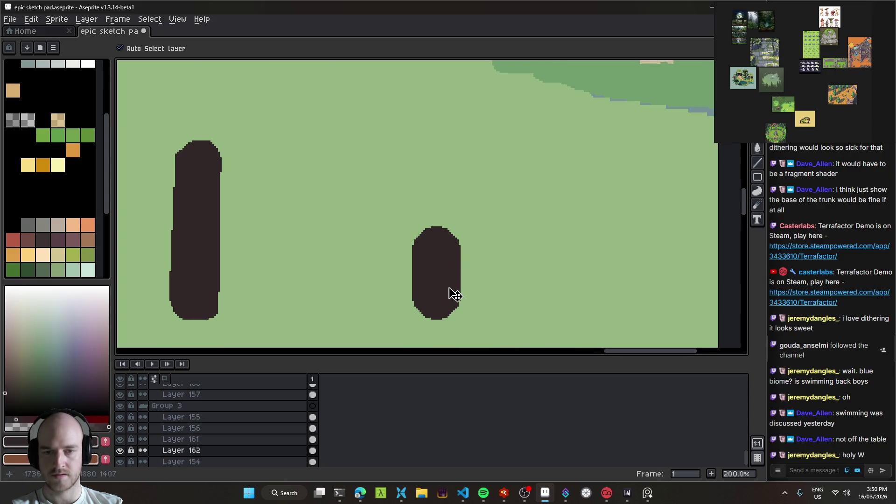
pyautogui.hotkey('ctrl', 'z')
pyautogui.hotkey('ctrl', 'z')
pyautogui.hotkey('ctrl', 'z')
pyautogui.press('b')
pyautogui.moveTo(421, 282); pyautogui.dragTo(423, 193)
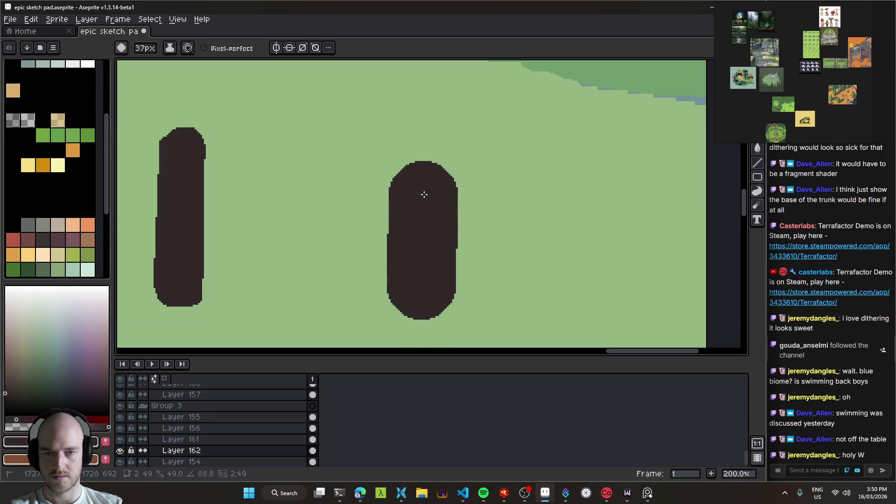
pyautogui.scroll(-1, 519, 229)
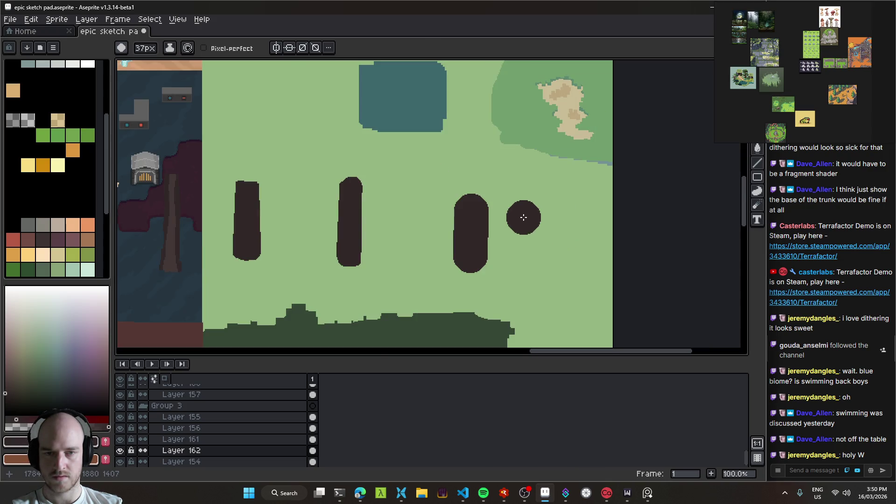
# - Select the third capsule's pixels, stroke over it with a 20px brush, then deselect
pyautogui.press('w')
pyautogui.click(467, 252)
pyautogui.press('i')
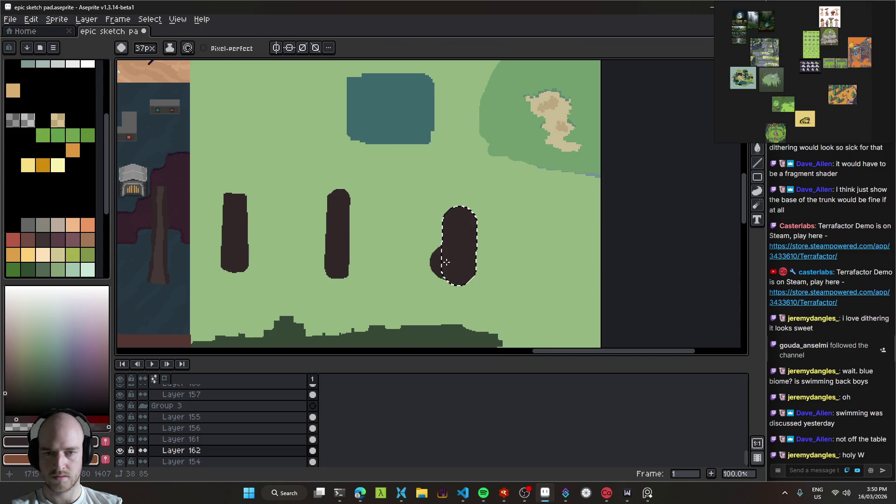
pyautogui.press('b')
pyautogui.scroll(2, 452, 251)
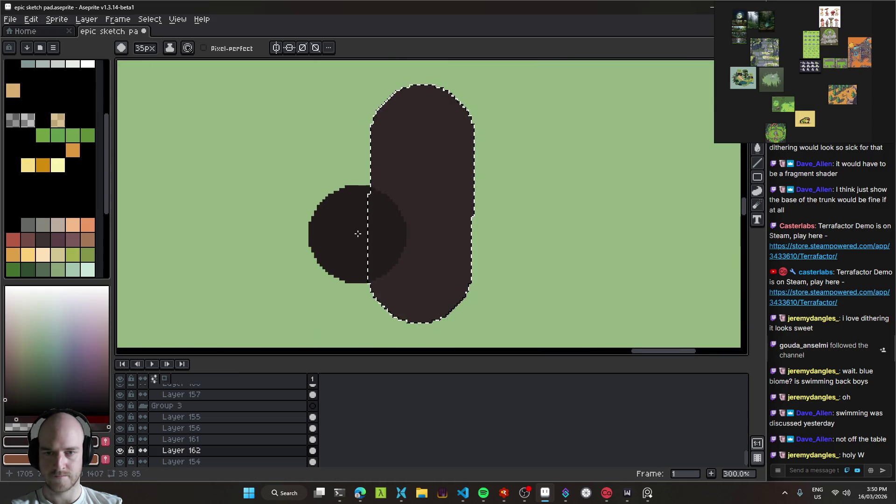
pyautogui.press('-')
pyautogui.press('-')
pyautogui.press('-')
pyautogui.press('-')
pyautogui.press('-')
pyautogui.press('-')
pyautogui.moveTo(483, 211); pyautogui.dragTo(439, 171)
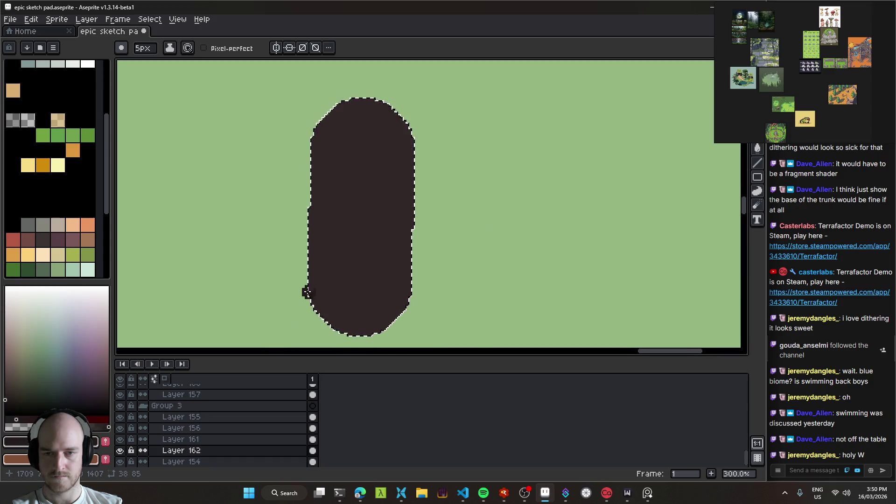
pyautogui.scroll(-2, 467, 214)
pyautogui.hotkey('ctrl', 'd')
# - Move the trunk shapes about 45 px right and set a 31px eraser
pyautogui.moveTo(470, 215); pyautogui.dragTo(563, 223)
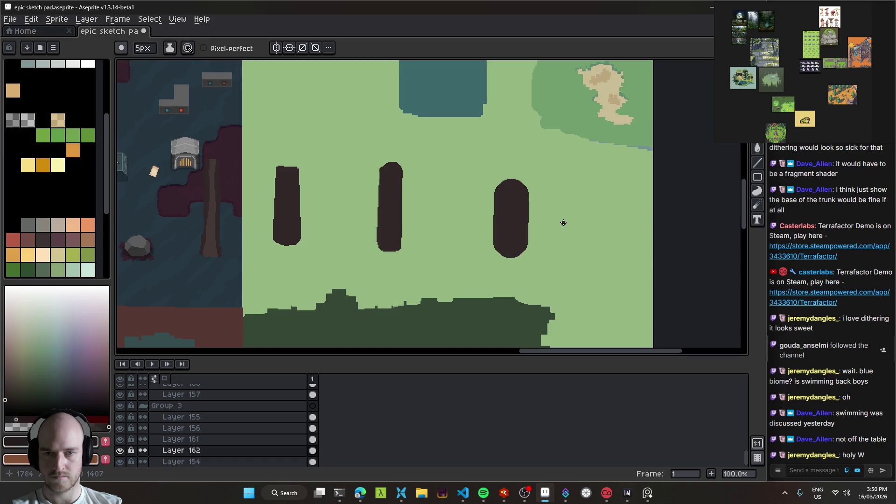
pyautogui.press('v')
pyautogui.moveTo(520, 226)
pyautogui.mouseDown()
pyautogui.moveTo(541, 226)
pyautogui.moveTo(532, 208)
pyautogui.moveTo(527, 265)
pyautogui.mouseUp()
pyautogui.press('e')
pyautogui.press('+')
pyautogui.press('+')
pyautogui.press('+')
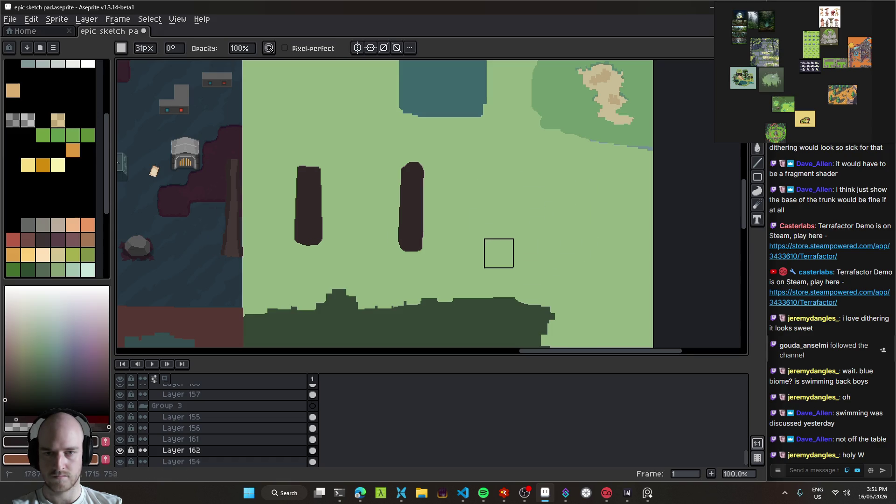
# - Erase the rightmost trunk and shift the remaining trunk right, keeping the left copy
pyautogui.moveTo(411, 240); pyautogui.dragTo(408, 152)
pyautogui.press('v')
pyautogui.moveTo(384, 227); pyautogui.dragTo(436, 216)
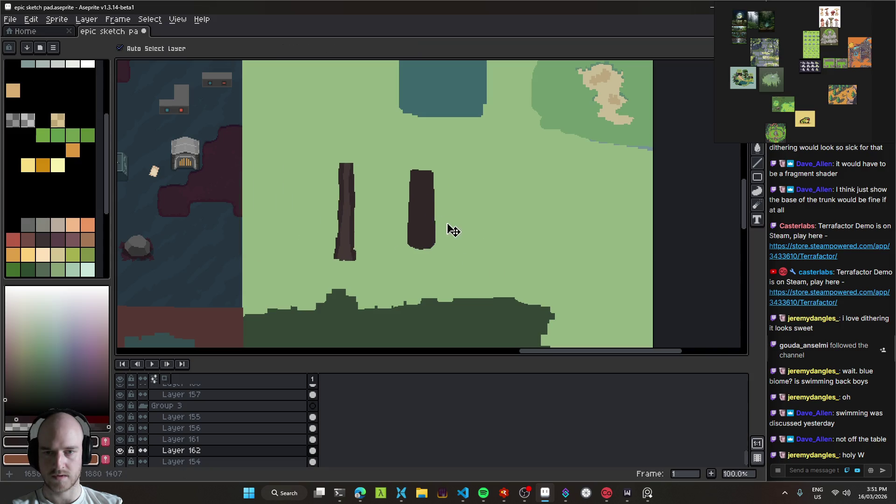
pyautogui.press('e')
pyautogui.press('+')
pyautogui.moveTo(341, 163); pyautogui.dragTo(351, 266)
pyautogui.hotkey('ctrl', 'z')
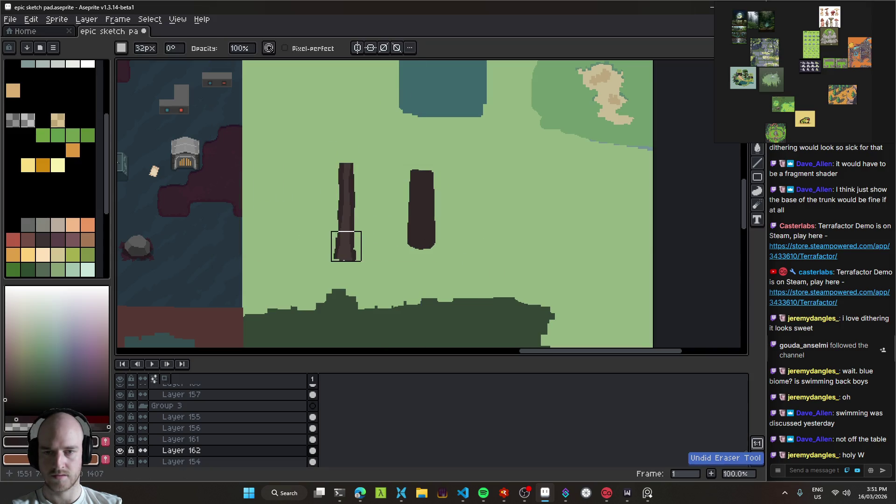
# - Round off the right trunk's top with a 21px brush, then clear the selection
pyautogui.press('b')
pyautogui.scroll(3, 423, 215)
pyautogui.scroll(2, 409, 271)
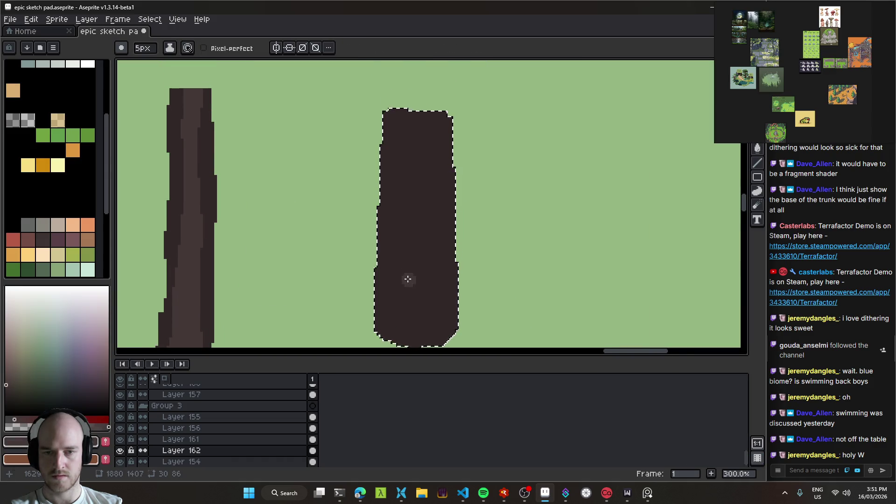
pyautogui.press('+')
pyautogui.press('+')
pyautogui.press('+')
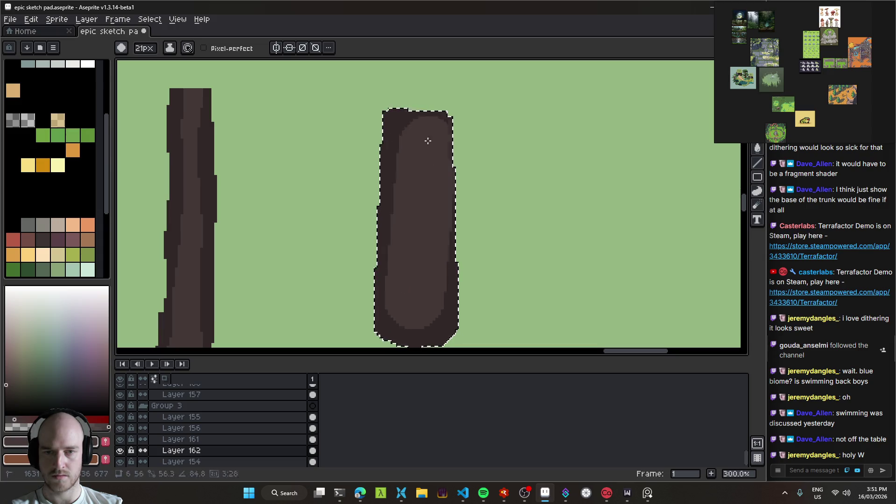
pyautogui.moveTo(414, 80); pyautogui.dragTo(413, 89)
pyautogui.scroll(-2, 529, 230)
pyautogui.hotkey('ctrl', 'shift', 'd')
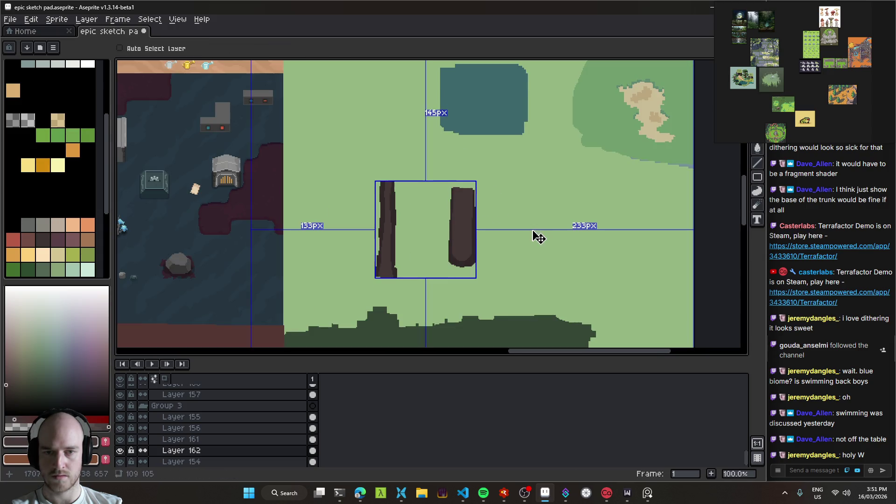
pyautogui.scroll(2, 460, 243)
pyautogui.press('-')
pyautogui.press('-')
pyautogui.press('-')
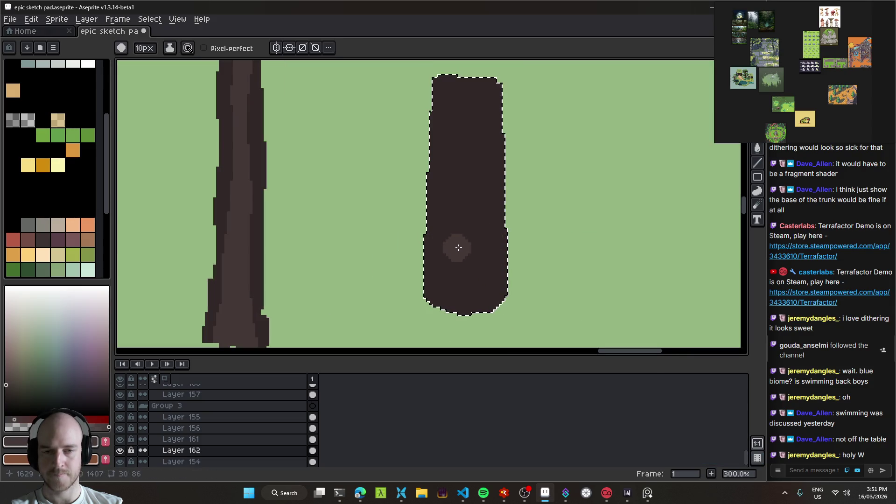
pyautogui.hotkey('ctrl', 'd')
# - Nudge the right trunk slightly left
pyautogui.scroll(-3, 286, 224)
pyautogui.press('e')
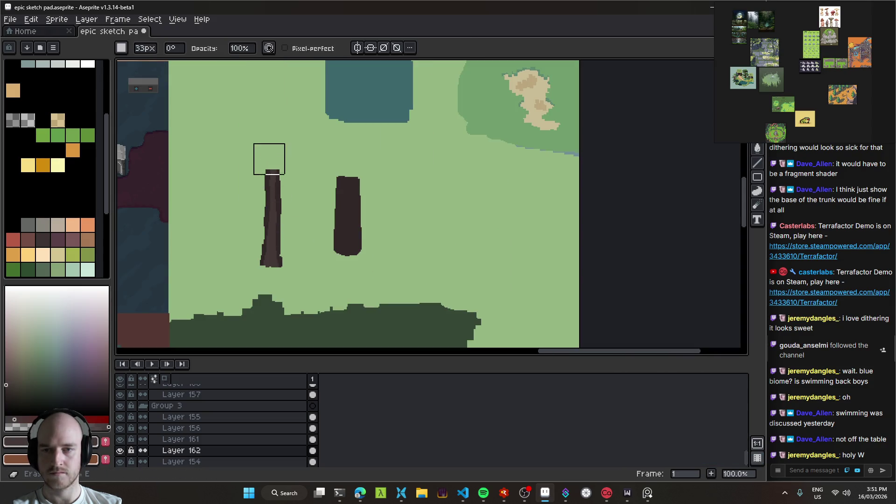
pyautogui.press('v')
pyautogui.moveTo(316, 208)
pyautogui.mouseDown()
pyautogui.moveTo(372, 240)
pyautogui.moveTo(352, 240)
pyautogui.moveTo(410, 230)
pyautogui.moveTo(392, 240)
pyautogui.mouseUp()
pyautogui.scroll(1, 393, 238)
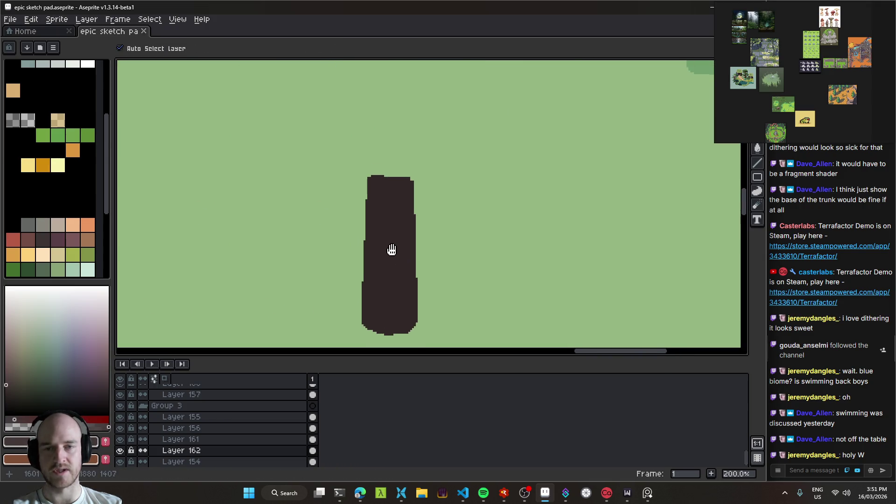
# - Fill the tall trunk outline with dark brown
pyautogui.press('b')
pyautogui.scroll(-2, 395, 262)
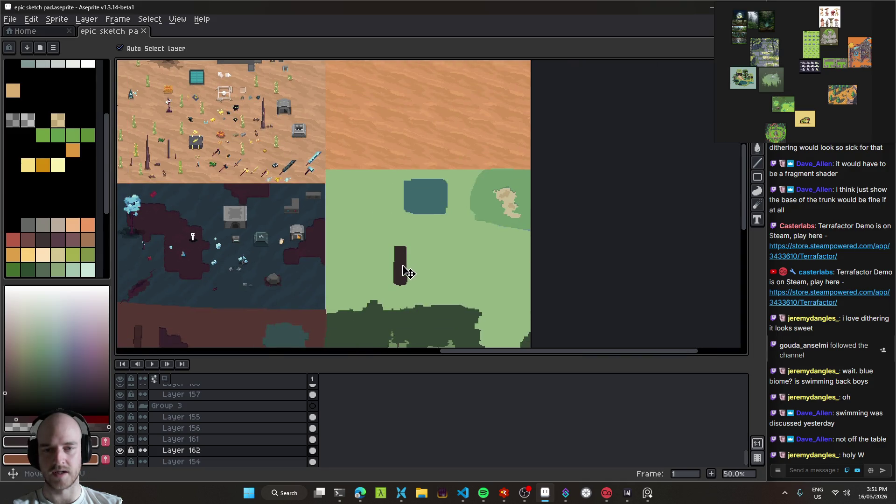
pyautogui.scroll(2, 390, 261)
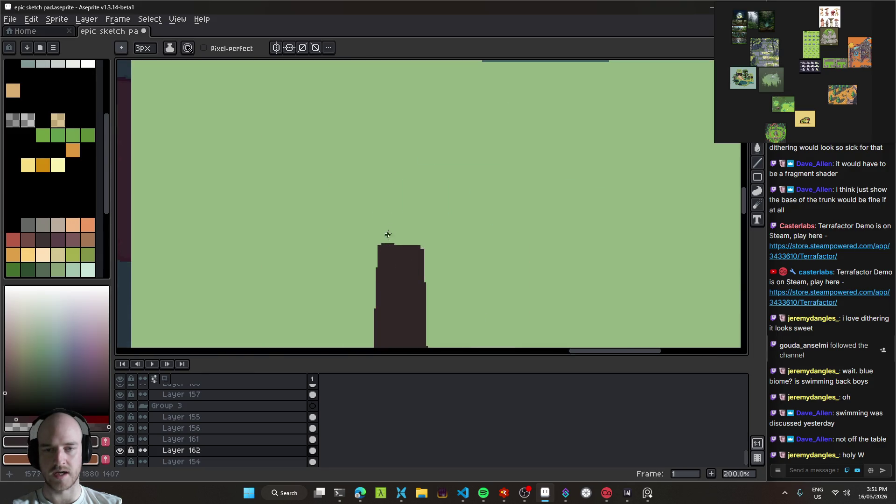
pyautogui.scroll(-2, 388, 234)
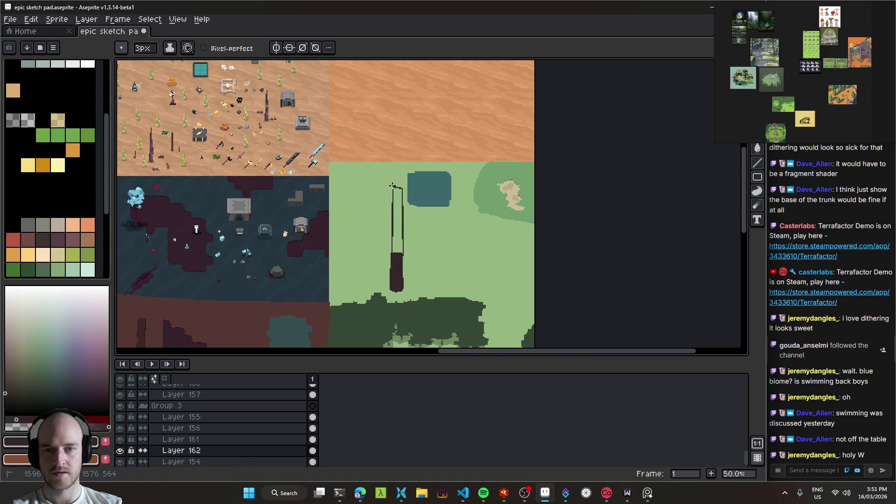
pyautogui.scroll(2, 392, 186)
pyautogui.press('g')
pyautogui.click(390, 210)
pyautogui.scroll(-2, 390, 210)
# - Erase the upper part of the tall trunk
pyautogui.scroll(1, 420, 255)
pyautogui.moveTo(420, 255)
pyautogui.mouseDown()
pyautogui.moveTo(395, 193)
pyautogui.moveTo(410, 146)
pyautogui.moveTo(384, 94)
pyautogui.moveTo(383, 137)
pyautogui.moveTo(427, 248)
pyautogui.mouseUp()
pyautogui.scroll(1, 395, 194)
pyautogui.scroll(-1, 420, 245)
pyautogui.press('e')
pyautogui.moveTo(356, 209)
pyautogui.mouseDown()
pyautogui.moveTo(394, 220)
pyautogui.moveTo(380, 175)
pyautogui.moveTo(400, 190)
pyautogui.mouseUp()
# - Trim a strip off the trunk's upper right edge
pyautogui.scroll(1, 401, 246)
pyautogui.scroll(1, 401, 245)
pyautogui.scroll(-10, 455, 224)
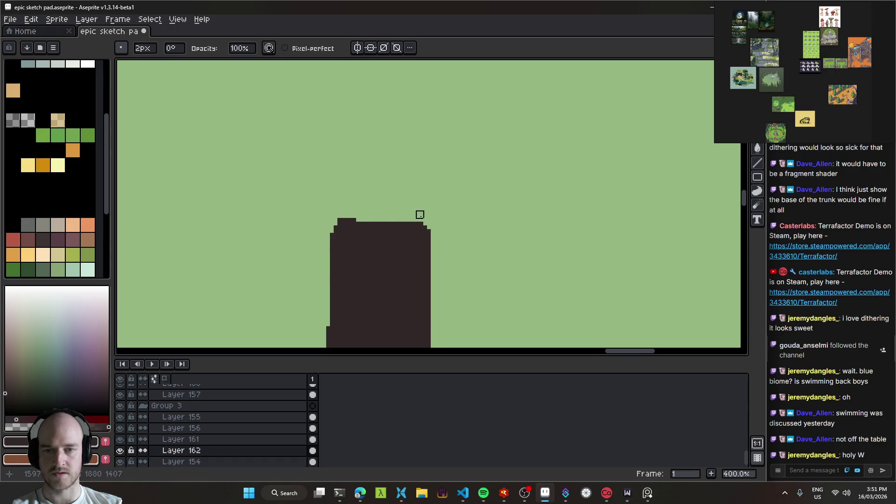
pyautogui.scroll(-5, 418, 214)
pyautogui.scroll(3, 414, 211)
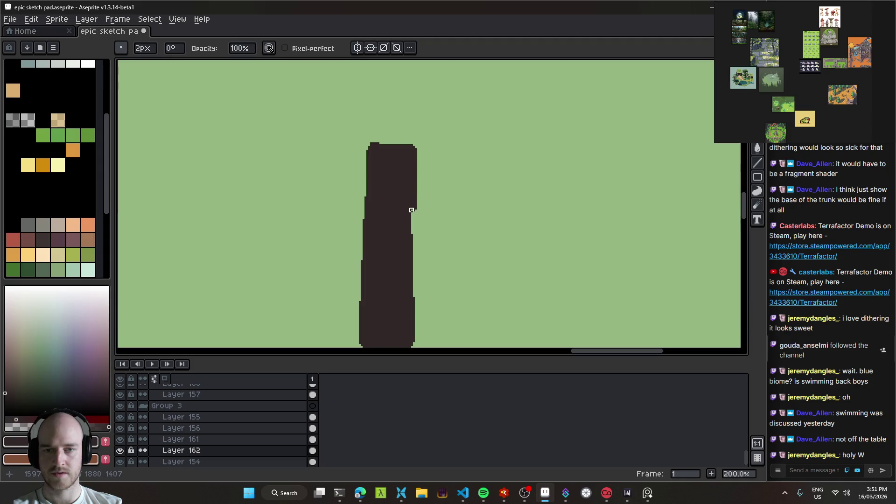
pyautogui.moveTo(413, 209); pyautogui.dragTo(415, 128)
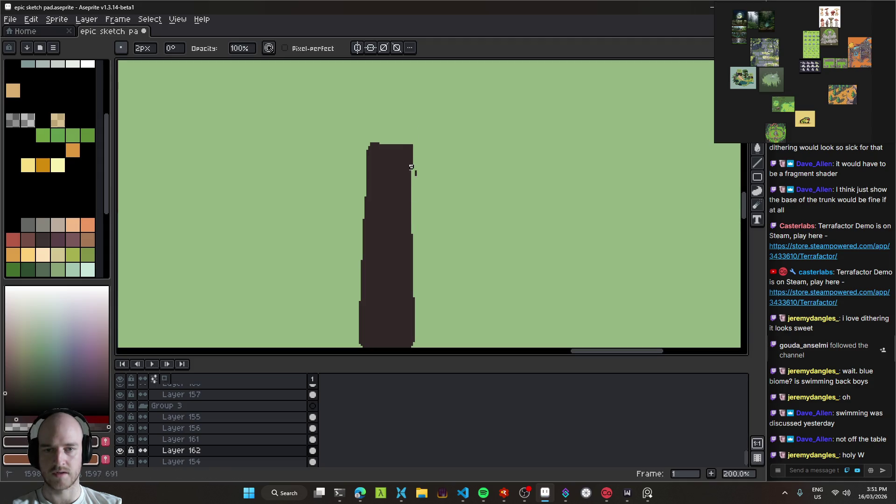
pyautogui.scroll(-3, 423, 186)
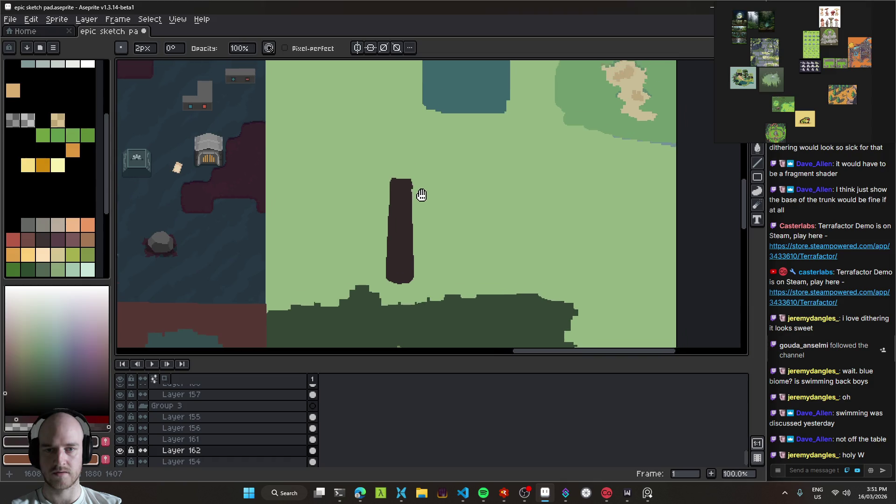
pyautogui.scroll(5, 415, 192)
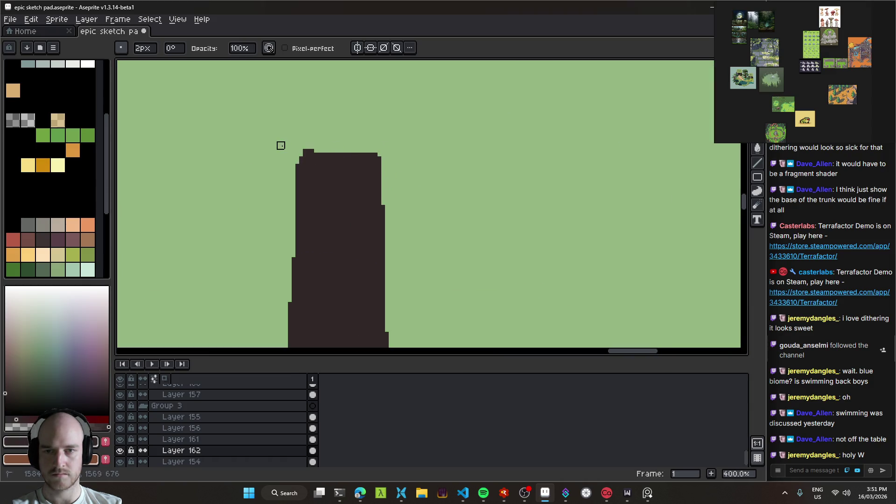
# - Check the brush shape and parameter options, then shift the trunk left and slightly up
pyautogui.click(121, 48)
pyautogui.click(189, 84)
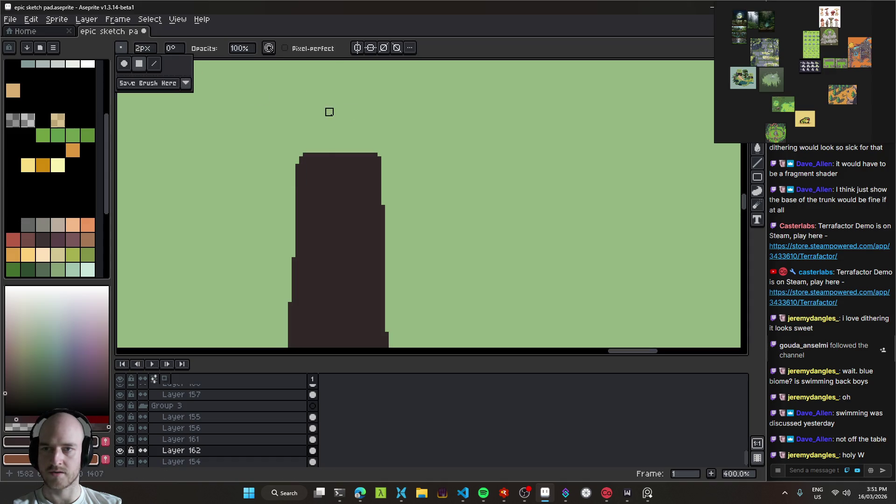
pyautogui.moveTo(438, 150); pyautogui.dragTo(384, 140)
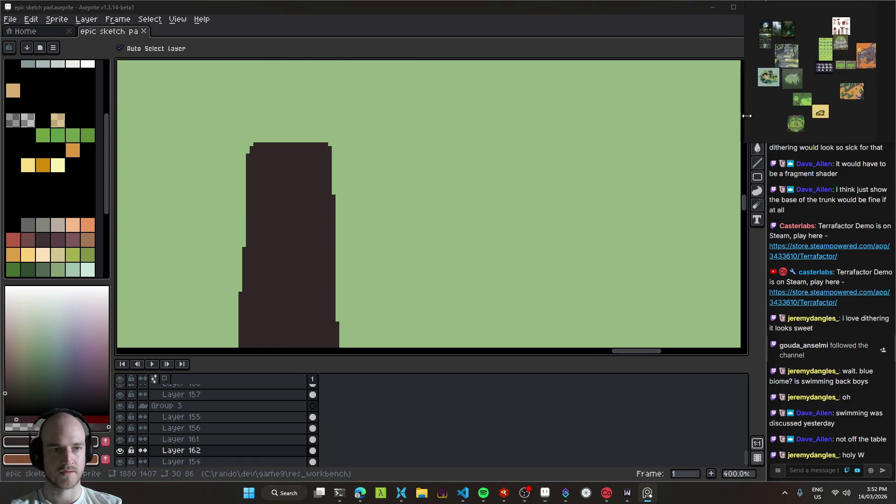
# - Scatter the trunk's top edge into loose pixels with the Jumble tool
pyautogui.click(758, 206)
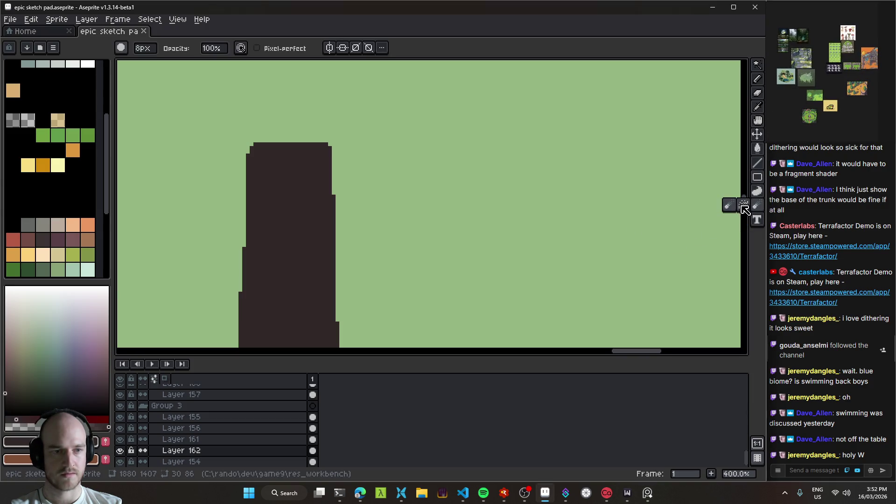
pyautogui.click(744, 205)
pyautogui.moveTo(234, 163)
pyautogui.mouseDown()
pyautogui.moveTo(304, 121)
pyautogui.moveTo(236, 160)
pyautogui.moveTo(302, 121)
pyautogui.moveTo(265, 156)
pyautogui.moveTo(292, 123)
pyautogui.moveTo(276, 127)
pyautogui.mouseUp()
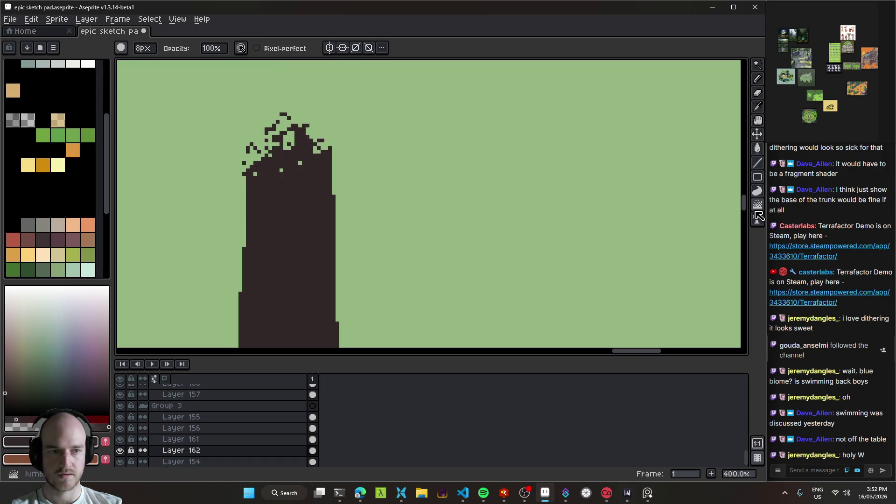
# - Try blurring the jagged trunk top, then undo the blur
pyautogui.moveTo(758, 210)
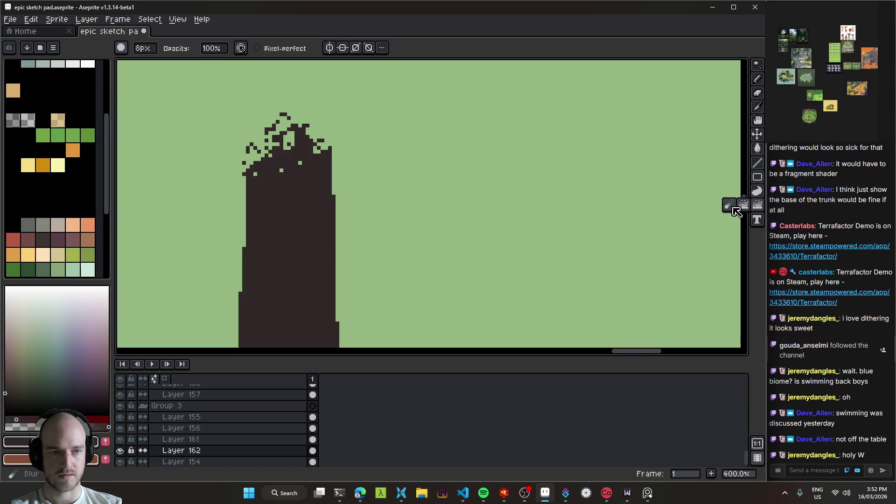
pyautogui.click(757, 206)
pyautogui.moveTo(282, 136)
pyautogui.mouseDown()
pyautogui.moveTo(301, 124)
pyautogui.moveTo(320, 156)
pyautogui.moveTo(265, 102)
pyautogui.moveTo(240, 184)
pyautogui.moveTo(296, 117)
pyautogui.mouseUp()
pyautogui.scroll(-1, 373, 163)
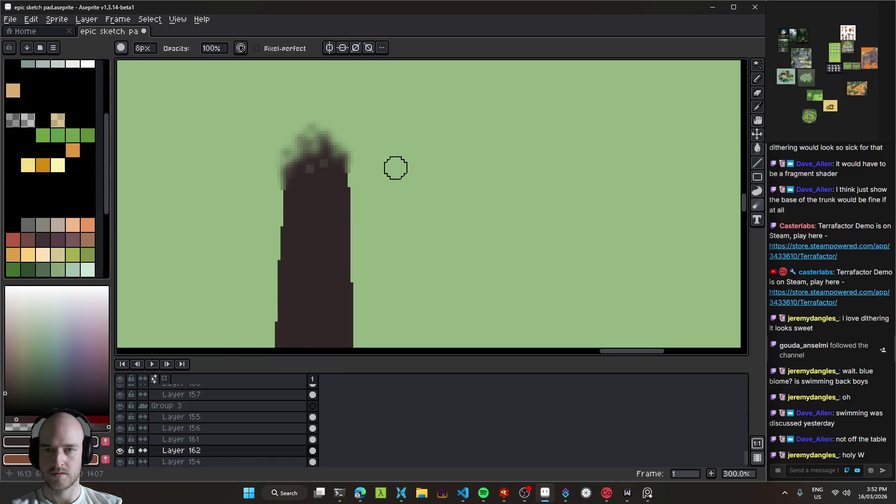
pyautogui.scroll(-3, 406, 173)
pyautogui.scroll(3, 429, 164)
pyautogui.hotkey('ctrl', 'z')
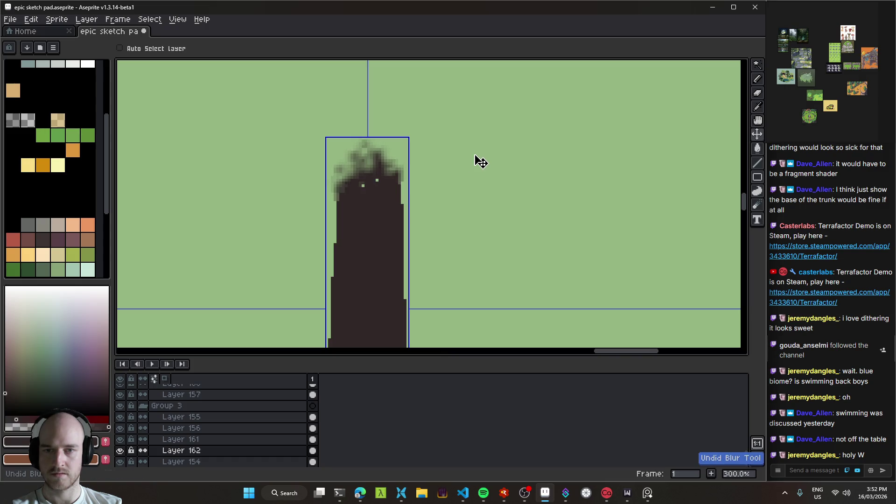
pyautogui.hotkey('ctrl', 'z')
pyautogui.hotkey('ctrl', 'z')
pyautogui.hotkey('ctrl', 'z')
pyautogui.press('b')
pyautogui.scroll(-1, 460, 178)
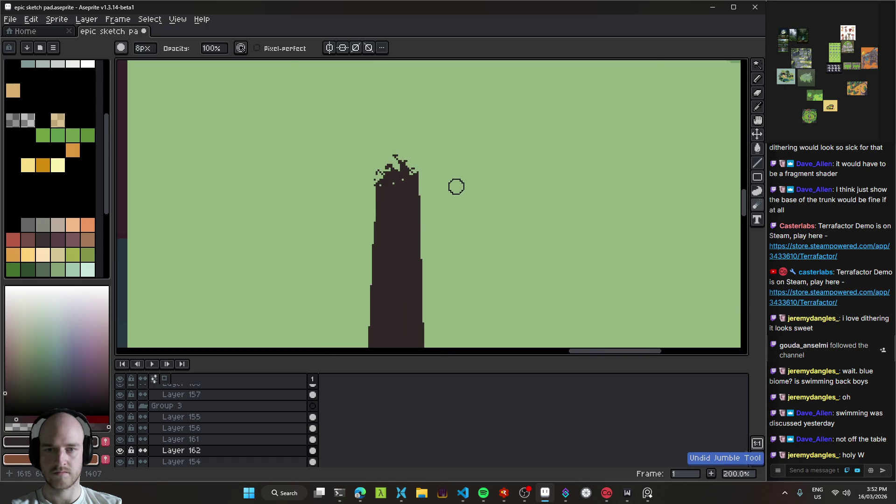
pyautogui.scroll(-1, 456, 187)
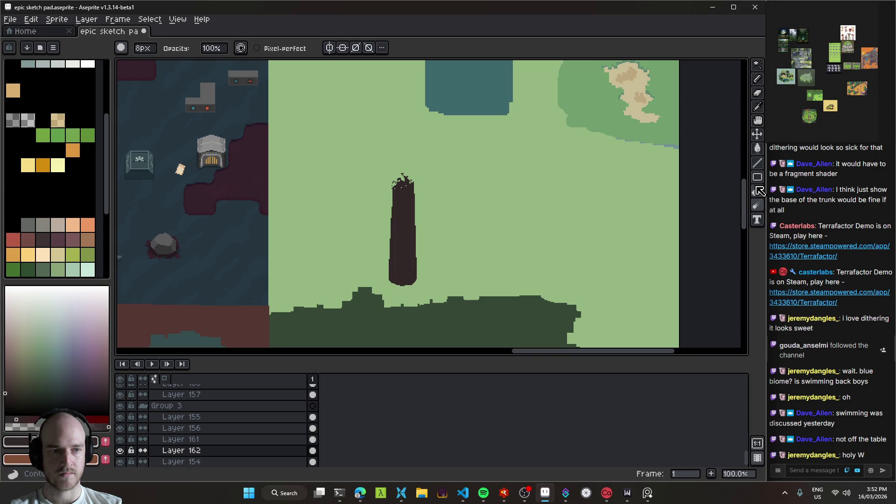
# - Pick the Paint Bucket from the fill tool group
pyautogui.click(760, 190)
pyautogui.click(760, 149)
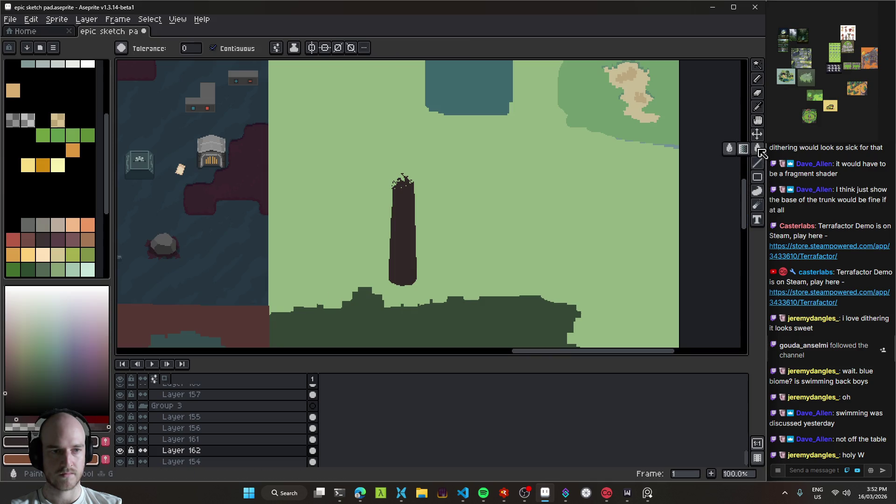
pyautogui.moveTo(758, 147)
pyautogui.mouseDown()
pyautogui.moveTo(761, 74)
pyautogui.moveTo(747, 80)
pyautogui.mouseUp()
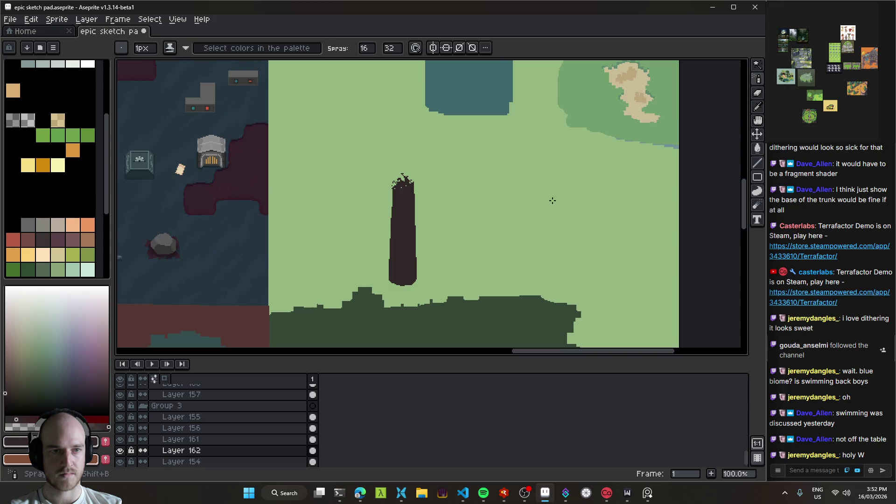
pyautogui.scroll(2, 423, 179)
# - Draw and undo a trial stroke with a 12px pencil, then switch to the browser
pyautogui.press('b')
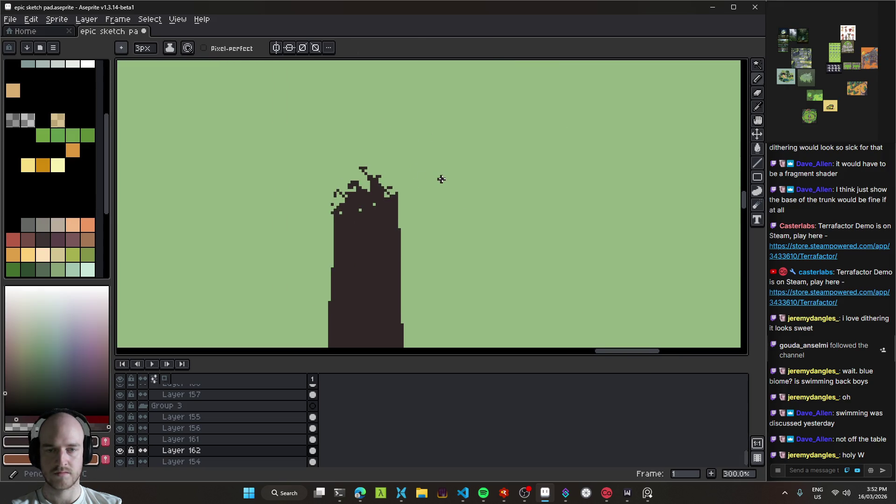
pyautogui.press('+')
pyautogui.press('+')
pyautogui.press('+')
pyautogui.moveTo(452, 182); pyautogui.dragTo(580, 200)
pyautogui.hotkey('ctrl', 'z')
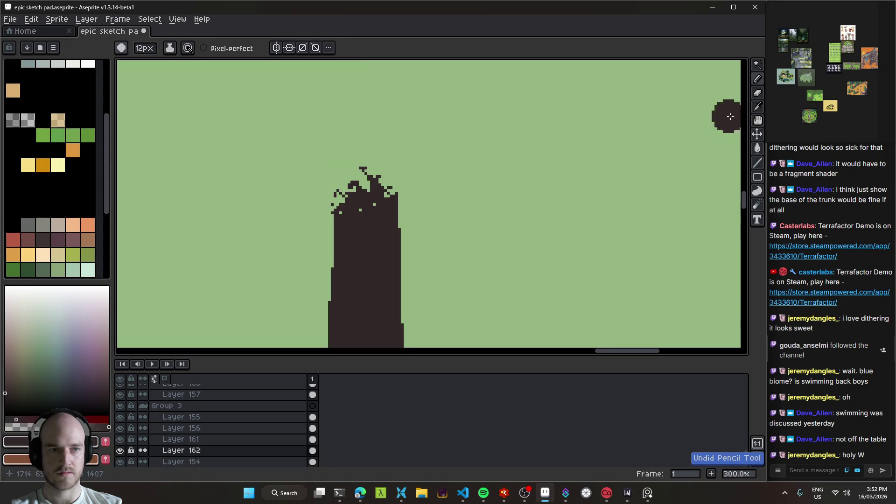
pyautogui.hotkey('alt', 'Tab')
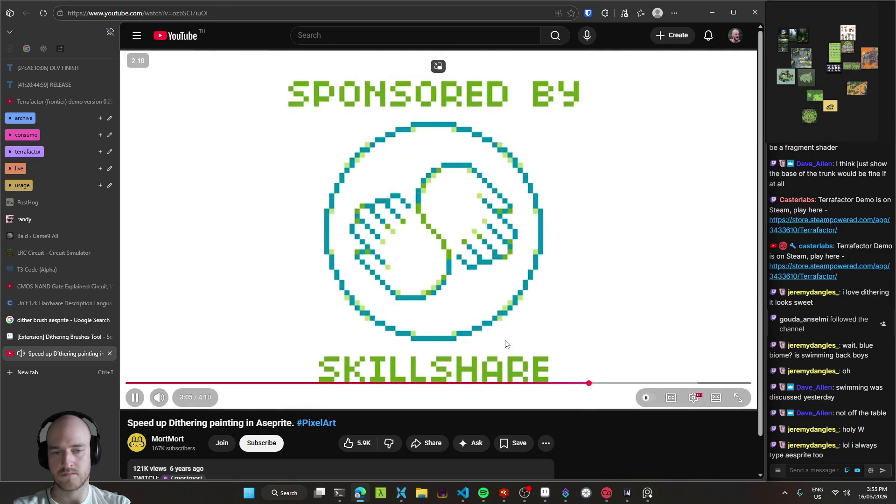
# - Pause the dithering tutorial, rewind it to the 2:16 brush demo, and return to Aseprite
pyautogui.press('space')
pyautogui.click(469, 384)
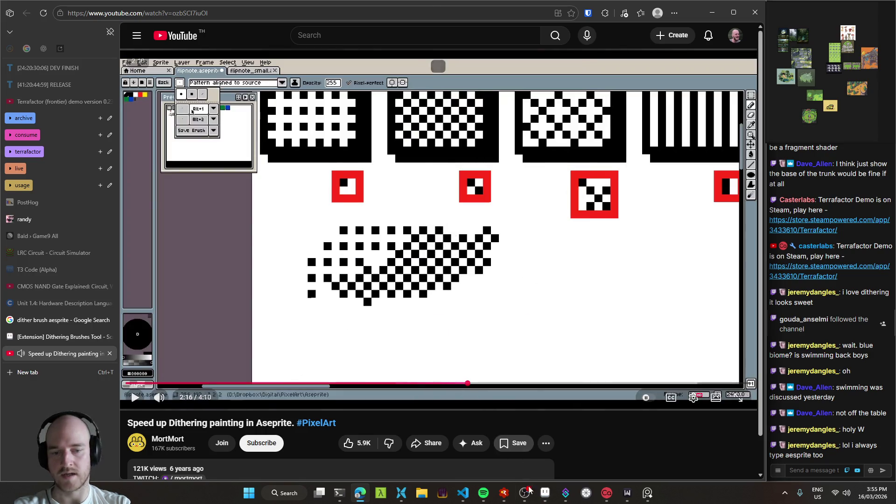
pyautogui.click(546, 493)
pyautogui.scroll(1, 445, 196)
# - Shrink the brush to 1px and turn the two diagonal dark pixels into a pattern brush
pyautogui.press('-')
pyautogui.press('-')
pyautogui.press('-')
pyautogui.scroll(1, 429, 189)
pyautogui.scroll(1, 430, 189)
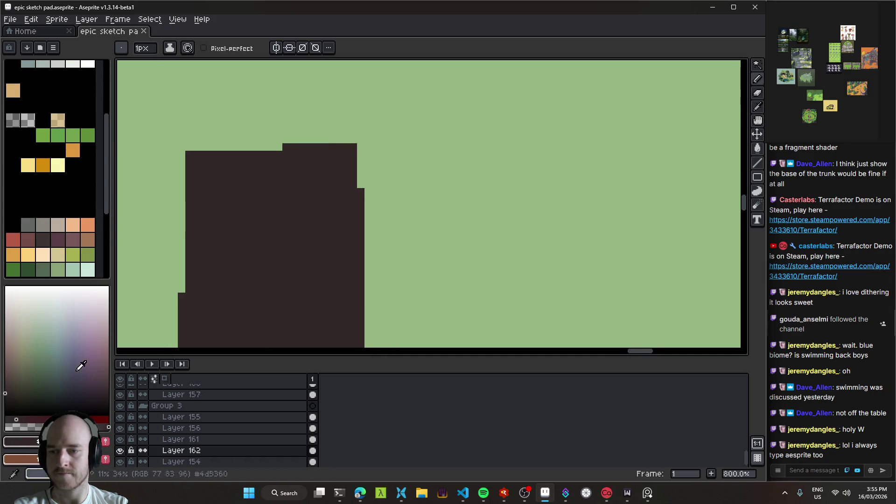
pyautogui.scroll(2, 420, 195)
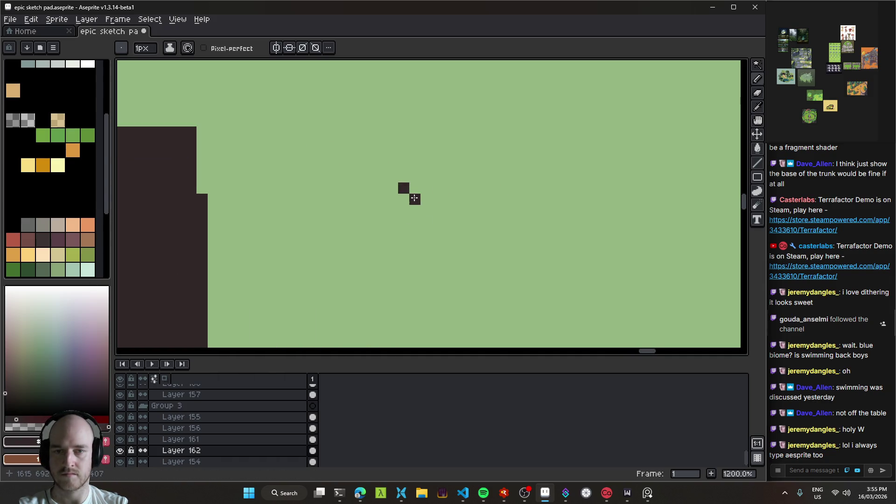
pyautogui.press('m')
pyautogui.moveTo(399, 184)
pyautogui.mouseDown()
pyautogui.moveTo(420, 205)
pyautogui.moveTo(455, 212)
pyautogui.moveTo(528, 187)
pyautogui.moveTo(434, 261)
pyautogui.moveTo(485, 192)
pyautogui.moveTo(364, 220)
pyautogui.moveTo(327, 242)
pyautogui.mouseUp()
pyautogui.hotkey('ctrl', 'b')
# - Undo the stray dither stroke and the pixel selection
pyautogui.scroll(-3, 583, 177)
pyautogui.press('v')
pyautogui.hotkey('ctrl', 'z')
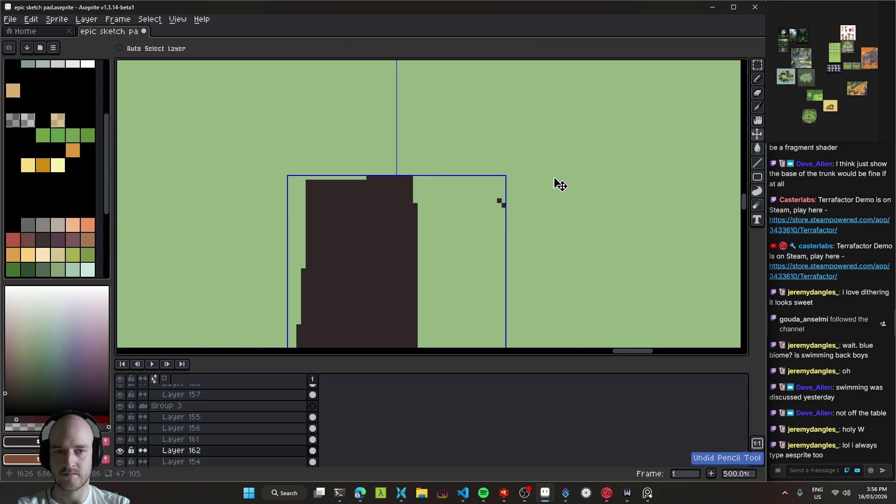
pyautogui.hotkey('ctrl', 'z')
pyautogui.hscroll(-3, 537, 192)
pyautogui.press('e')
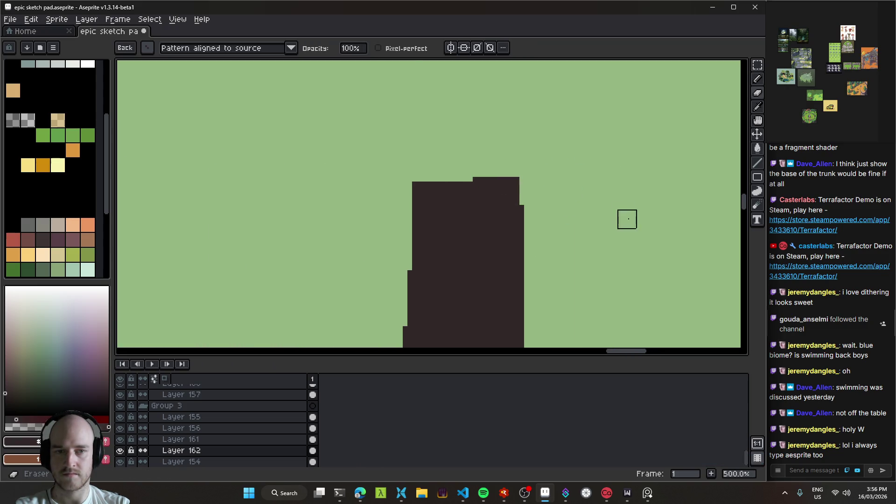
# - Check the saved checker brush's options in the brush type list
pyautogui.click(150, 49)
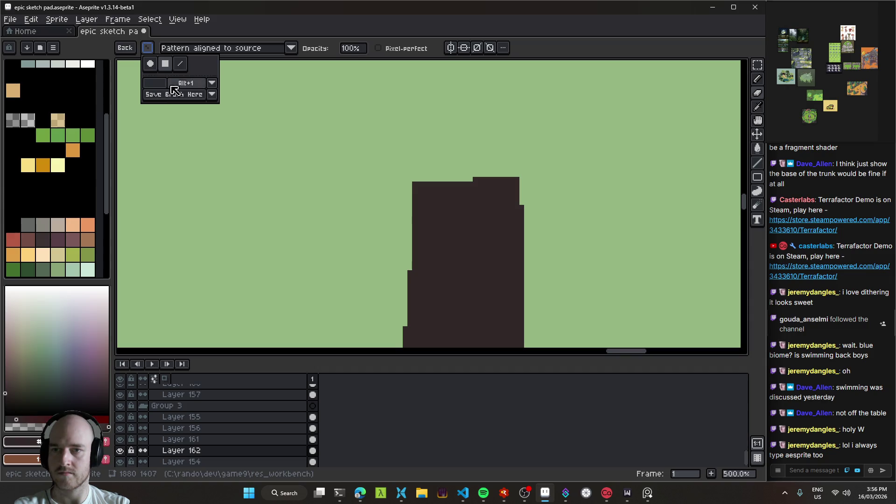
pyautogui.click(212, 83)
pyautogui.click(221, 96)
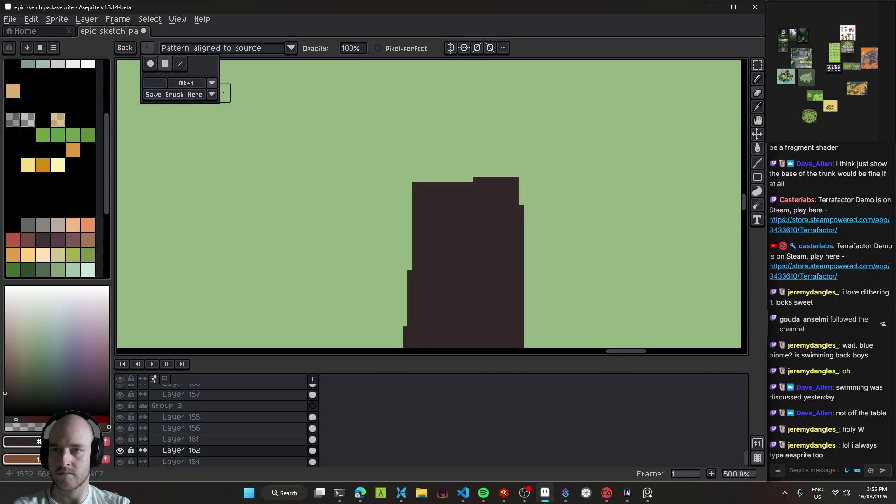
pyautogui.scroll(2, 419, 180)
pyautogui.scroll(2, 419, 181)
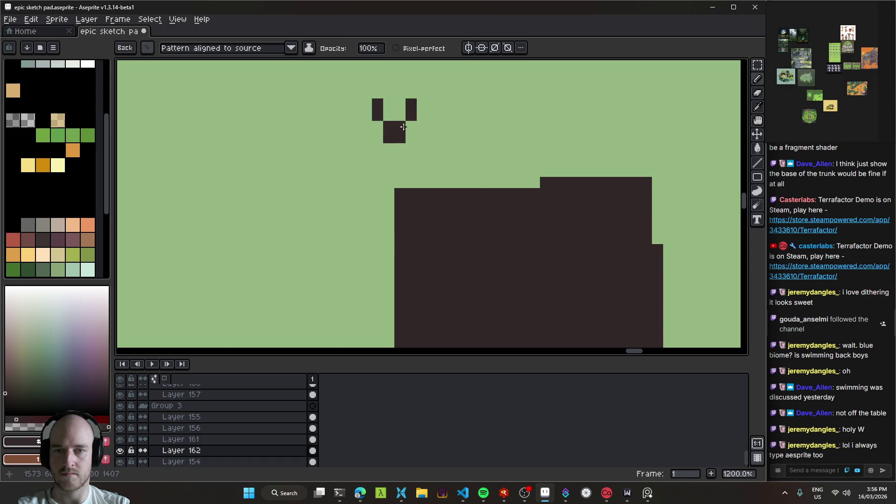
# - Test-paint dither strokes above the trunk at two brush sizes, undoing each one
pyautogui.moveTo(409, 168); pyautogui.dragTo(485, 145)
pyautogui.hotkey('ctrl', 'z')
pyautogui.press('-')
pyautogui.press('-')
pyautogui.moveTo(399, 173); pyautogui.dragTo(480, 113)
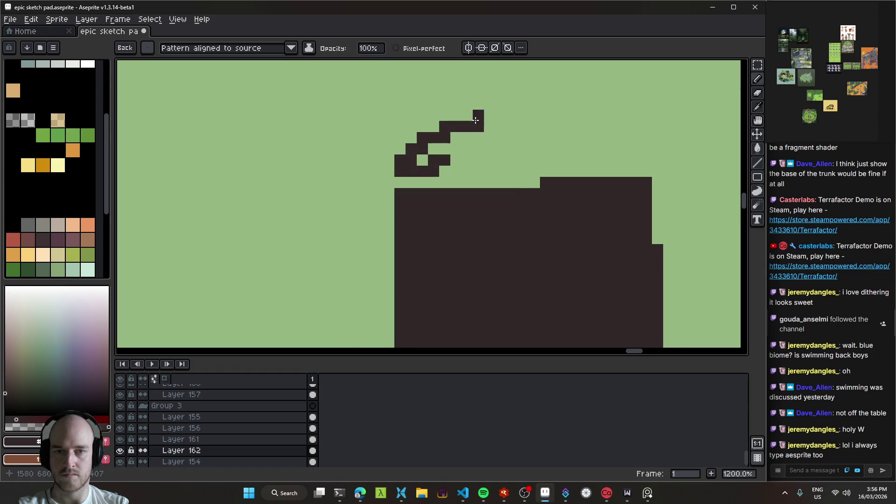
pyautogui.hotkey('ctrl', 'z')
pyautogui.press('+')
pyautogui.press('+')
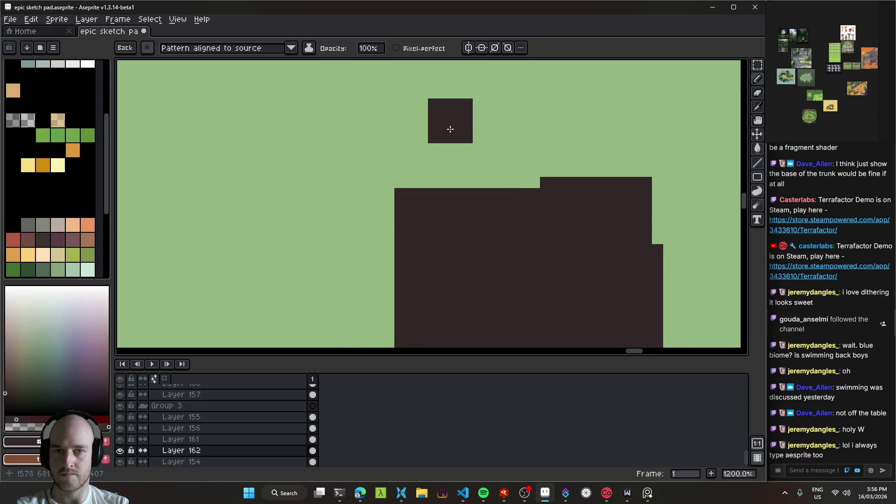
# - Pick the dark trunk colour and test checker dither patches above the trunk, then undo them
pyautogui.click(147, 48)
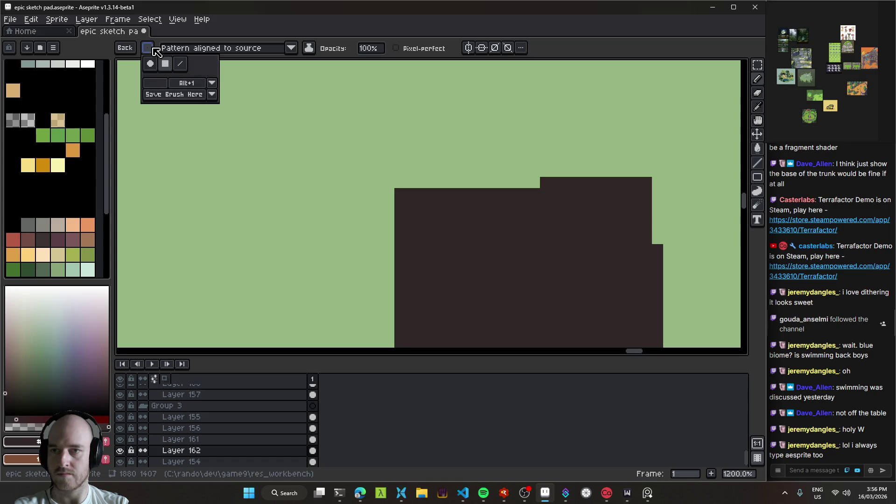
pyautogui.press('alt')
pyautogui.moveTo(420, 150)
pyautogui.mouseDown()
pyautogui.moveTo(382, 187)
pyautogui.moveTo(414, 176)
pyautogui.moveTo(385, 191)
pyautogui.mouseUp()
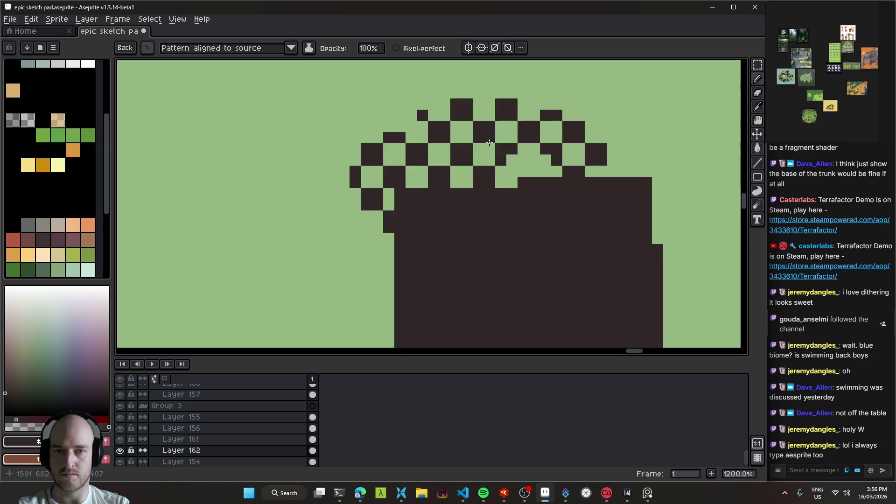
pyautogui.scroll(-2, 385, 192)
pyautogui.hotkey('ctrl', 'z')
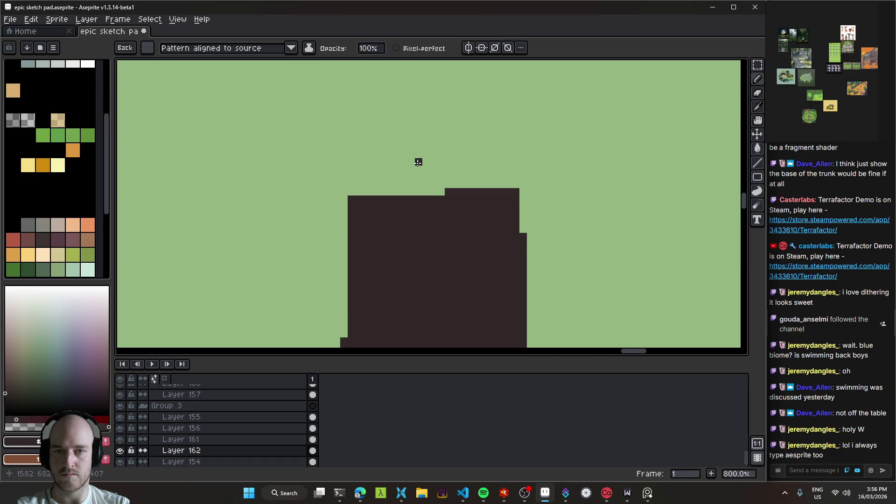
pyautogui.moveTo(407, 157)
pyautogui.mouseDown()
pyautogui.moveTo(308, 191)
pyautogui.moveTo(407, 152)
pyautogui.moveTo(434, 163)
pyautogui.mouseUp()
pyautogui.scroll(-2, 530, 190)
pyautogui.hotkey('ctrl', 'z')
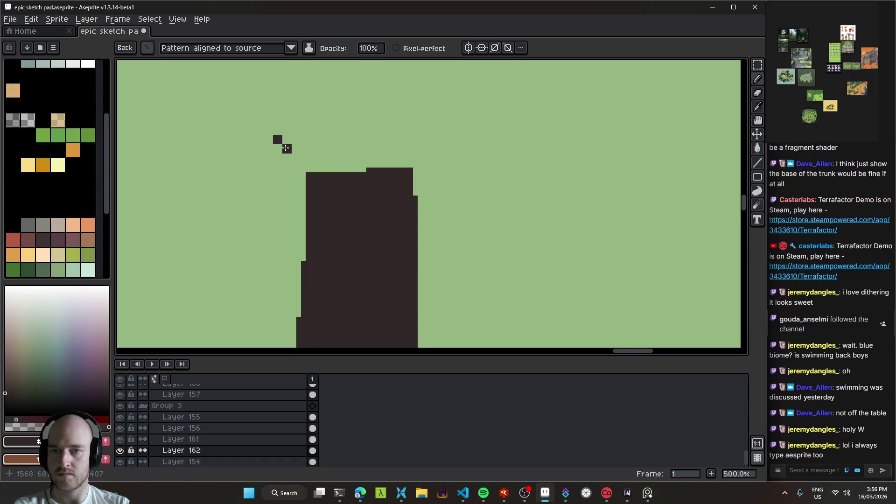
# - Return to the checker pattern brush with Ctrl+Alt+1 and test a dither canopy, then undo it
pyautogui.click(148, 47)
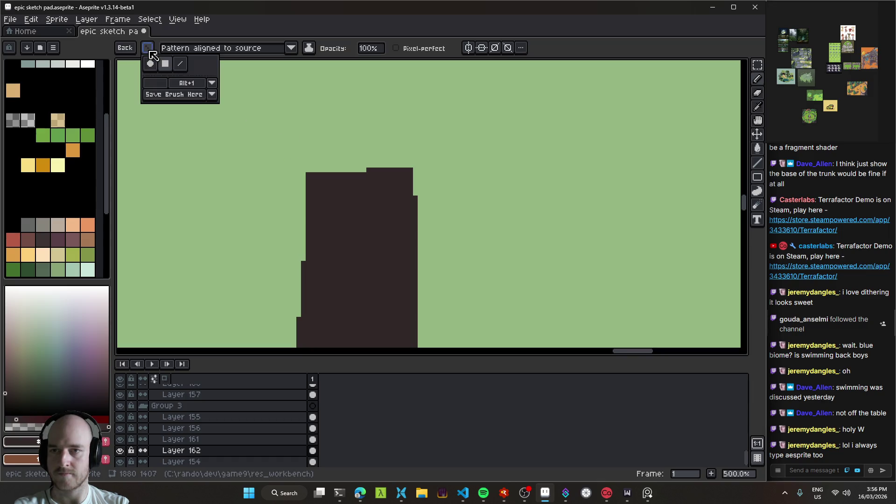
pyautogui.click(156, 83)
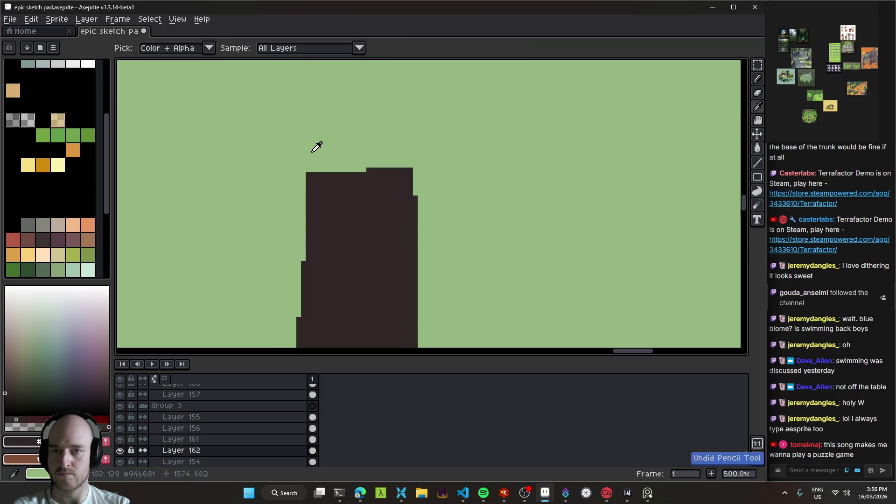
pyautogui.hotkey('ctrl', 'alt', '1')
pyautogui.moveTo(362, 138)
pyautogui.mouseDown()
pyautogui.moveTo(322, 133)
pyautogui.moveTo(387, 140)
pyautogui.moveTo(299, 149)
pyautogui.moveTo(466, 140)
pyautogui.moveTo(248, 131)
pyautogui.mouseUp()
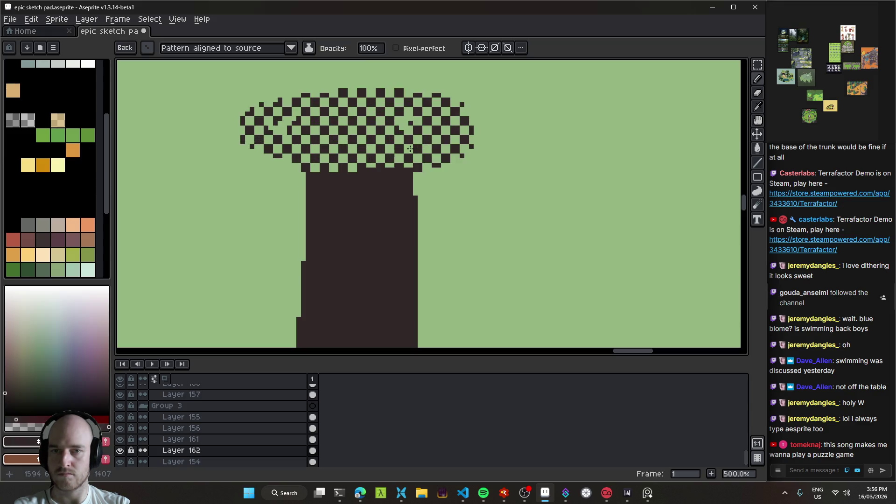
pyautogui.scroll(-2, 462, 167)
pyautogui.hotkey('ctrl', 'z')
pyautogui.scroll(3, 472, 167)
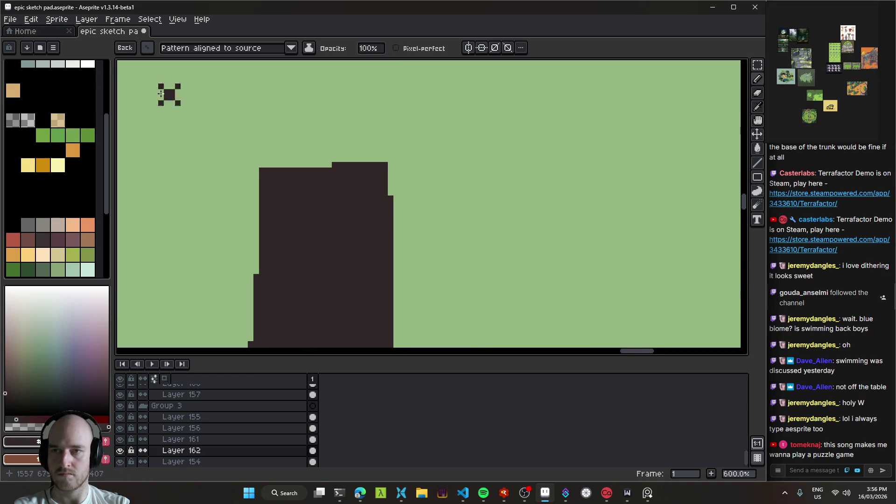
pyautogui.click(148, 48)
# - Delete the saved brush and reset to a square 1px brush
pyautogui.click(212, 83)
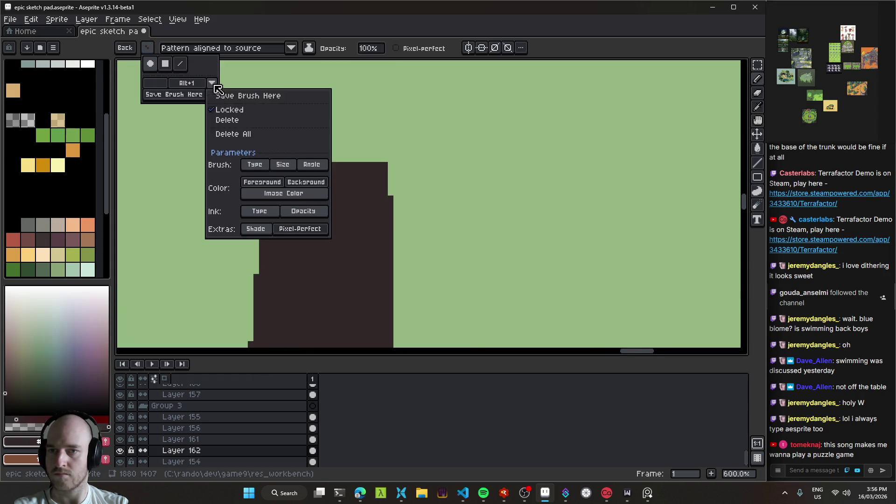
pyautogui.click(227, 119)
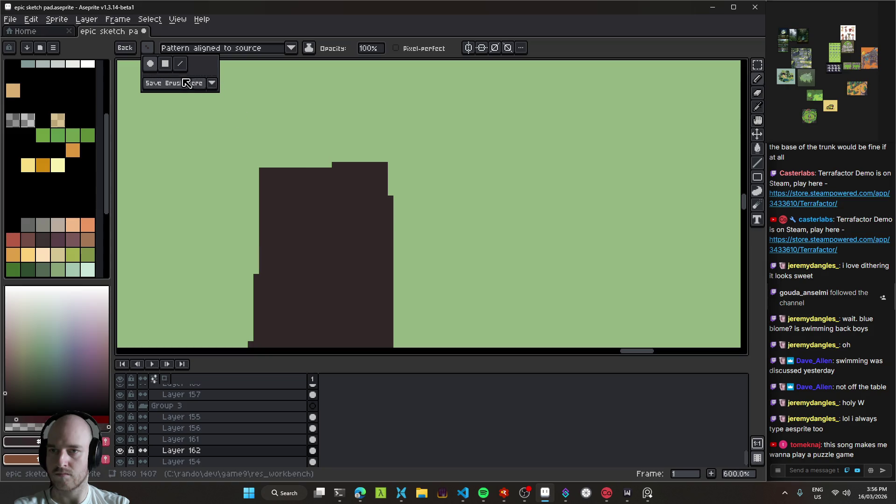
pyautogui.click(165, 63)
pyautogui.moveTo(415, 151); pyautogui.dragTo(400, 140)
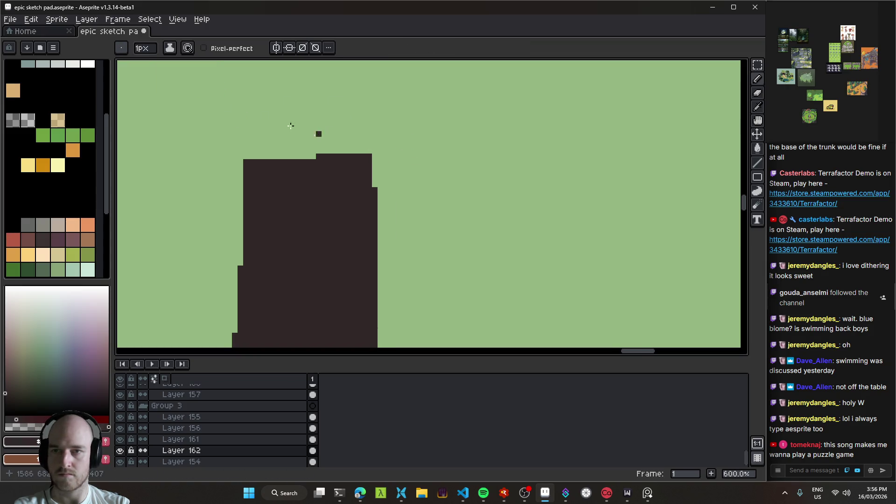
pyautogui.scroll(2, 441, 179)
pyautogui.press('-')
# - Make a checker pattern brush from the diagonal pixels and paint a dither band along the trunk top
pyautogui.press('m')
pyautogui.moveTo(425, 183); pyautogui.dragTo(435, 193)
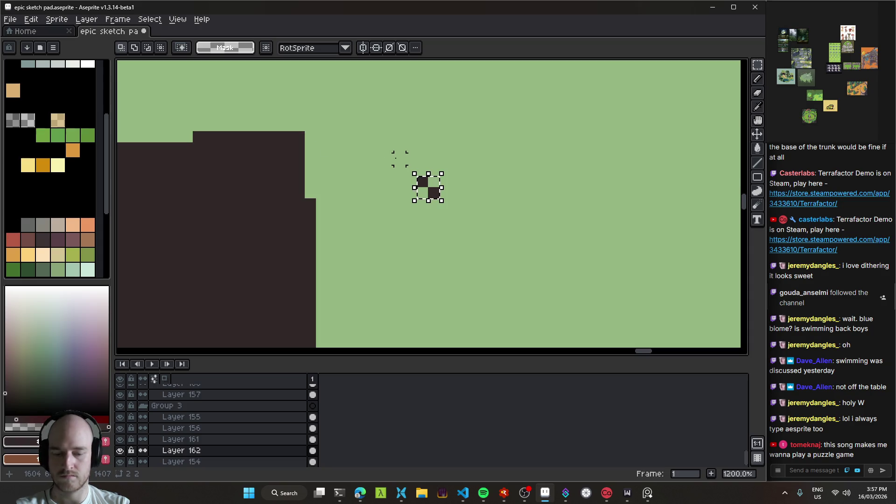
pyautogui.hotkey('ctrl', 'b')
pyautogui.moveTo(190, 123)
pyautogui.mouseDown()
pyautogui.moveTo(395, 154)
pyautogui.moveTo(258, 155)
pyautogui.moveTo(462, 154)
pyautogui.moveTo(288, 149)
pyautogui.mouseUp()
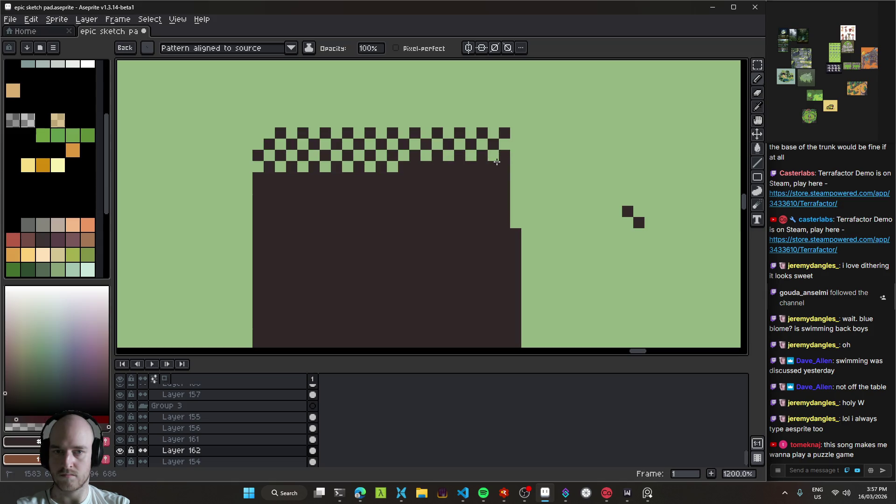
pyautogui.scroll(-8, 497, 162)
pyautogui.scroll(1, 416, 185)
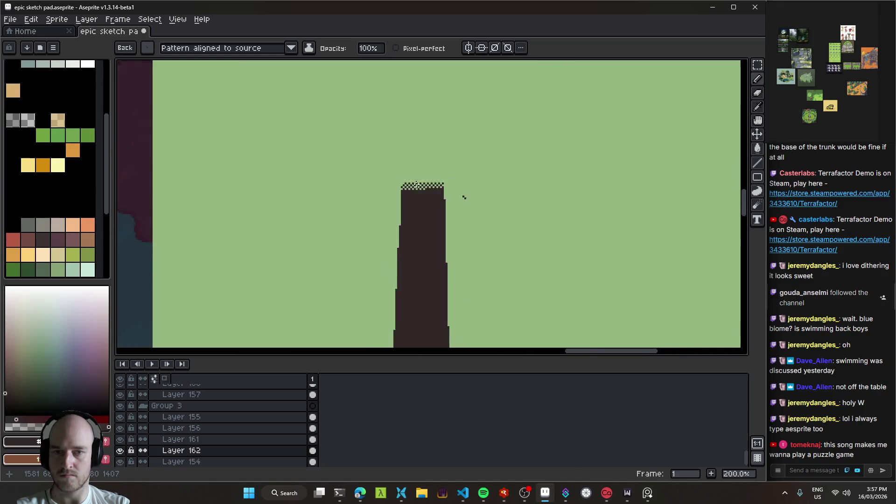
pyautogui.scroll(3, 416, 185)
# - Move the trunk and its checker top further down the canvas
pyautogui.press('e')
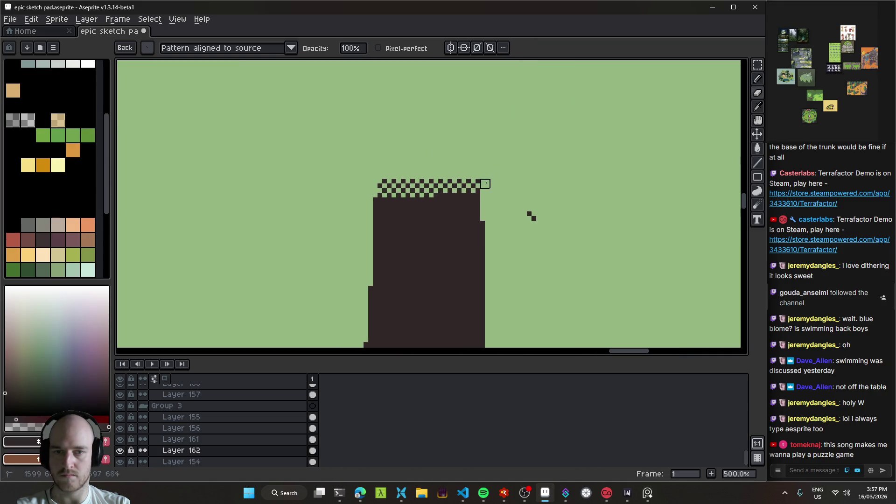
pyautogui.scroll(-5, 444, 136)
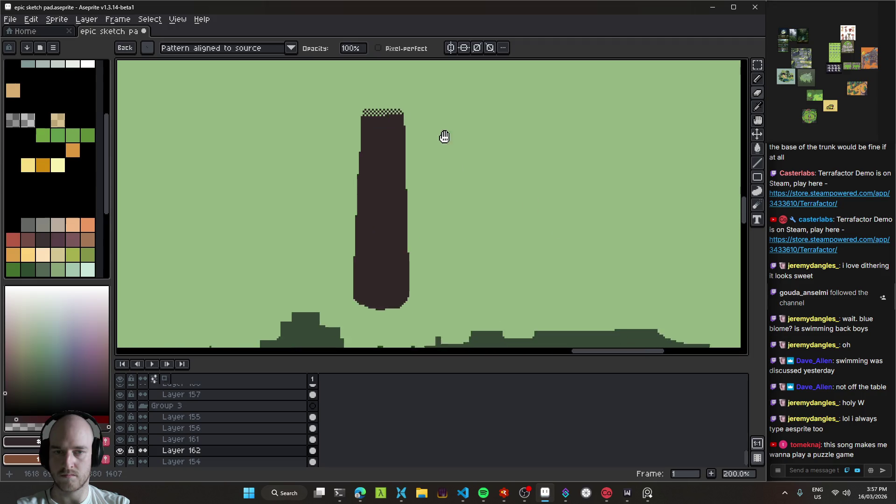
pyautogui.scroll(9, 444, 154)
pyautogui.press('v')
pyautogui.moveTo(400, 166)
pyautogui.mouseDown()
pyautogui.moveTo(391, 133)
pyautogui.moveTo(443, 182)
pyautogui.moveTo(349, 213)
pyautogui.mouseUp()
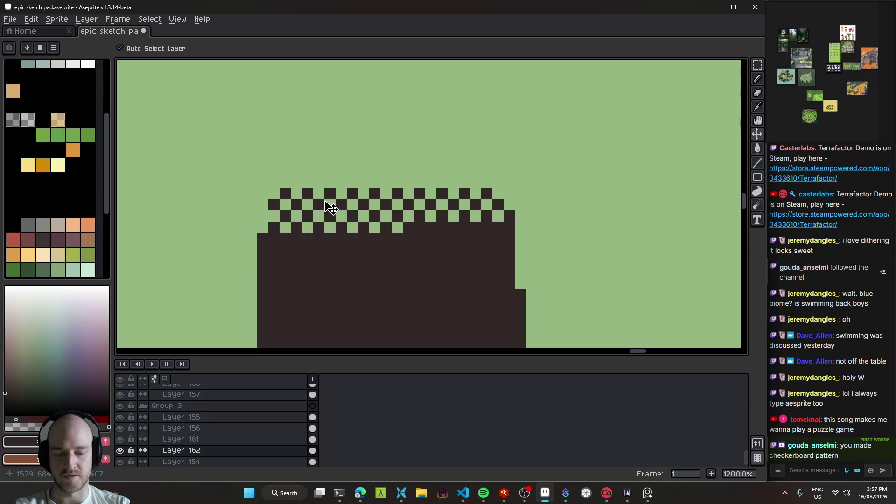
pyautogui.moveTo(411, 167); pyautogui.dragTo(396, 236)
# - Draw single dark sample pixels above and beside the trunk
pyautogui.press('b')
pyautogui.click(305, 207)
pyautogui.click(293, 218)
pyautogui.moveTo(306, 218); pyautogui.dragTo(314, 198)
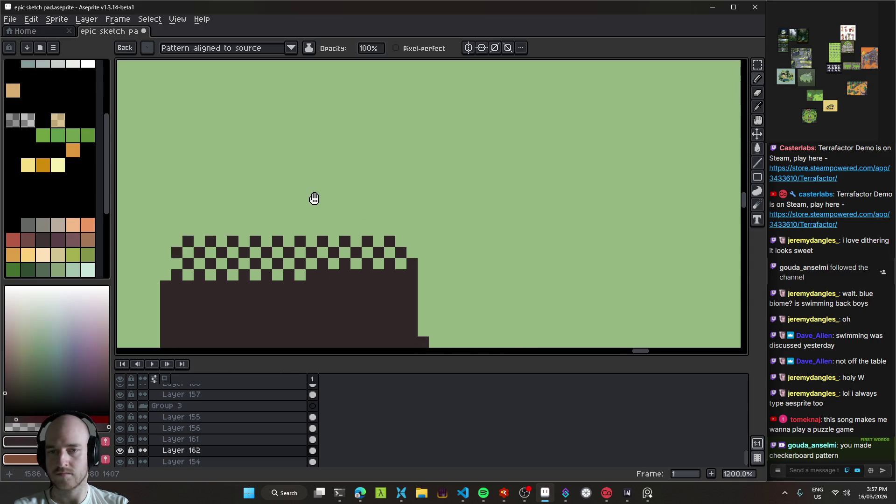
pyautogui.moveTo(423, 206); pyautogui.dragTo(400, 200)
pyautogui.click(422, 237)
pyautogui.click(433, 245)
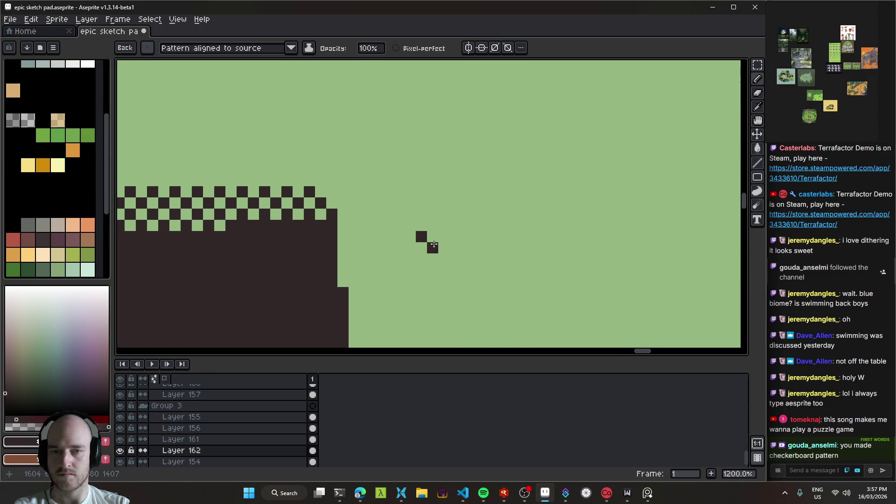
pyautogui.hotkey('ctrl', 'z')
pyautogui.click(433, 225)
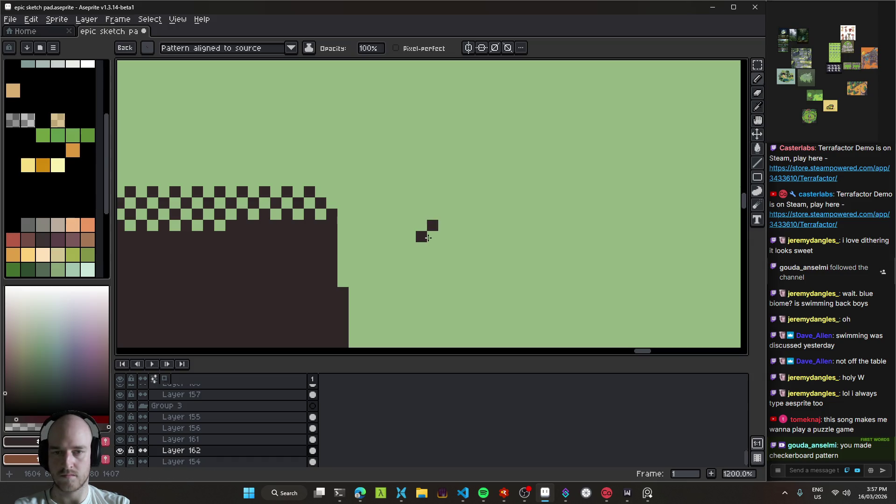
# - Turn the 2×2 patch around the lone dark pixel into a custom brush
pyautogui.press('Escape')
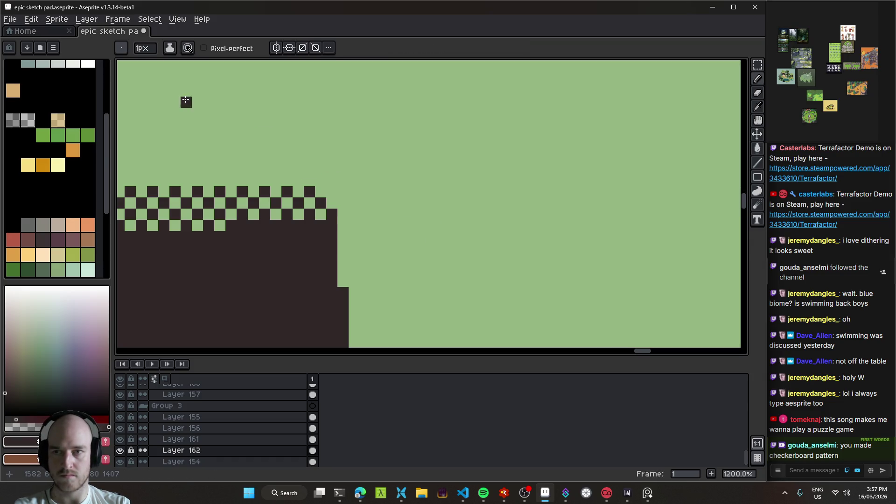
pyautogui.hotkey('ctrl', 'z')
pyautogui.hotkey('ctrl', 'b')
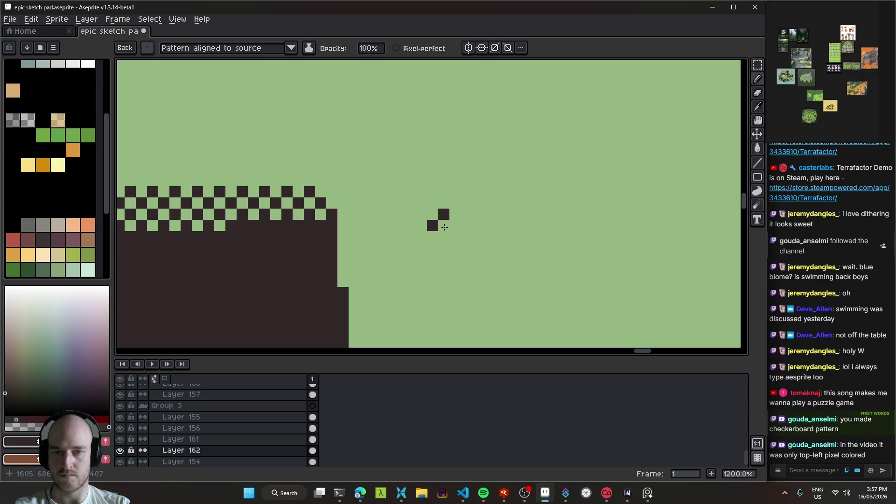
pyautogui.press('Escape')
pyautogui.moveTo(442, 222)
pyautogui.mouseDown()
pyautogui.moveTo(430, 212)
pyautogui.moveTo(453, 240)
pyautogui.mouseUp()
pyautogui.scroll(1, 434, 219)
pyautogui.press('m')
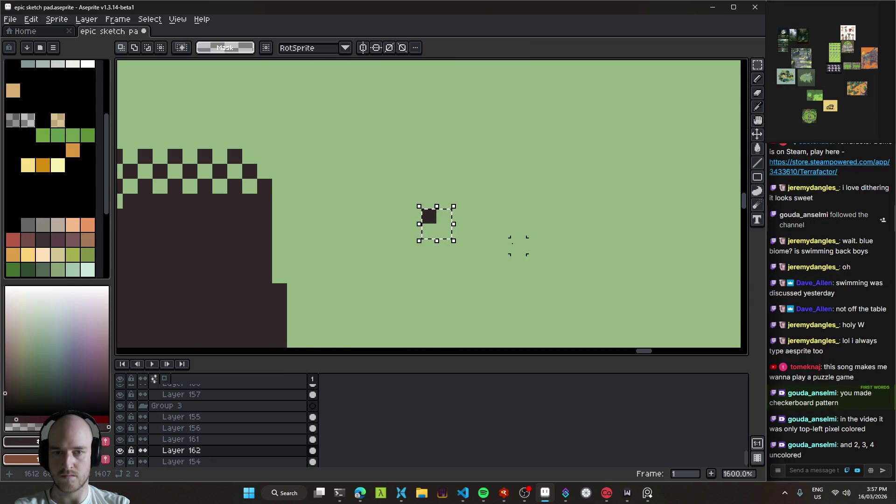
pyautogui.hotkey('ctrl', 'b')
pyautogui.scroll(-3, 364, 193)
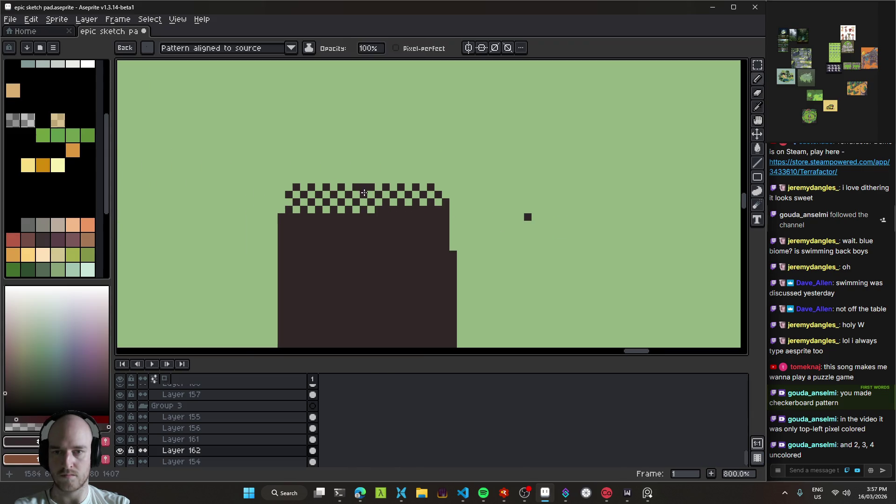
# - Paint sparse dot rows above the checkerboard, undo misplaced ones, and keep the pattern aligned to source
pyautogui.moveTo(292, 182)
pyautogui.mouseDown()
pyautogui.moveTo(386, 180)
pyautogui.moveTo(315, 164)
pyautogui.mouseUp()
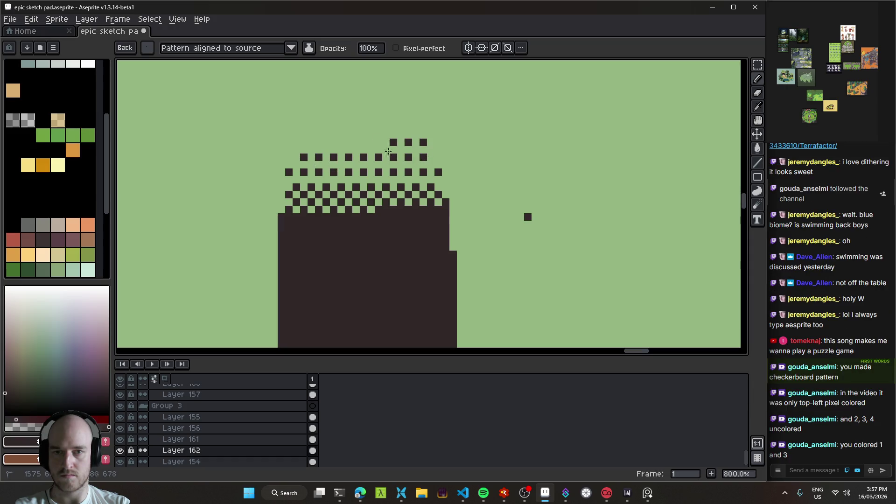
pyautogui.moveTo(388, 152); pyautogui.dragTo(321, 159)
pyautogui.moveTo(381, 186)
pyautogui.mouseDown()
pyautogui.moveTo(295, 179)
pyautogui.moveTo(430, 176)
pyautogui.moveTo(291, 164)
pyautogui.mouseUp()
pyautogui.hotkey('ctrl', 'z')
pyautogui.hotkey('ctrl', 'z')
pyautogui.hotkey('ctrl', 'z')
pyautogui.hotkey('ctrl', 'z')
pyautogui.hotkey('ctrl', 'z')
pyautogui.scroll(-2, 459, 185)
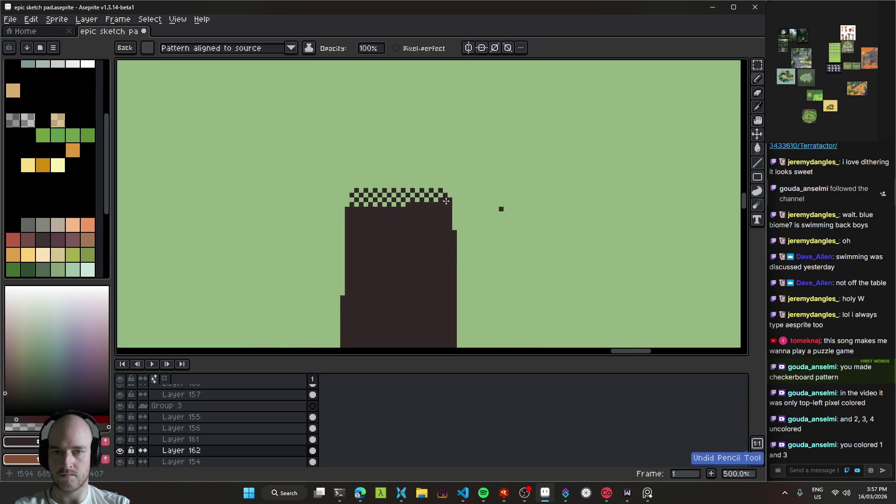
pyautogui.scroll(2, 403, 196)
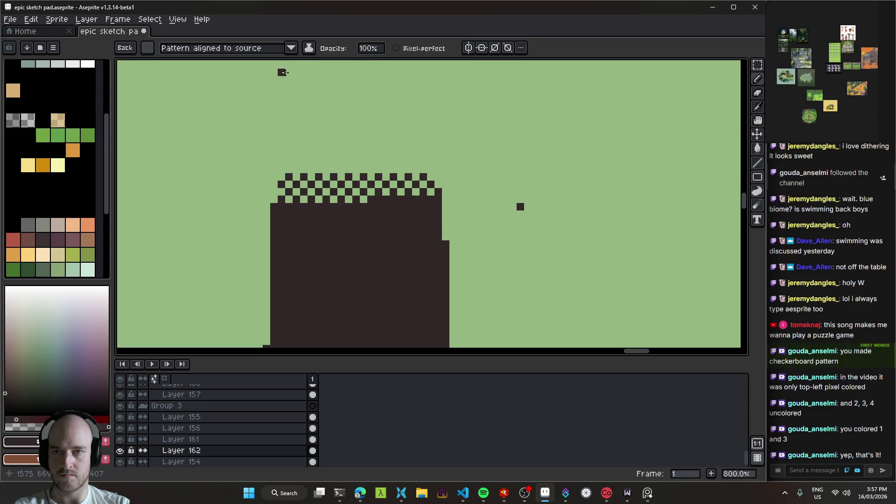
pyautogui.click(295, 49)
pyautogui.click(294, 51)
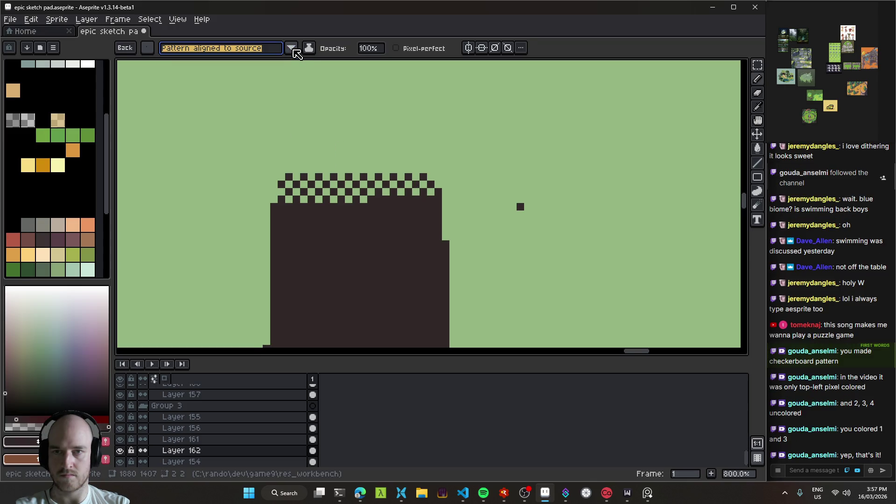
# - Fill the gap in the checkerboard's top row and erase the lone dark pixel
pyautogui.moveTo(527, 211); pyautogui.dragTo(473, 198)
pyautogui.scroll(5, 470, 195)
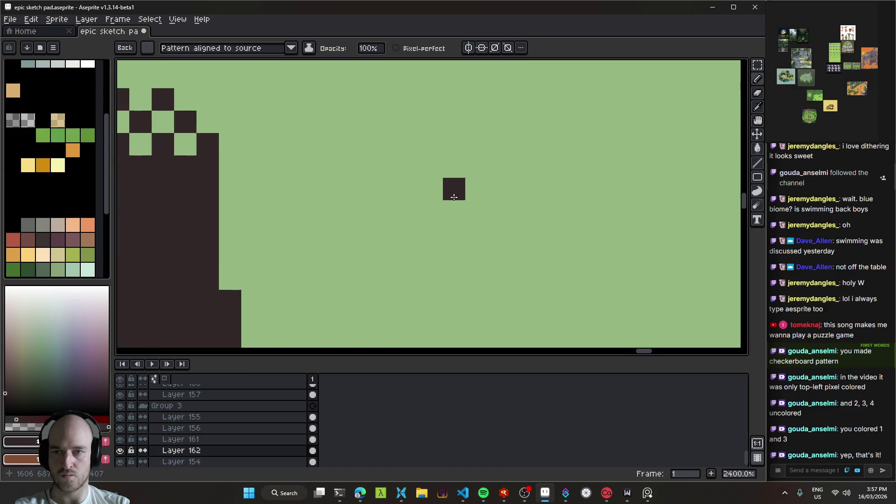
pyautogui.scroll(-3, 637, 220)
pyautogui.click(421, 144)
pyautogui.scroll(-2, 450, 175)
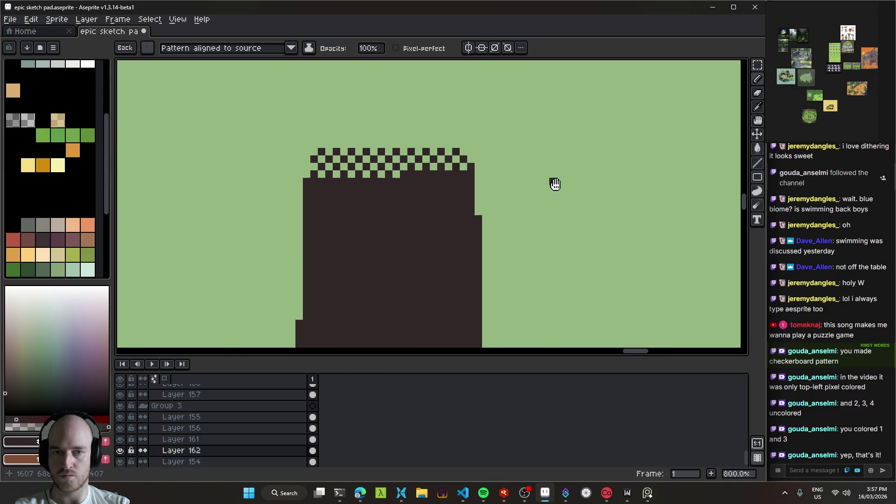
pyautogui.scroll(4, 620, 196)
pyautogui.press('e')
pyautogui.click(411, 161)
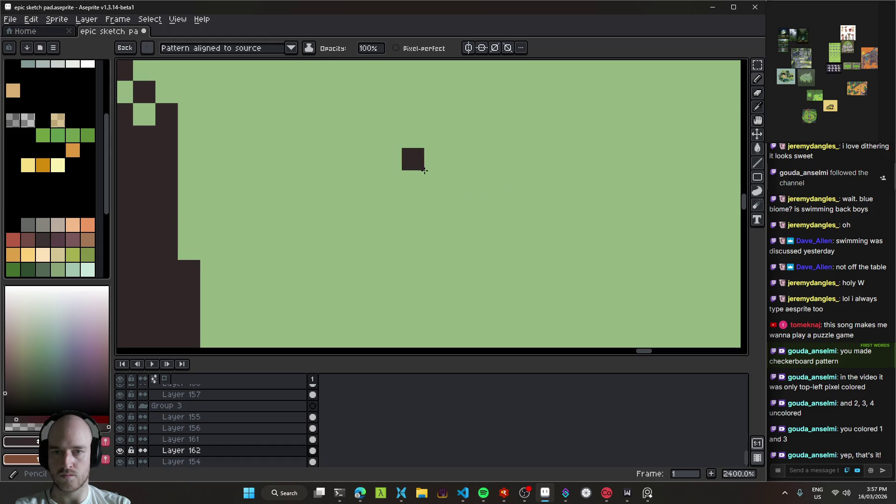
pyautogui.press('b')
# - Draw a dark sample pixel and make a new 2×2 brush from it
pyautogui.click(458, 182)
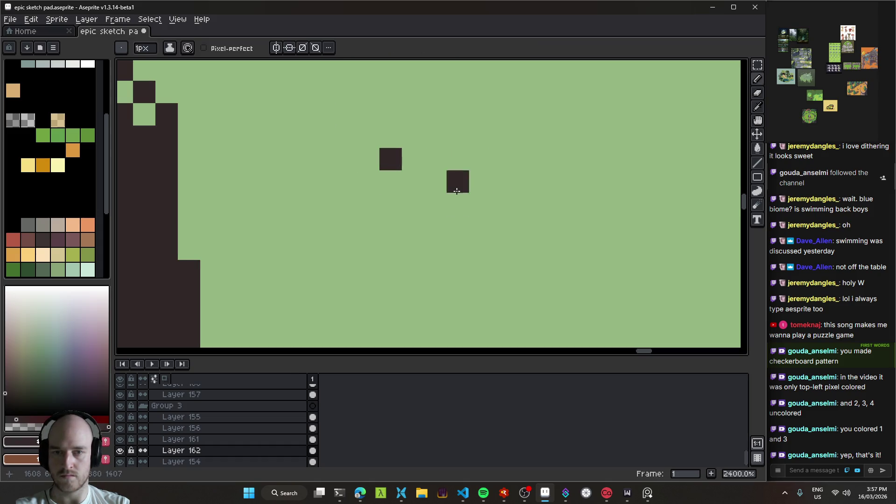
pyautogui.moveTo(467, 187); pyautogui.dragTo(525, 229)
pyautogui.hotkey('ctrl', 'z')
pyautogui.press('m')
pyautogui.moveTo(416, 168); pyautogui.dragTo(459, 212)
pyautogui.scroll(-3, 481, 196)
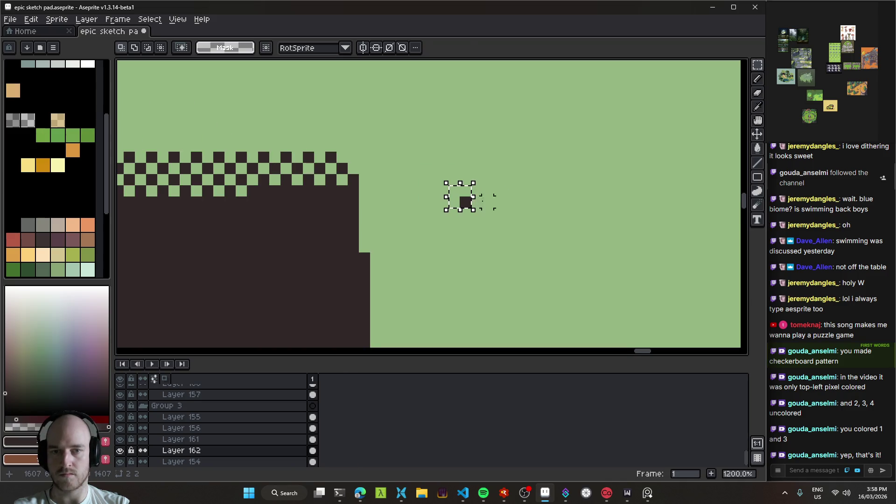
pyautogui.hscroll(-3, 464, 205)
pyautogui.hotkey('ctrl', 'b')
# - Paint two rows of sparse dots above the checkerboard, extending the top row right
pyautogui.moveTo(519, 142)
pyautogui.mouseDown()
pyautogui.moveTo(319, 141)
pyautogui.moveTo(495, 126)
pyautogui.mouseUp()
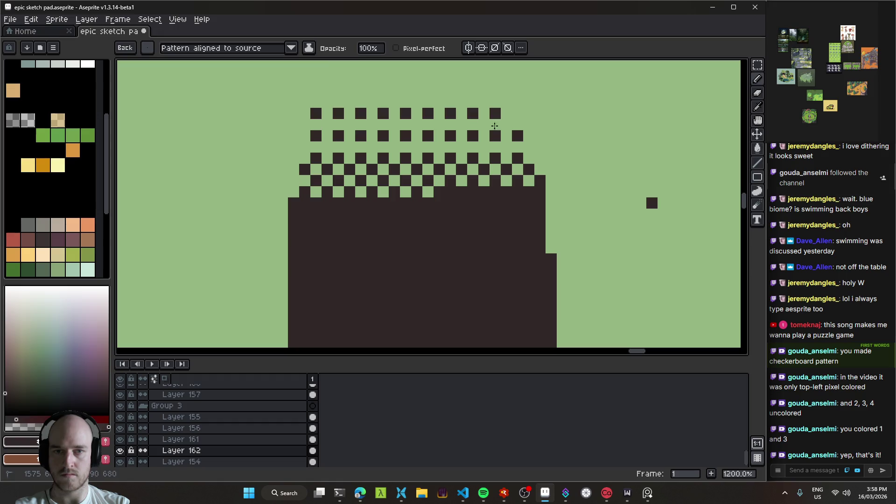
pyautogui.moveTo(298, 104); pyautogui.dragTo(539, 95)
pyautogui.scroll(-7, 552, 201)
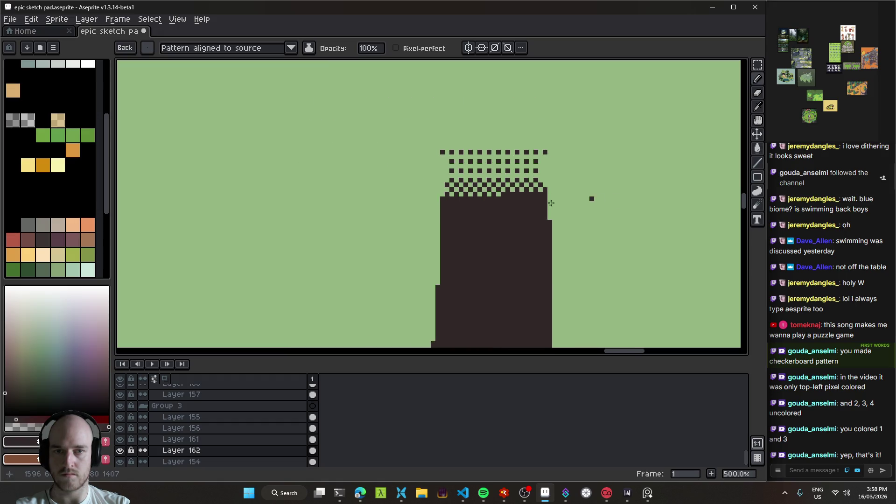
pyautogui.press('e')
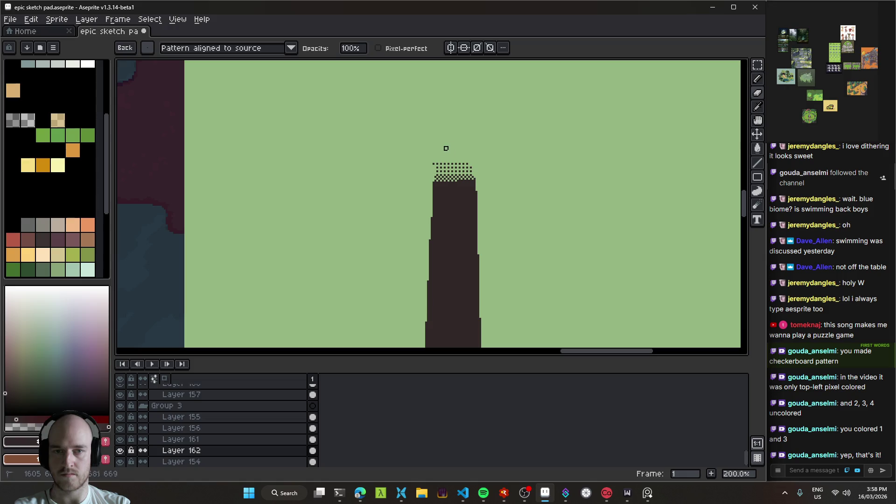
# - Erase the topmost row of dither dots above the trunk
pyautogui.scroll(-2, 537, 149)
pyautogui.scroll(1, 509, 168)
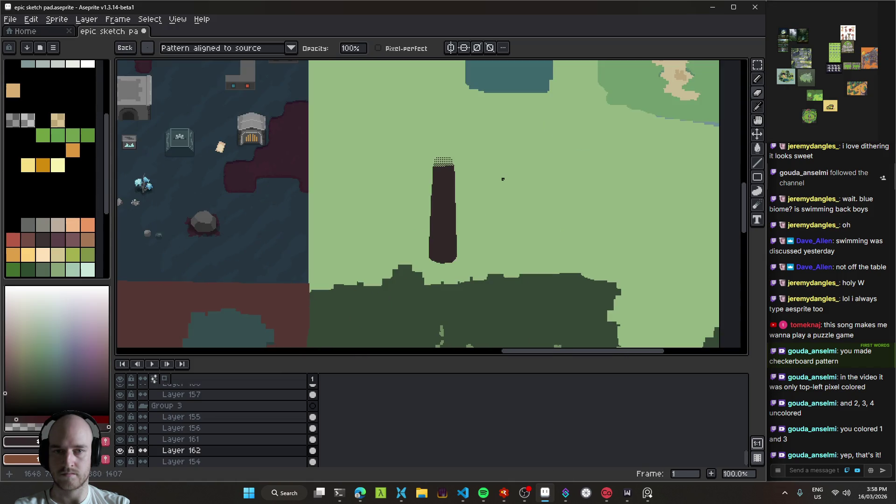
pyautogui.moveTo(512, 201); pyautogui.dragTo(447, 204)
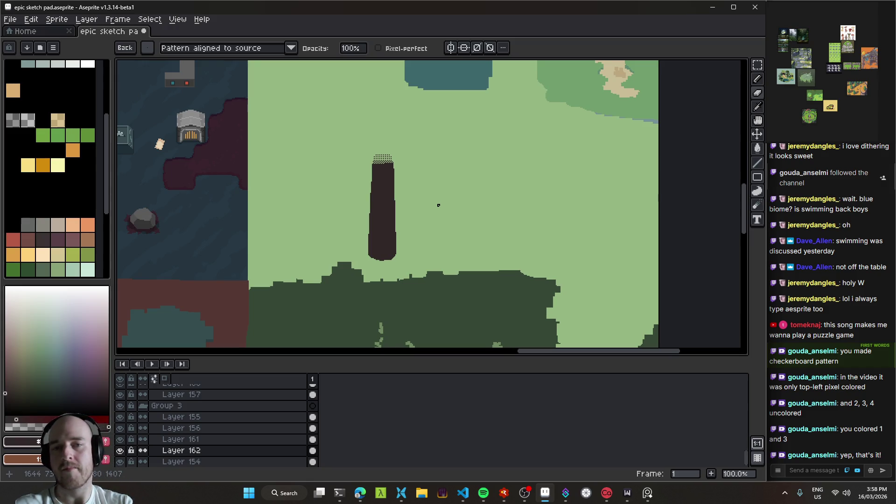
pyautogui.moveTo(456, 210)
pyautogui.mouseDown()
pyautogui.moveTo(364, 117)
pyautogui.moveTo(439, 243)
pyautogui.moveTo(416, 226)
pyautogui.moveTo(386, 230)
pyautogui.moveTo(422, 200)
pyautogui.moveTo(466, 222)
pyautogui.moveTo(376, 170)
pyautogui.mouseUp()
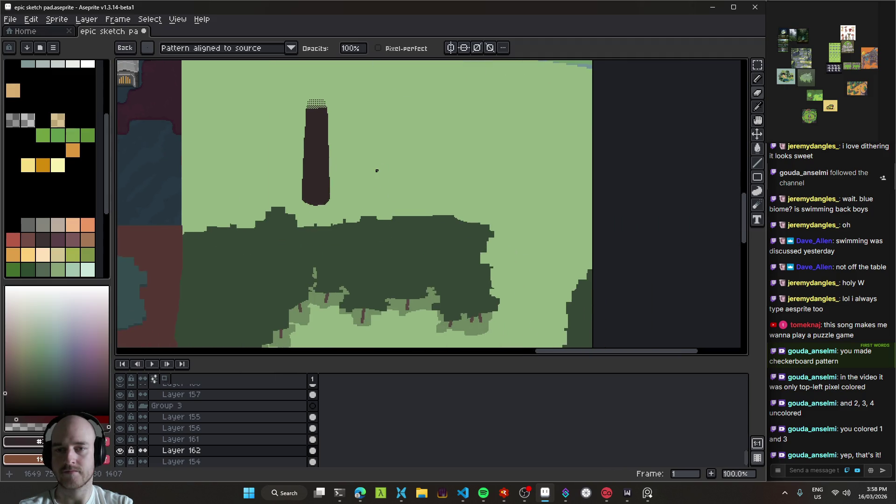
pyautogui.scroll(-5, 390, 256)
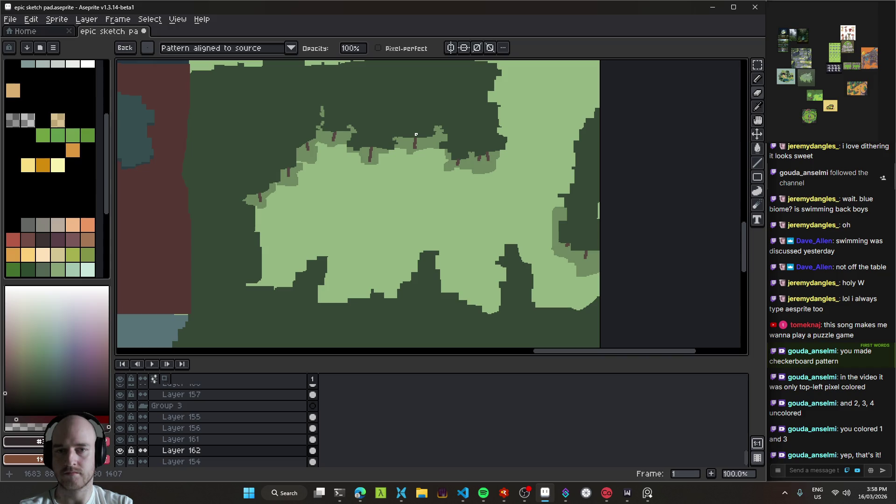
pyautogui.moveTo(408, 145)
pyautogui.mouseDown()
pyautogui.moveTo(428, 232)
pyautogui.moveTo(456, 290)
pyautogui.moveTo(447, 272)
pyautogui.mouseUp()
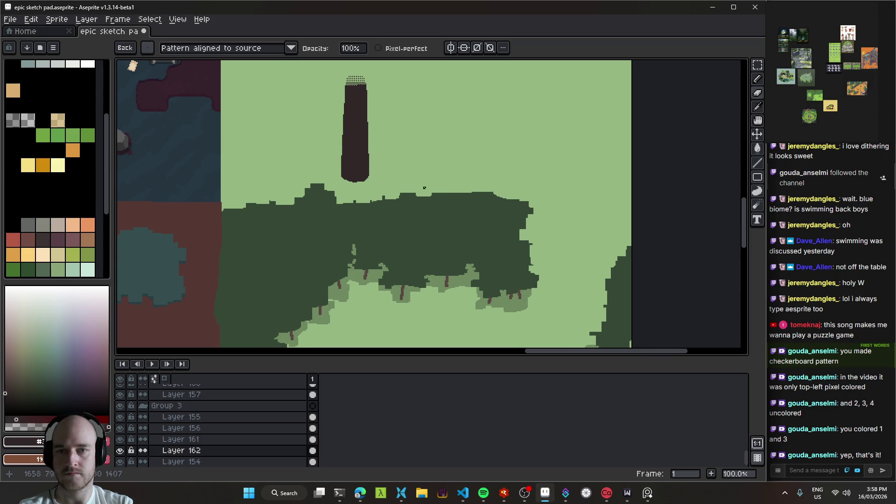
pyautogui.moveTo(380, 135); pyautogui.dragTo(417, 211)
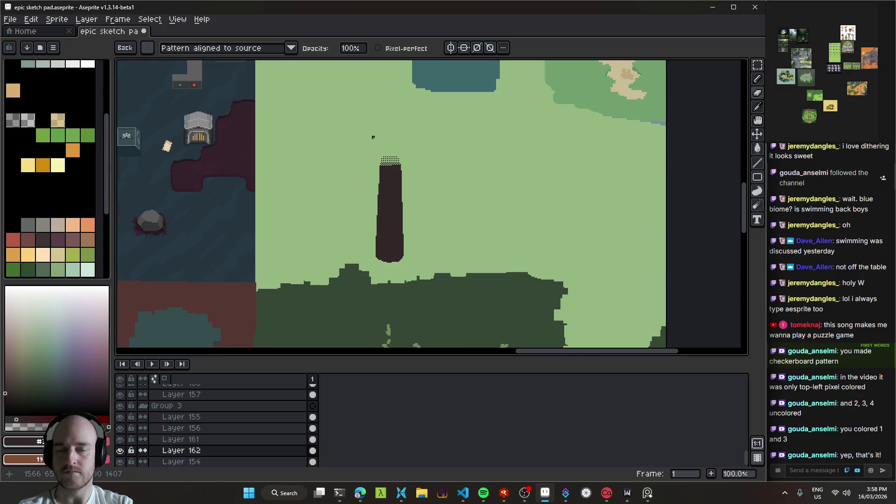
pyautogui.scroll(5, 444, 206)
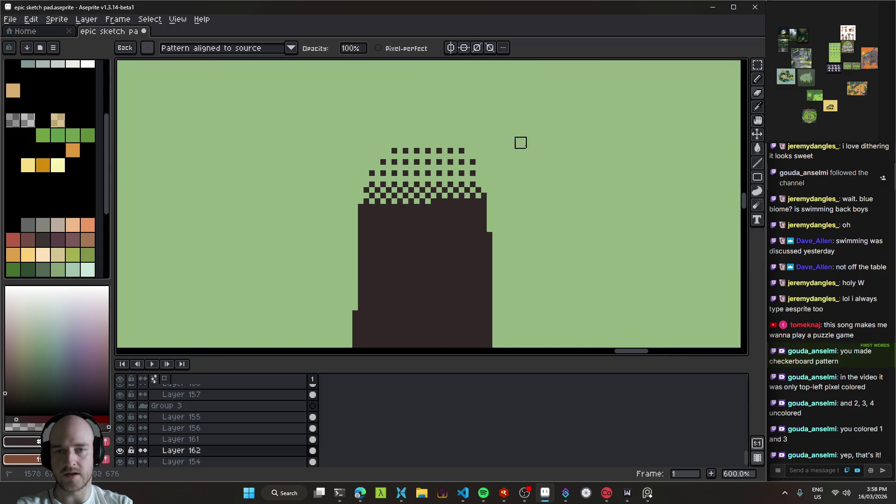
pyautogui.scroll(-3, 422, 161)
pyautogui.scroll(-4, 463, 205)
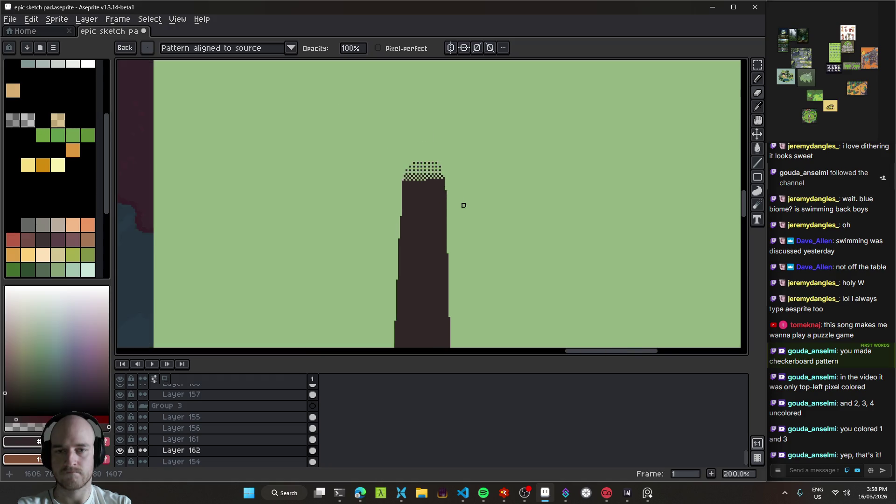
pyautogui.scroll(-2, 463, 205)
pyautogui.scroll(1, 457, 200)
pyautogui.moveTo(450, 200)
pyautogui.mouseDown()
pyautogui.moveTo(366, 190)
pyautogui.moveTo(432, 216)
pyautogui.mouseUp()
pyautogui.scroll(1, 384, 190)
pyautogui.scroll(2, 317, 140)
pyautogui.moveTo(318, 152); pyautogui.dragTo(404, 151)
pyautogui.scroll(-1, 466, 176)
pyautogui.scroll(-2, 466, 176)
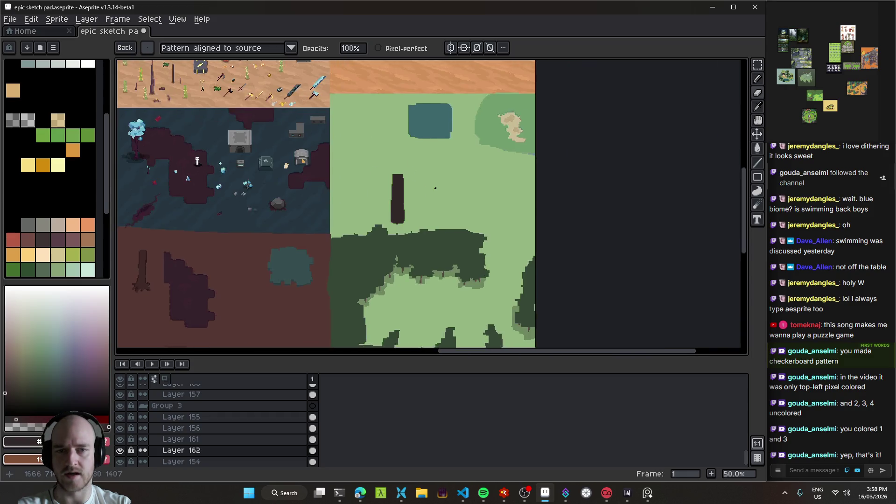
pyautogui.scroll(2, 338, 122)
pyautogui.moveTo(338, 121)
pyautogui.mouseDown()
pyautogui.moveTo(398, 201)
pyautogui.moveTo(389, 187)
pyautogui.mouseUp()
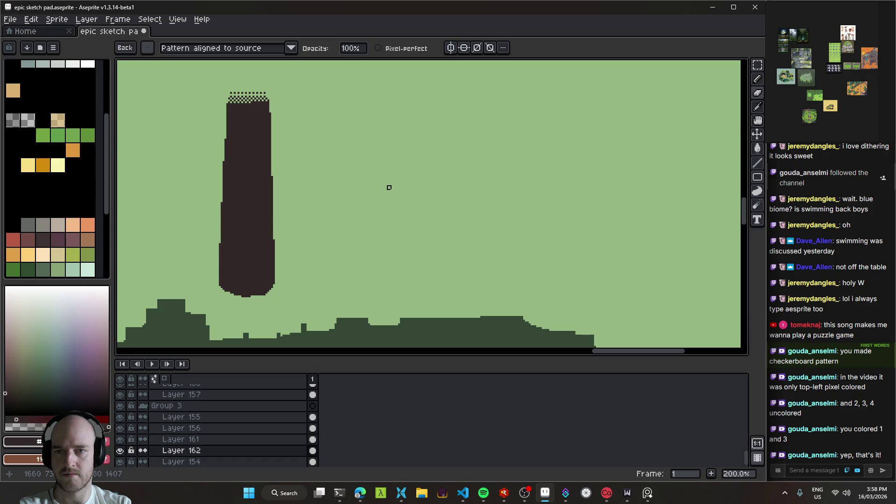
# - Undo the last two dithered strokes and save the sketch
pyautogui.press('b')
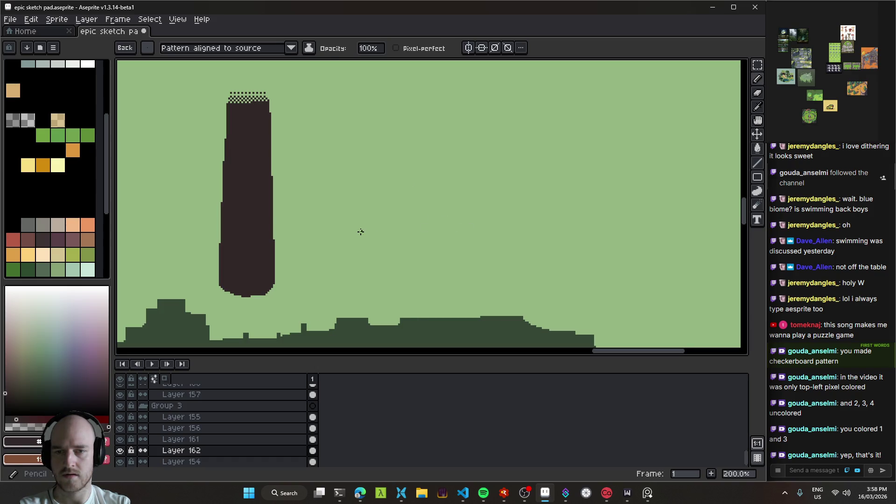
pyautogui.hotkey('ctrl', 'z')
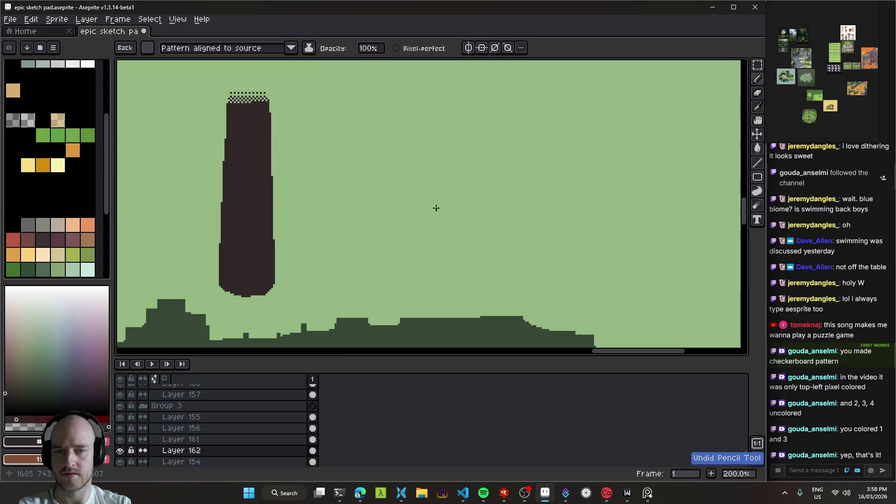
pyautogui.hotkey('ctrl', 'z')
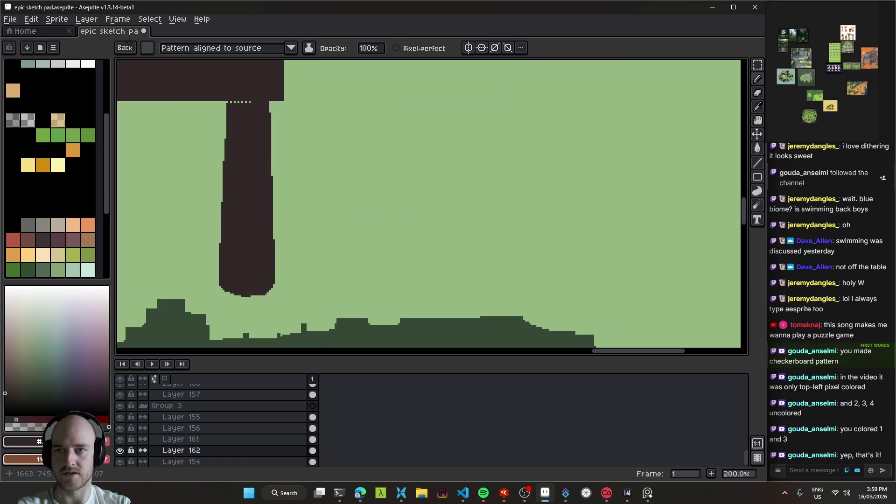
pyautogui.scroll(-8, 404, 255)
pyautogui.scroll(3, 409, 255)
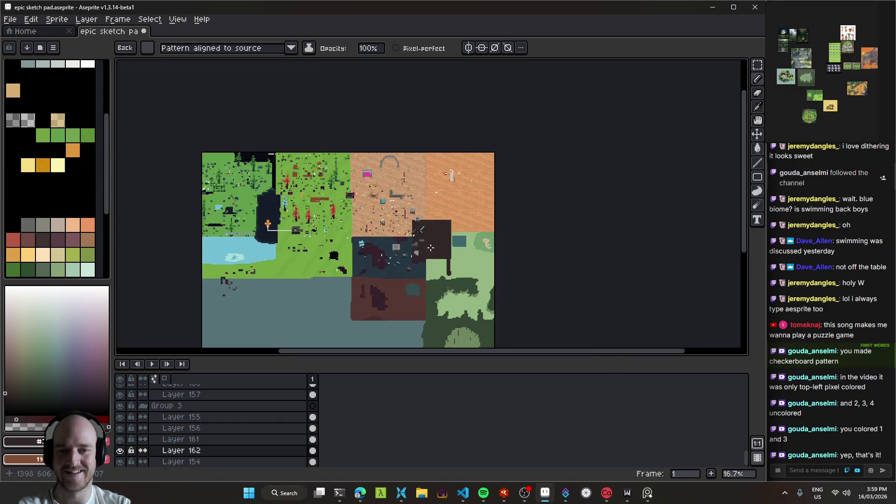
pyautogui.scroll(1, 454, 244)
pyautogui.hotkey('ctrl', 's')
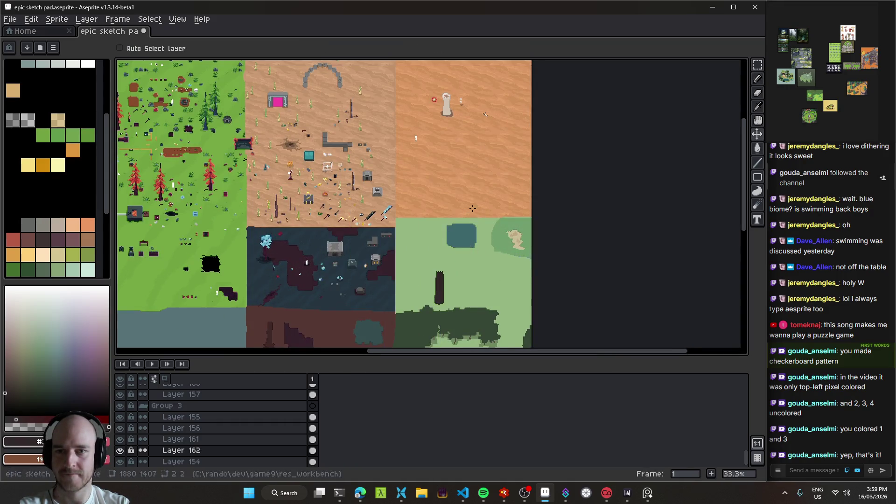
pyautogui.scroll(1, 404, 224)
pyautogui.scroll(3, 405, 224)
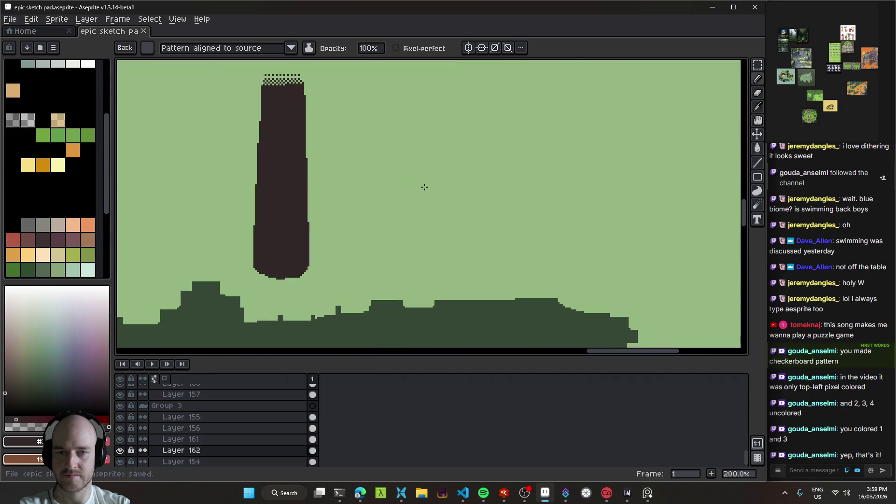
# - Try two 1px test strokes beside the trunk, undo both, and save again
pyautogui.click(447, 205)
pyautogui.scroll(-3, 446, 198)
pyautogui.scroll(1, 446, 196)
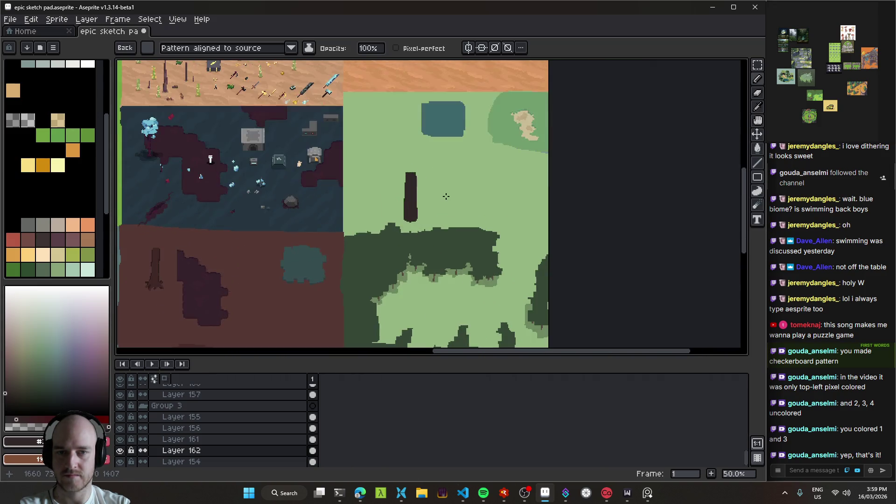
pyautogui.scroll(2, 445, 188)
pyautogui.press('Escape')
pyautogui.moveTo(483, 190); pyautogui.dragTo(504, 166)
pyautogui.hotkey('ctrl', 'z')
pyautogui.hotkey('ctrl', 's')
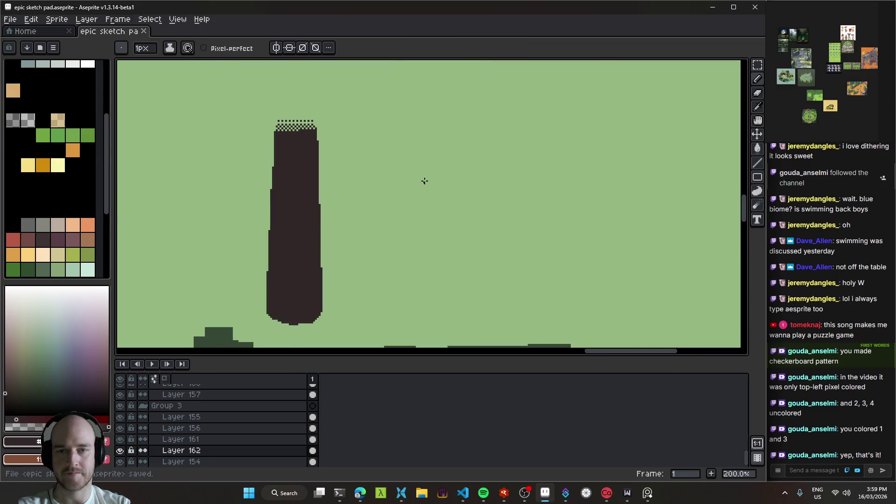
pyautogui.moveTo(423, 178); pyautogui.dragTo(450, 154)
pyautogui.hotkey('ctrl', 'z')
pyautogui.hscroll(-5, 506, 164)
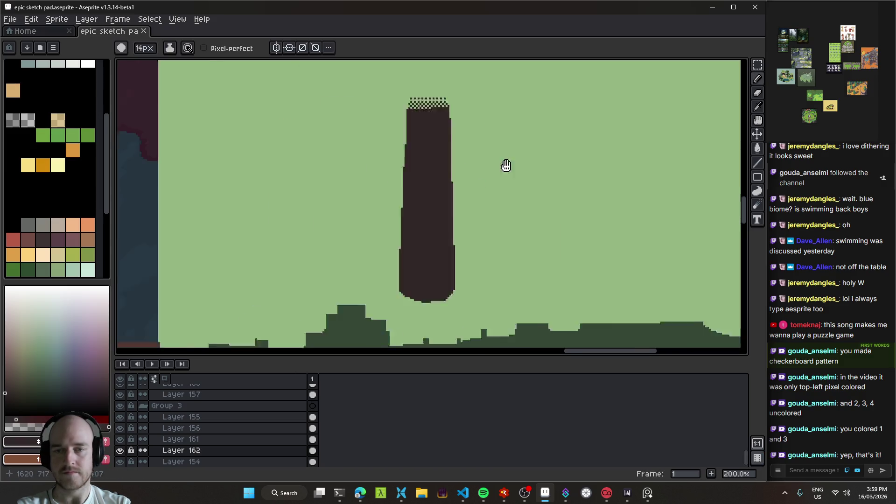
# - Drag the trunk slightly up and to the right with the Move tool
pyautogui.press('v')
pyautogui.scroll(-2, 537, 205)
pyautogui.scroll(1, 436, 171)
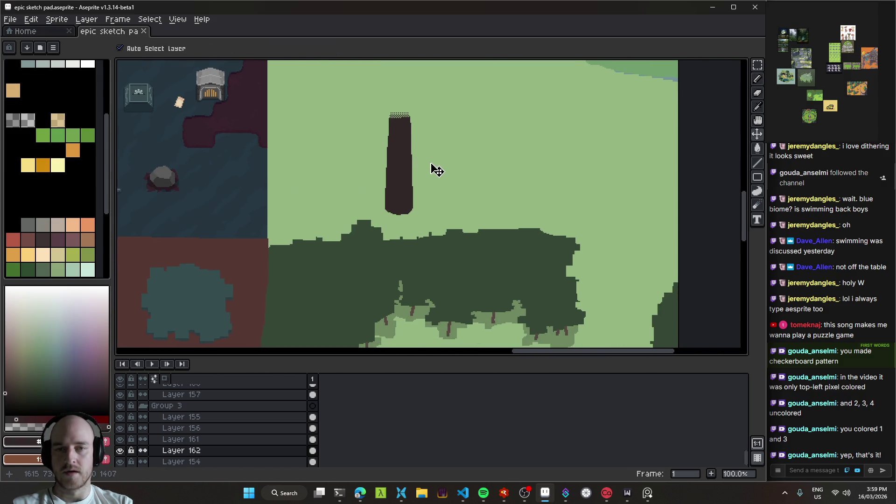
pyautogui.scroll(3, 417, 108)
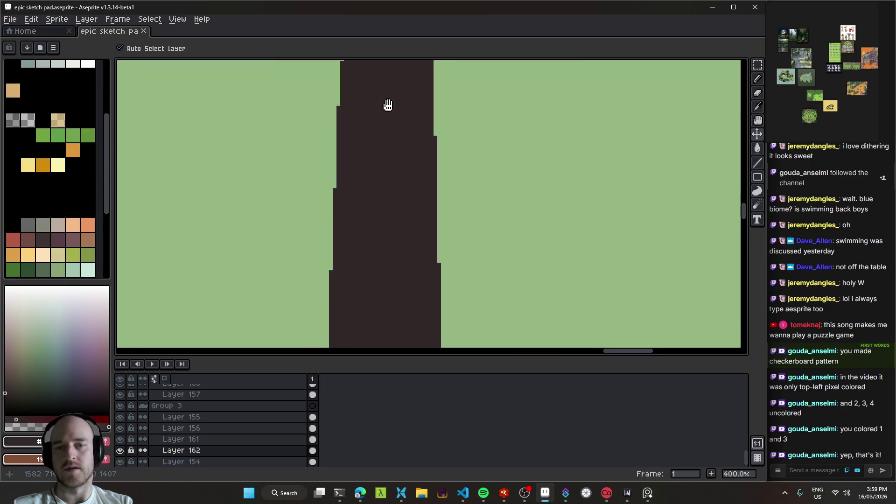
pyautogui.scroll(-3, 449, 286)
pyautogui.moveTo(411, 217); pyautogui.dragTo(411, 145)
pyautogui.moveTo(453, 173); pyautogui.dragTo(436, 233)
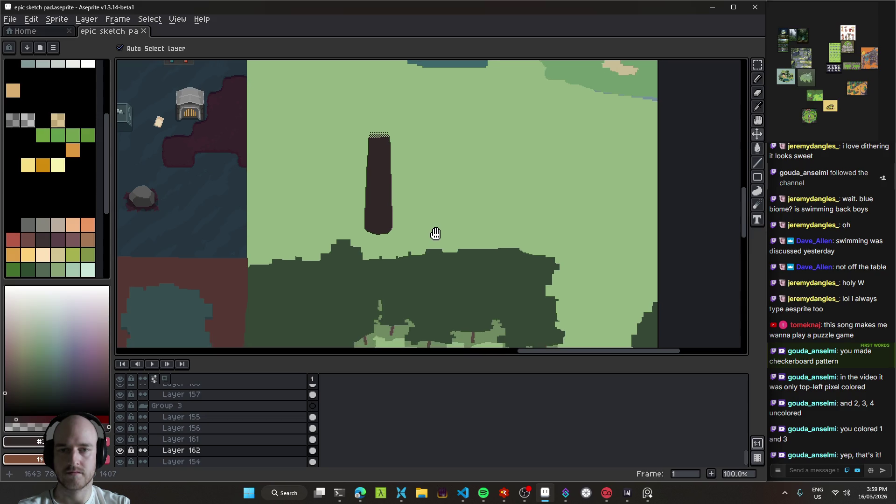
pyautogui.moveTo(381, 193); pyautogui.dragTo(388, 179)
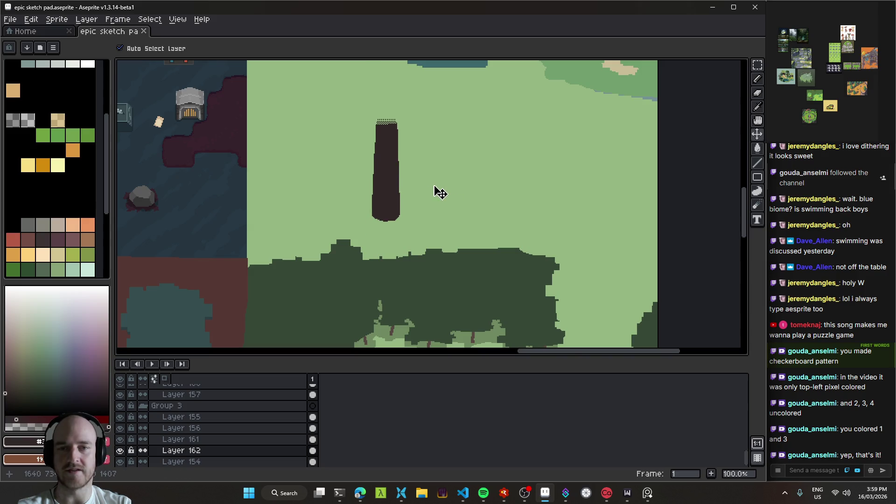
pyautogui.scroll(2, 440, 193)
# - Try painting a round blob right of the trunk, then undo it
pyautogui.press('b')
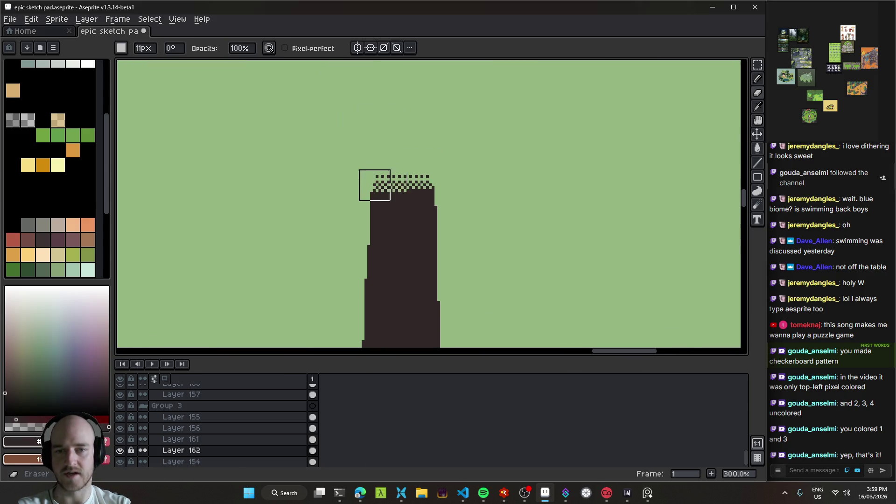
pyautogui.scroll(1, 394, 180)
pyautogui.scroll(3, 394, 180)
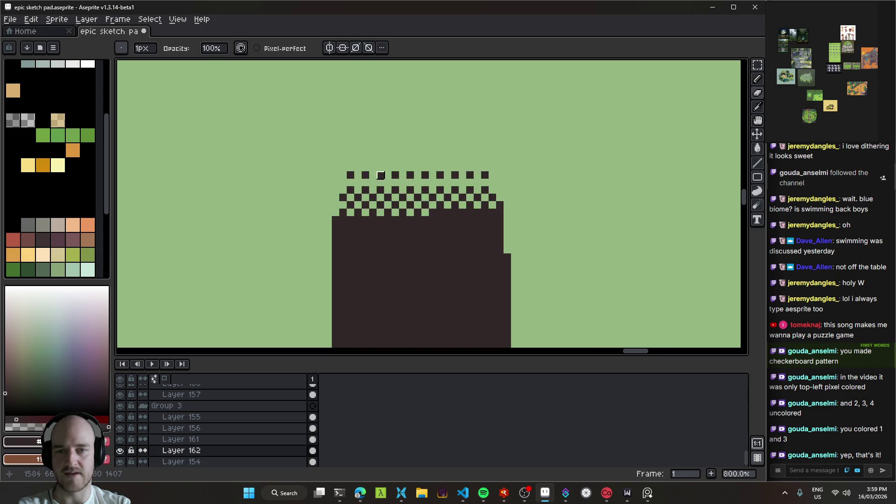
pyautogui.scroll(-4, 401, 173)
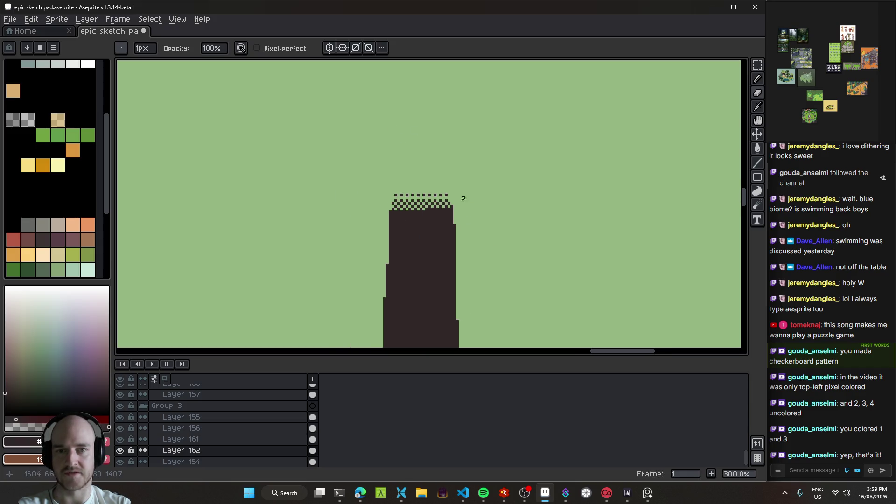
pyautogui.scroll(-2, 321, 181)
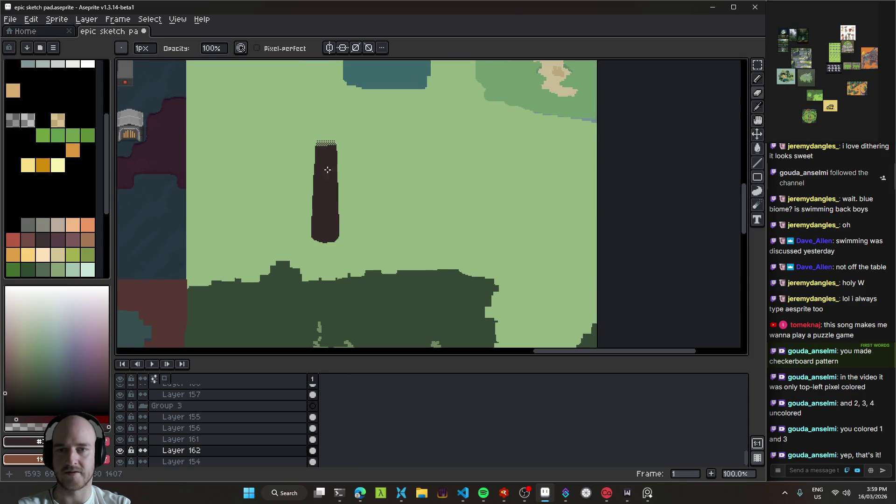
pyautogui.scroll(1, 355, 224)
pyautogui.moveTo(354, 225)
pyautogui.mouseDown()
pyautogui.moveTo(232, 112)
pyautogui.moveTo(391, 214)
pyautogui.mouseUp()
pyautogui.press('v')
pyautogui.moveTo(327, 209)
pyautogui.mouseDown()
pyautogui.moveTo(400, 234)
pyautogui.moveTo(420, 204)
pyautogui.mouseUp()
pyautogui.press('b')
pyautogui.hotkey('ctrl', 'z')
# - With a smaller brush, paint branch stubs off the trunk, redoing one higher up
pyautogui.press('-')
pyautogui.press('-')
pyautogui.press('-')
pyautogui.hscroll(5, 420, 204)
pyautogui.scroll(-3, 420, 204)
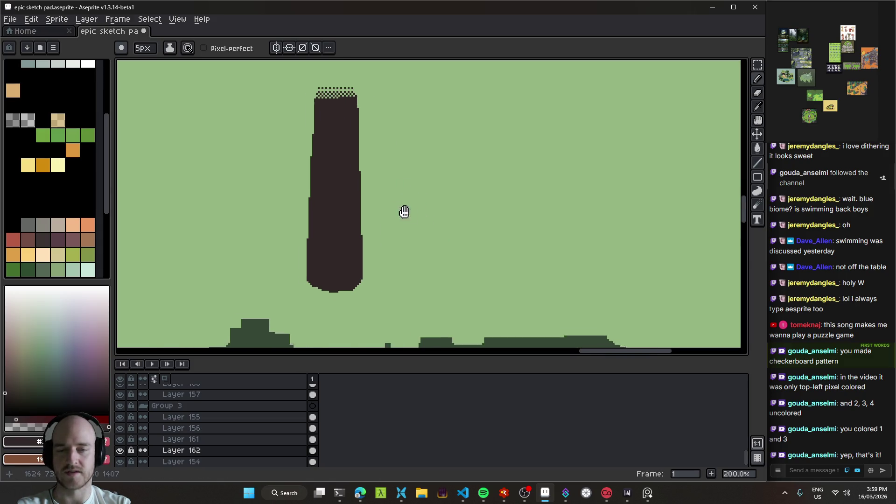
pyautogui.moveTo(338, 180); pyautogui.dragTo(300, 170)
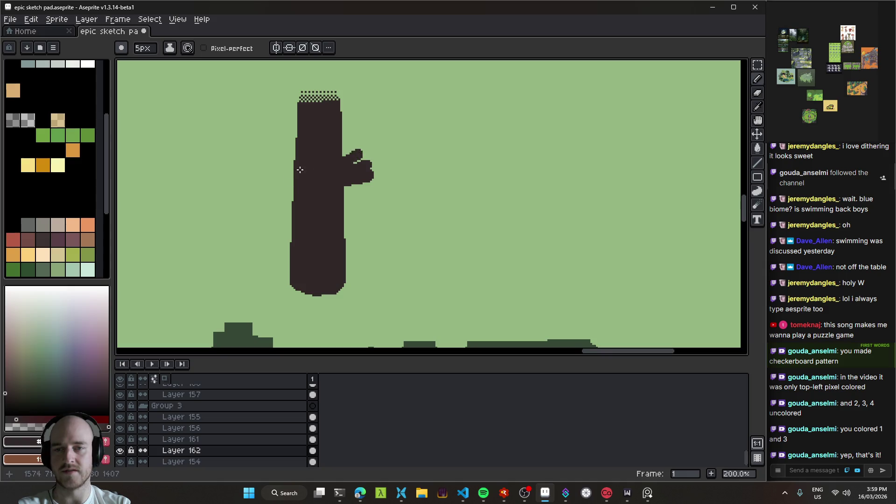
pyautogui.hotkey('ctrl', 'z')
pyautogui.moveTo(351, 121); pyautogui.dragTo(337, 130)
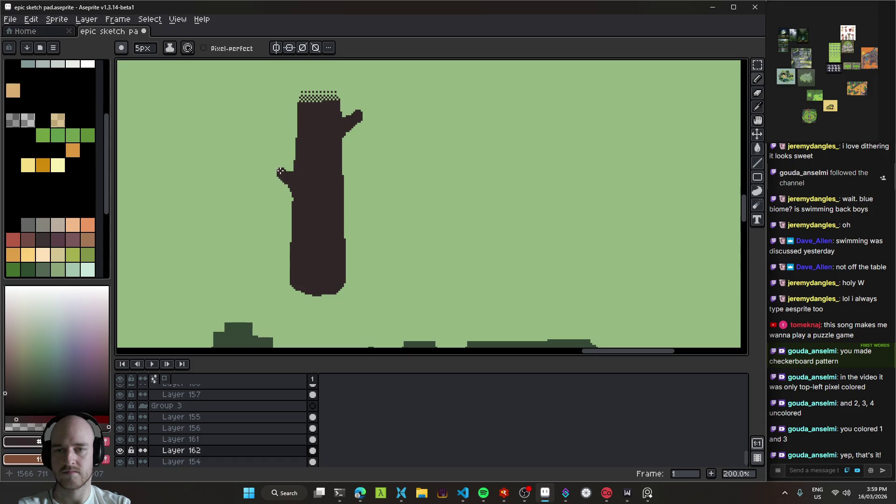
pyautogui.hscroll(-4, 349, 192)
pyautogui.scroll(3, 349, 193)
# - Pick a 5px square brush, recentre on the trunk, and hide the interface
pyautogui.press('e')
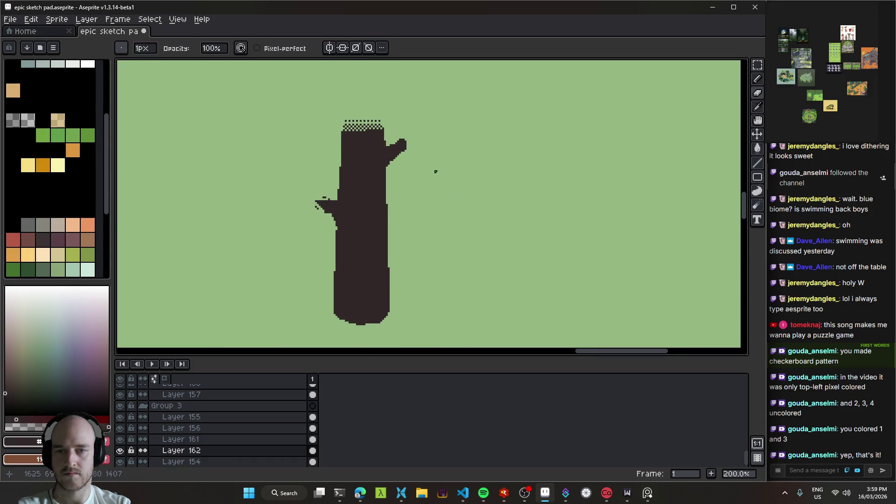
pyautogui.scroll(-2, 469, 129)
pyautogui.scroll(1, 458, 198)
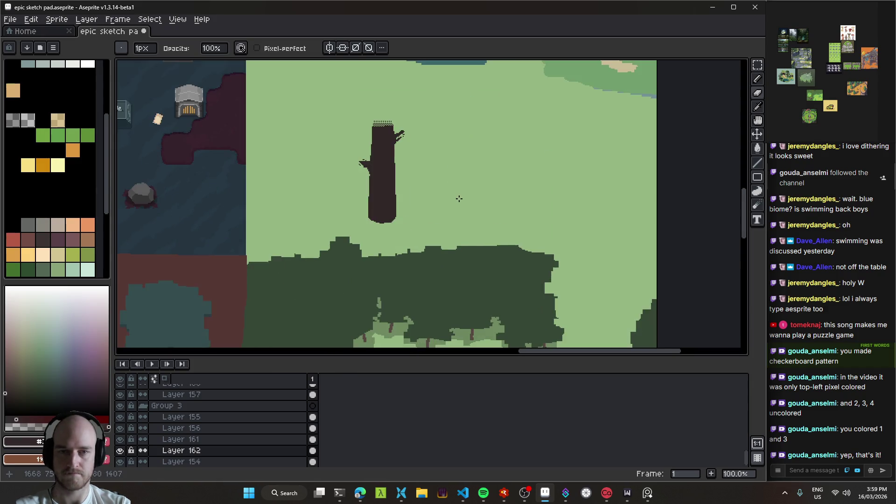
pyautogui.hscroll(2, 426, 194)
pyautogui.press('b')
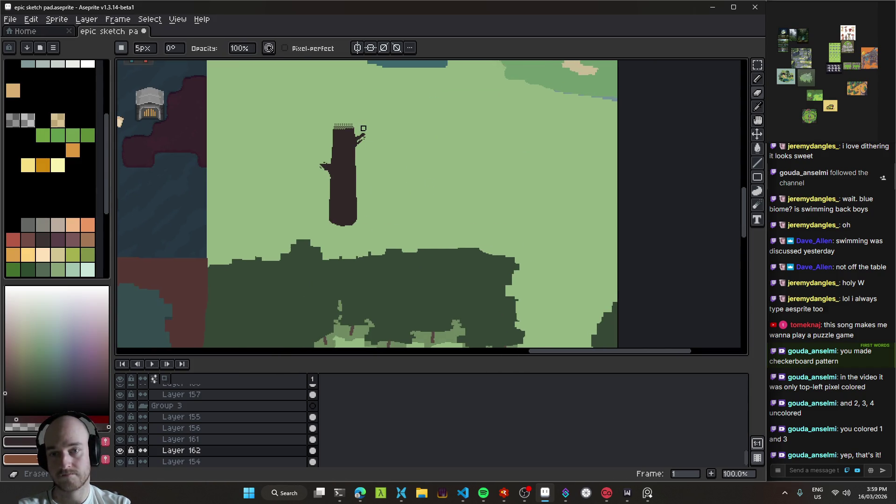
pyautogui.scroll(-2, 416, 197)
pyautogui.scroll(2, 410, 182)
pyautogui.hscroll(2, 357, 164)
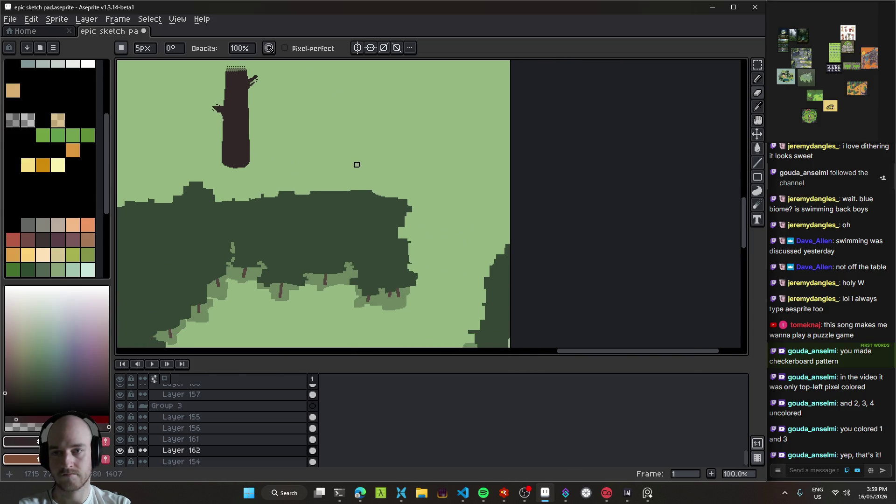
pyautogui.moveTo(369, 180)
pyautogui.mouseDown()
pyautogui.moveTo(316, 165)
pyautogui.moveTo(392, 152)
pyautogui.moveTo(430, 274)
pyautogui.moveTo(388, 260)
pyautogui.moveTo(456, 265)
pyautogui.mouseUp()
pyautogui.moveTo(465, 199); pyautogui.dragTo(400, 258)
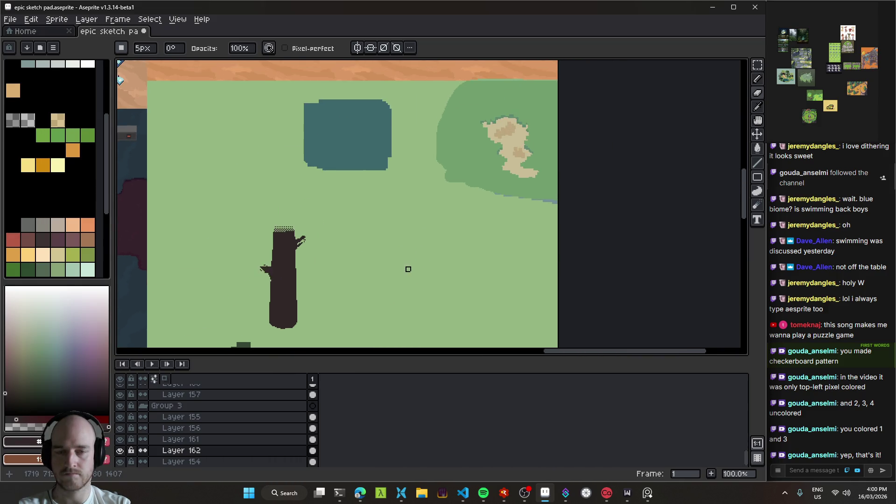
pyautogui.moveTo(348, 286)
pyautogui.mouseDown()
pyautogui.moveTo(398, 238)
pyautogui.moveTo(416, 242)
pyautogui.moveTo(430, 215)
pyautogui.mouseUp()
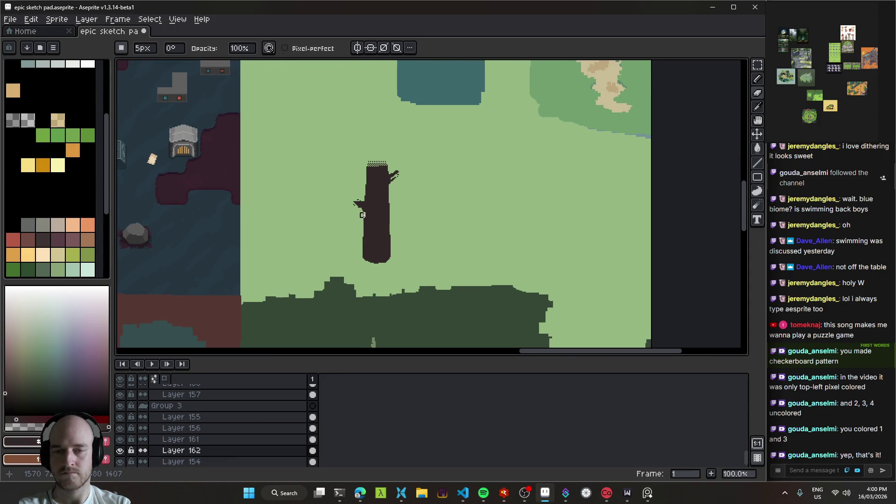
pyautogui.scroll(1, 362, 222)
pyautogui.moveTo(420, 195)
pyautogui.mouseDown()
pyautogui.moveTo(456, 232)
pyautogui.moveTo(414, 180)
pyautogui.moveTo(430, 211)
pyautogui.moveTo(394, 192)
pyautogui.moveTo(448, 185)
pyautogui.mouseUp()
pyautogui.hotkey('ctrl', 'f')
pyautogui.scroll(1, 432, 229)
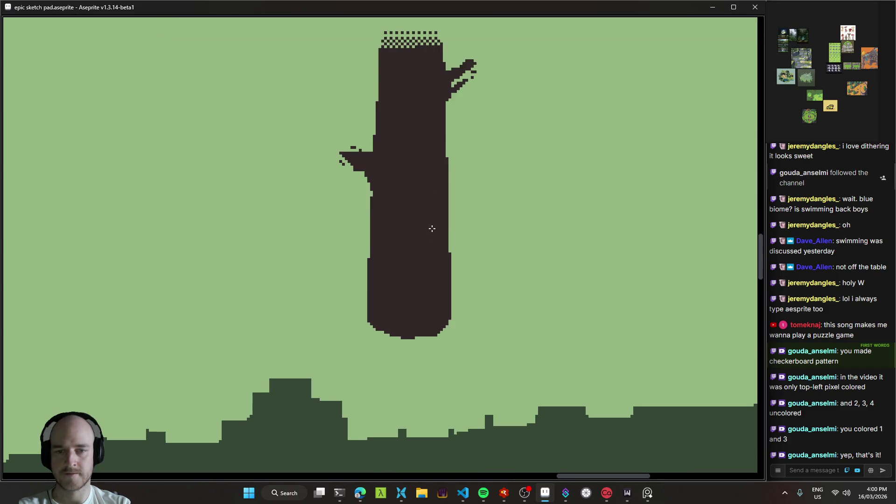
# - Select the trunk, scale it larger and taller, then shift it left and down
pyautogui.scroll(-3, 432, 228)
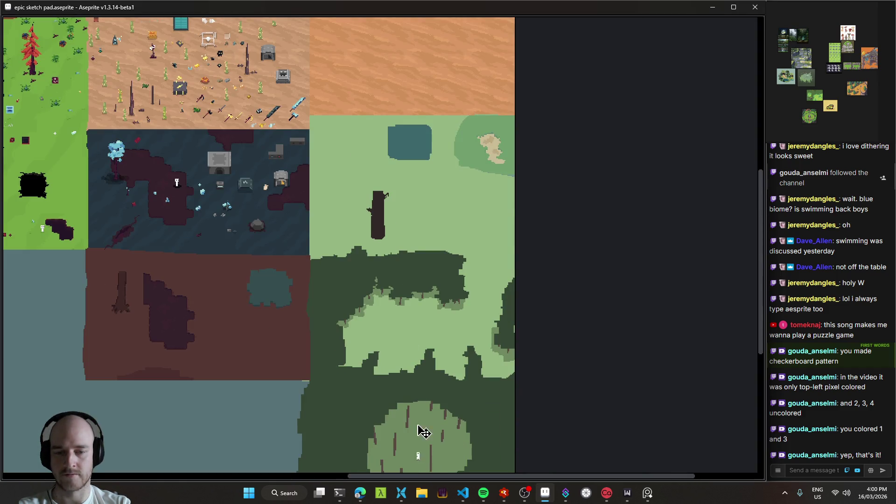
pyautogui.scroll(3, 409, 222)
pyautogui.moveTo(411, 220)
pyautogui.mouseDown()
pyautogui.moveTo(368, 271)
pyautogui.moveTo(371, 350)
pyautogui.moveTo(354, 324)
pyautogui.moveTo(236, 340)
pyautogui.moveTo(258, 304)
pyautogui.moveTo(272, 314)
pyautogui.moveTo(223, 318)
pyautogui.moveTo(255, 316)
pyautogui.mouseUp()
pyautogui.press('m')
pyautogui.moveTo(128, 162); pyautogui.dragTo(273, 412)
pyautogui.moveTo(275, 160)
pyautogui.mouseDown()
pyautogui.moveTo(353, 95)
pyautogui.moveTo(427, 10)
pyautogui.mouseUp()
pyautogui.moveTo(339, 178); pyautogui.dragTo(266, 200)
pyautogui.hotkey('ctrl', 'd')
# - Paint over both branches and the dithered trunk top with grass green
pyautogui.moveTo(268, 262)
pyautogui.mouseDown()
pyautogui.moveTo(314, 231)
pyautogui.moveTo(301, 262)
pyautogui.moveTo(327, 276)
pyautogui.mouseUp()
pyautogui.moveTo(382, 147)
pyautogui.mouseDown()
pyautogui.moveTo(362, 168)
pyautogui.moveTo(347, 147)
pyautogui.mouseUp()
pyautogui.moveTo(202, 225)
pyautogui.mouseDown()
pyautogui.moveTo(192, 261)
pyautogui.moveTo(220, 267)
pyautogui.moveTo(234, 242)
pyautogui.mouseUp()
pyautogui.moveTo(277, 108); pyautogui.dragTo(294, 121)
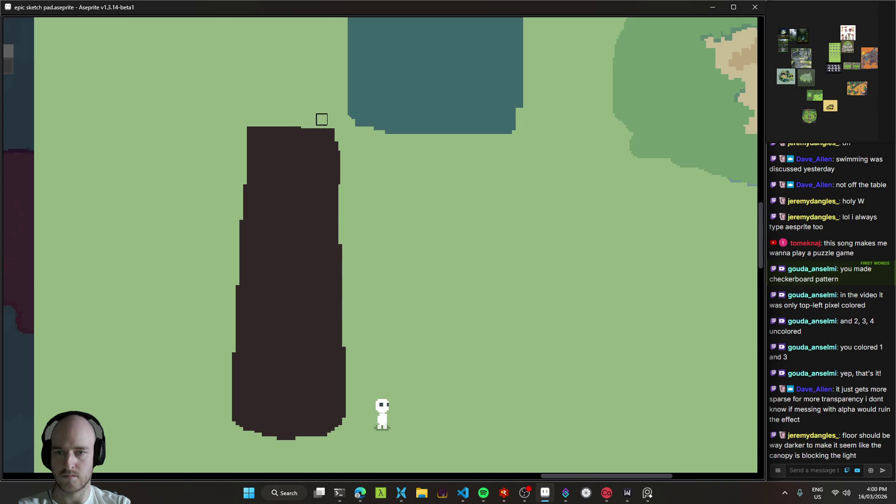
# - Extend the trunk upward with dark strokes and fill the open top solid
pyautogui.hscroll(3, 342, 180)
pyautogui.scroll(-3, 327, 230)
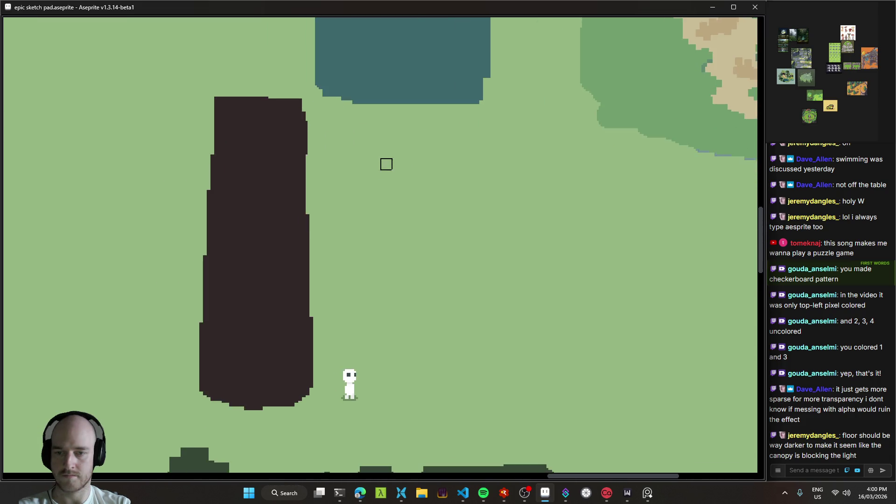
pyautogui.moveTo(246, 240)
pyautogui.mouseDown()
pyautogui.moveTo(331, 216)
pyautogui.moveTo(248, 187)
pyautogui.moveTo(246, 220)
pyautogui.mouseUp()
pyautogui.moveTo(214, 254); pyautogui.dragTo(205, 219)
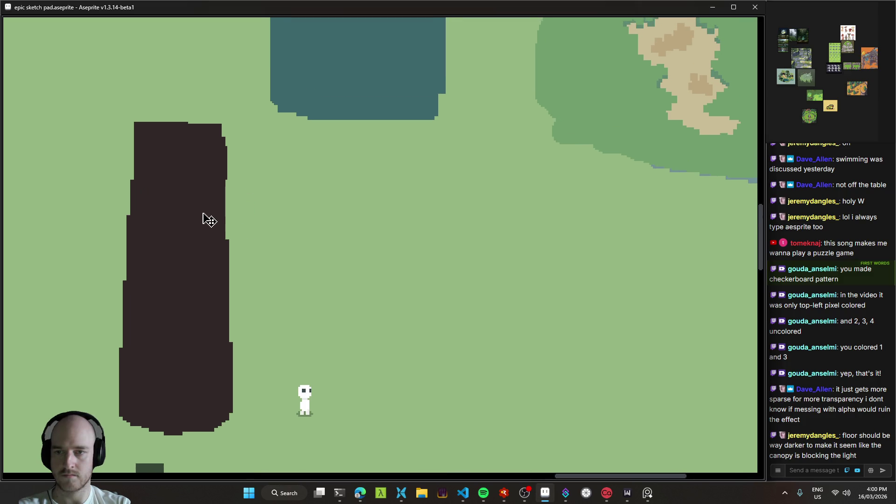
pyautogui.moveTo(187, 162); pyautogui.dragTo(205, 188)
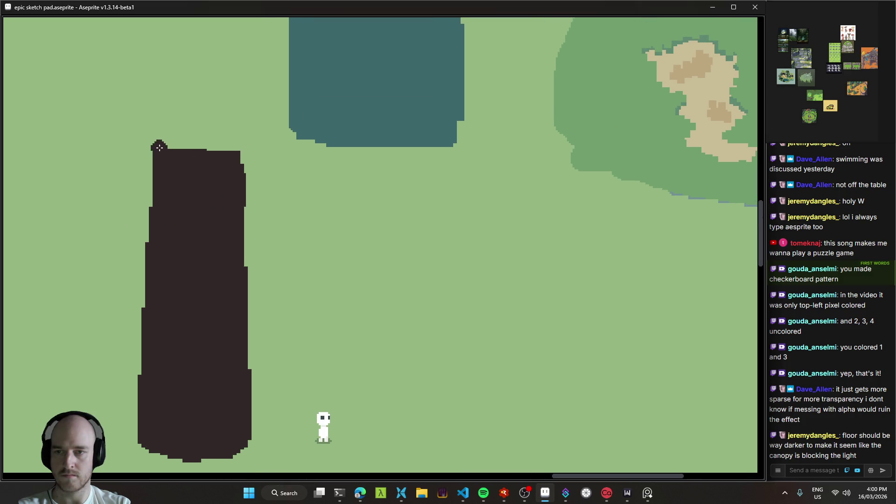
pyautogui.moveTo(162, 151)
pyautogui.mouseDown()
pyautogui.moveTo(164, 37)
pyautogui.moveTo(239, 40)
pyautogui.moveTo(196, 49)
pyautogui.moveTo(232, 38)
pyautogui.moveTo(234, 145)
pyautogui.moveTo(226, 100)
pyautogui.mouseUp()
pyautogui.click(214, 120)
pyautogui.press('g')
pyautogui.click(198, 106)
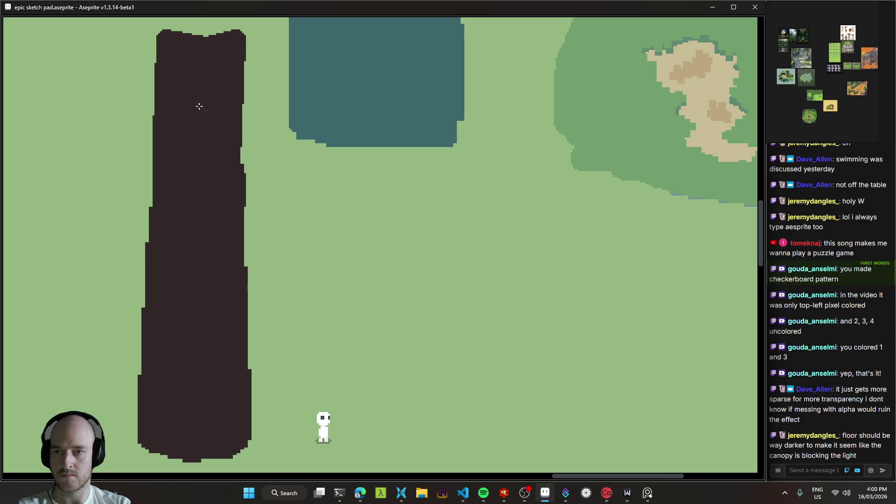
pyautogui.scroll(-1, 262, 164)
pyautogui.scroll(2, 257, 146)
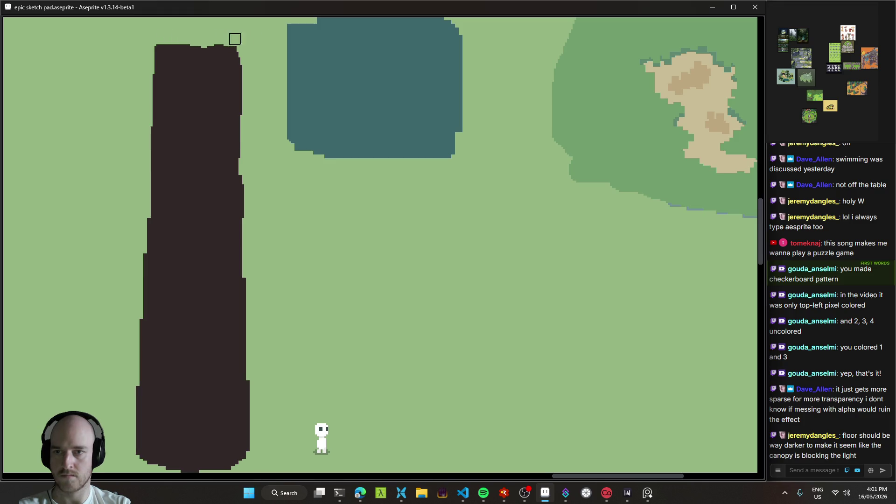
pyautogui.moveTo(164, 36)
pyautogui.mouseDown()
pyautogui.moveTo(243, 66)
pyautogui.moveTo(261, 116)
pyautogui.mouseUp()
pyautogui.scroll(3, 260, 115)
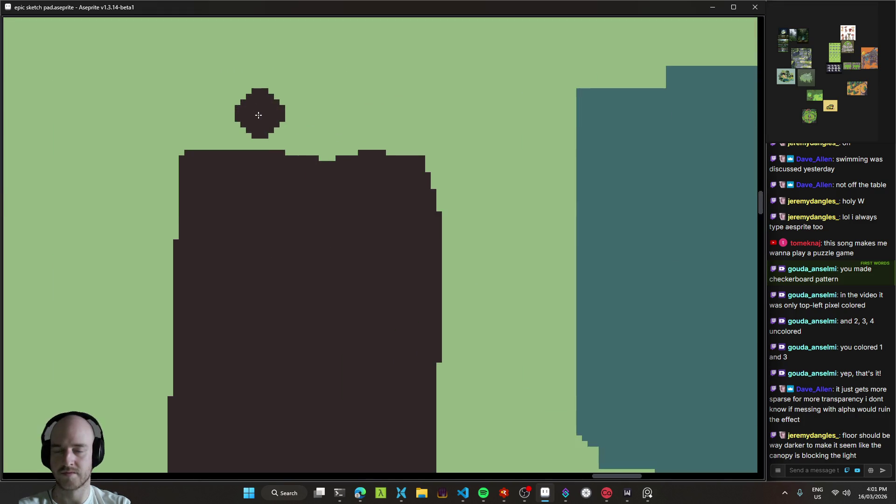
# - Paint checkerboard dither rows above the trunk top, undoing a trial large-brush erase
pyautogui.moveTo(210, 140)
pyautogui.mouseDown()
pyautogui.moveTo(189, 146)
pyautogui.moveTo(320, 147)
pyautogui.moveTo(304, 155)
pyautogui.moveTo(393, 148)
pyautogui.moveTo(276, 130)
pyautogui.moveTo(227, 134)
pyautogui.moveTo(213, 101)
pyautogui.moveTo(322, 114)
pyautogui.moveTo(270, 97)
pyautogui.moveTo(291, 91)
pyautogui.moveTo(367, 115)
pyautogui.mouseUp()
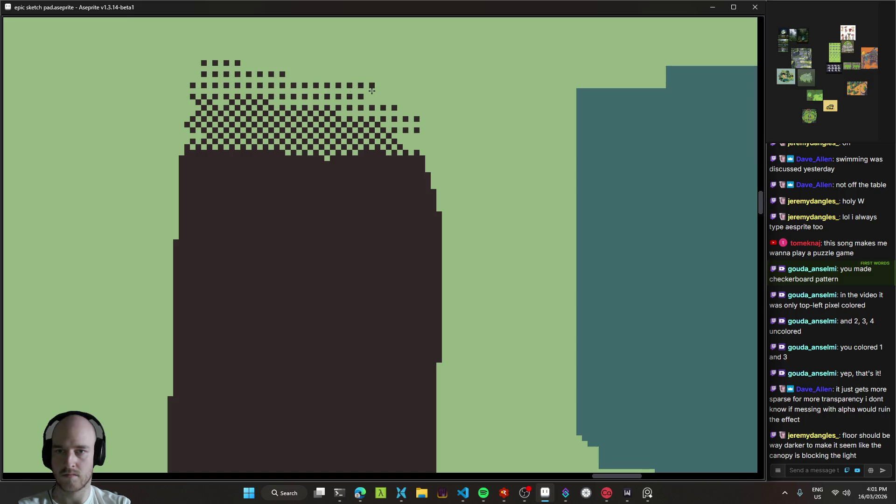
pyautogui.moveTo(380, 79); pyautogui.dragTo(342, 89)
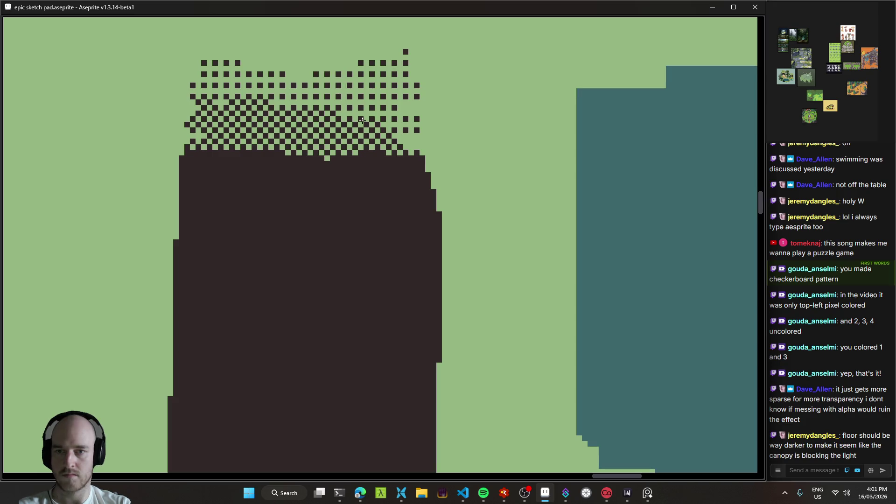
pyautogui.press('+')
pyautogui.press('+')
pyautogui.press('+')
pyautogui.moveTo(190, 161)
pyautogui.mouseDown()
pyautogui.moveTo(278, 166)
pyautogui.moveTo(256, 174)
pyautogui.moveTo(263, 195)
pyautogui.mouseUp()
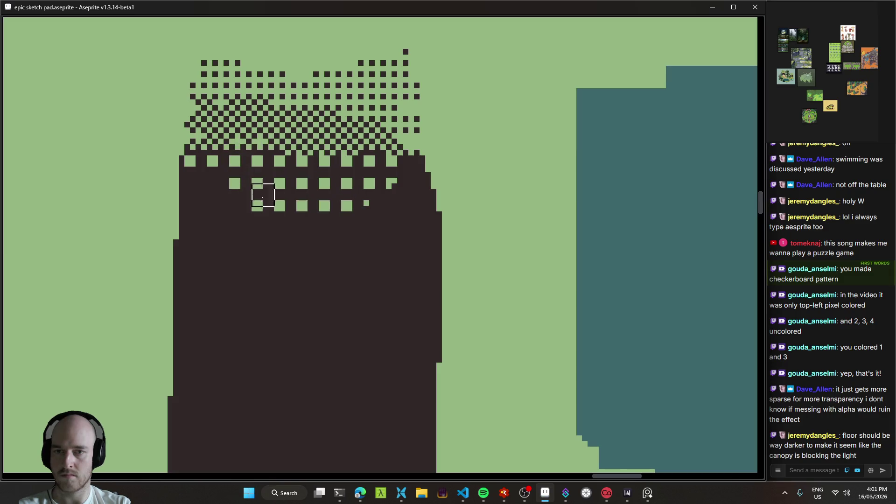
pyautogui.scroll(-3, 432, 192)
pyautogui.hotkey('ctrl', 'z')
pyautogui.scroll(2, 235, 152)
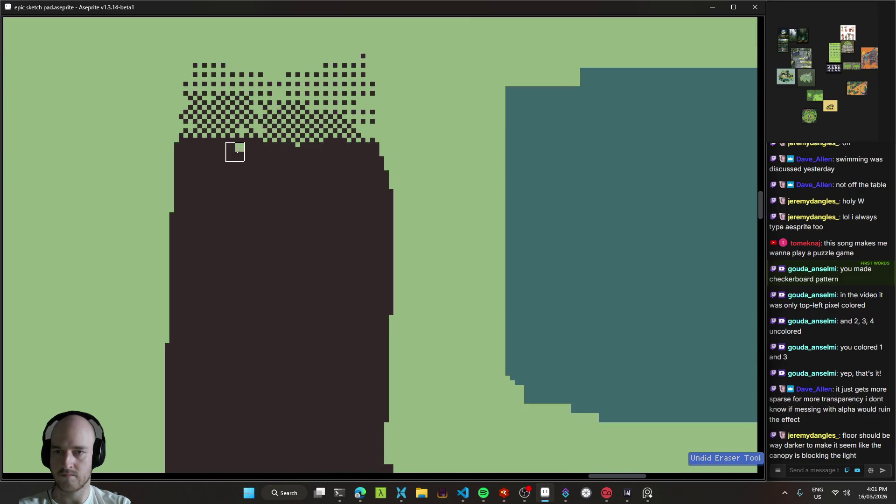
# - Carve a dip into the trunk top and refill the gap with checkerboard dither
pyautogui.press('-')
pyautogui.press('-')
pyautogui.press('-')
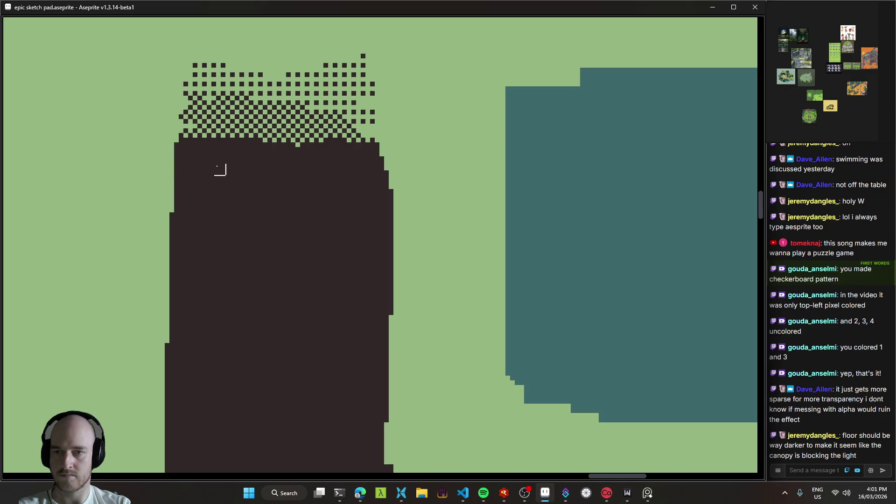
pyautogui.press('+')
pyautogui.press('+')
pyautogui.press('+')
pyautogui.press('-')
pyautogui.press('-')
pyautogui.press('-')
pyautogui.moveTo(197, 149)
pyautogui.mouseDown()
pyautogui.moveTo(248, 166)
pyautogui.moveTo(357, 157)
pyautogui.moveTo(258, 147)
pyautogui.moveTo(342, 147)
pyautogui.mouseUp()
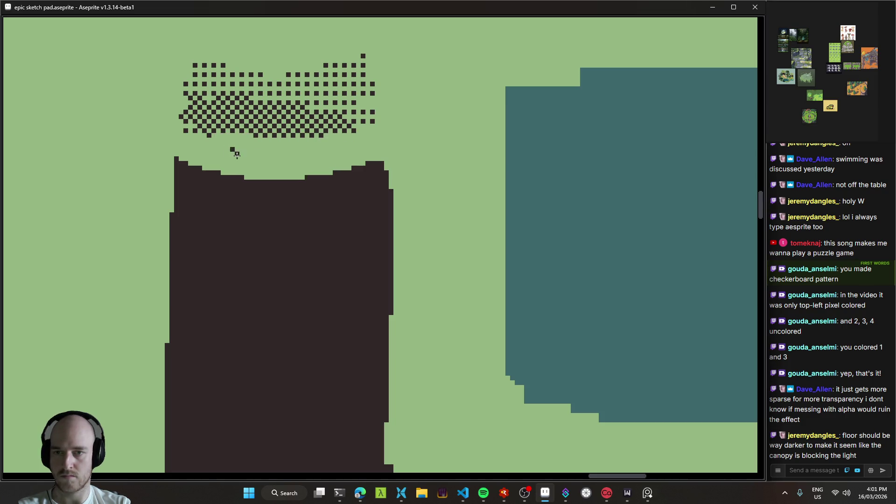
pyautogui.moveTo(215, 158)
pyautogui.mouseDown()
pyautogui.moveTo(200, 150)
pyautogui.moveTo(254, 152)
pyautogui.moveTo(248, 140)
pyautogui.moveTo(330, 174)
pyautogui.mouseUp()
pyautogui.moveTo(378, 148)
pyautogui.mouseDown()
pyautogui.moveTo(355, 147)
pyautogui.moveTo(355, 184)
pyautogui.moveTo(364, 113)
pyautogui.mouseUp()
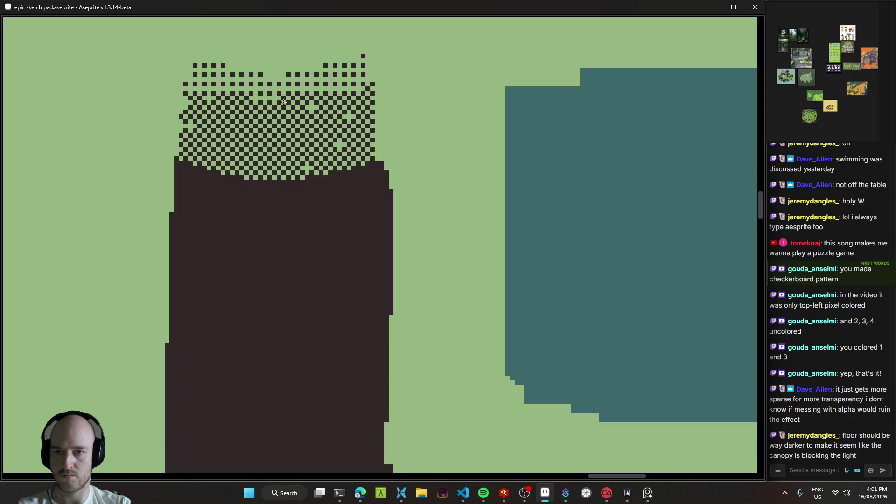
pyautogui.moveTo(324, 102); pyautogui.dragTo(289, 95)
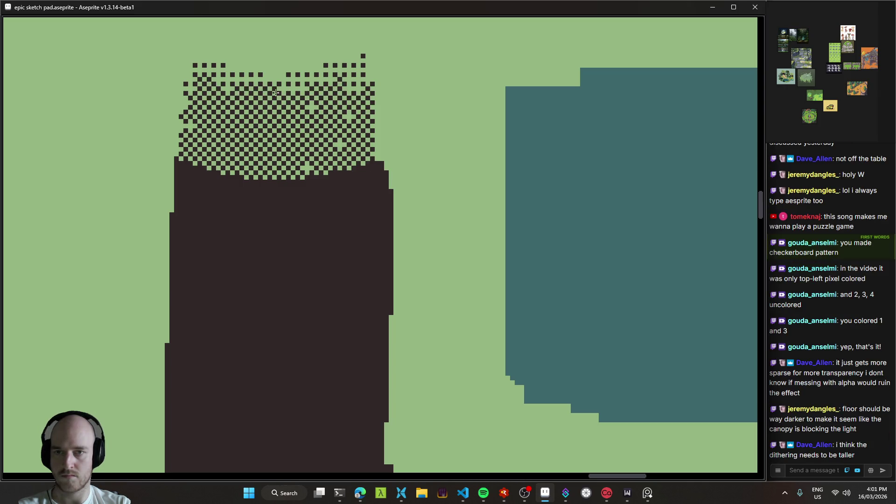
# - Fill the dip solid dark and raise the trunk's top into the dither
pyautogui.scroll(-5, 325, 140)
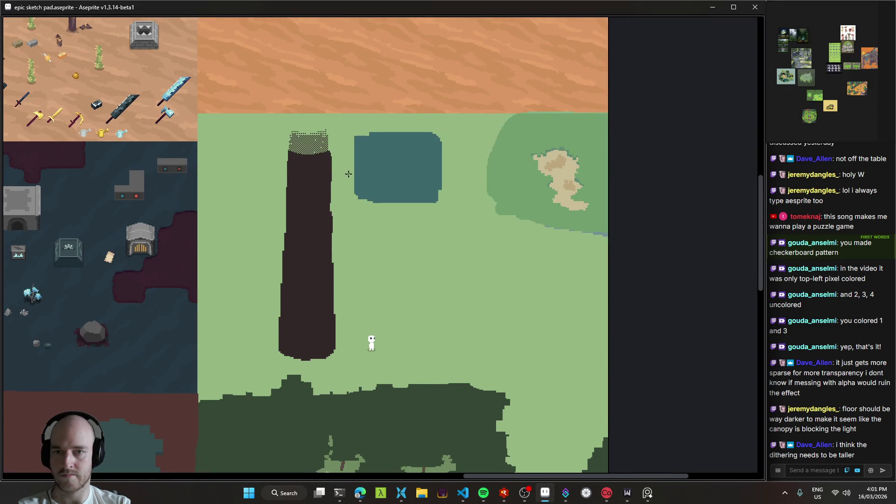
pyautogui.scroll(4, 320, 149)
pyautogui.scroll(-5, 319, 149)
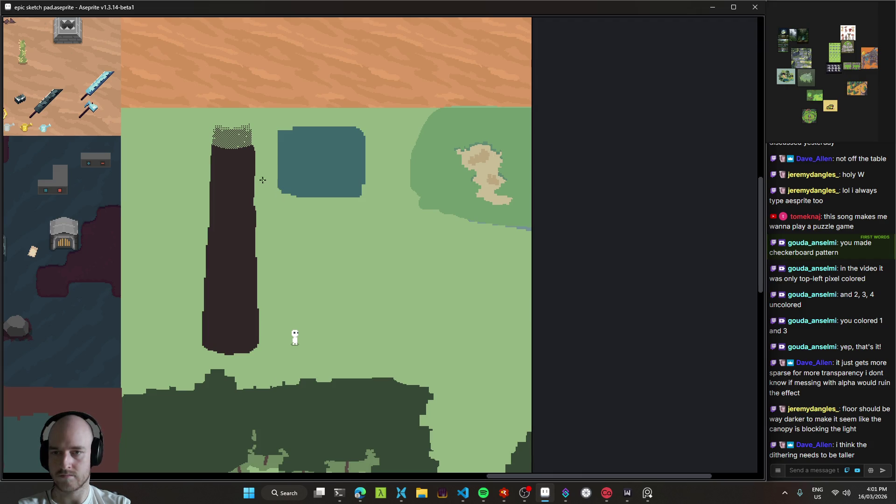
pyautogui.scroll(3, 223, 159)
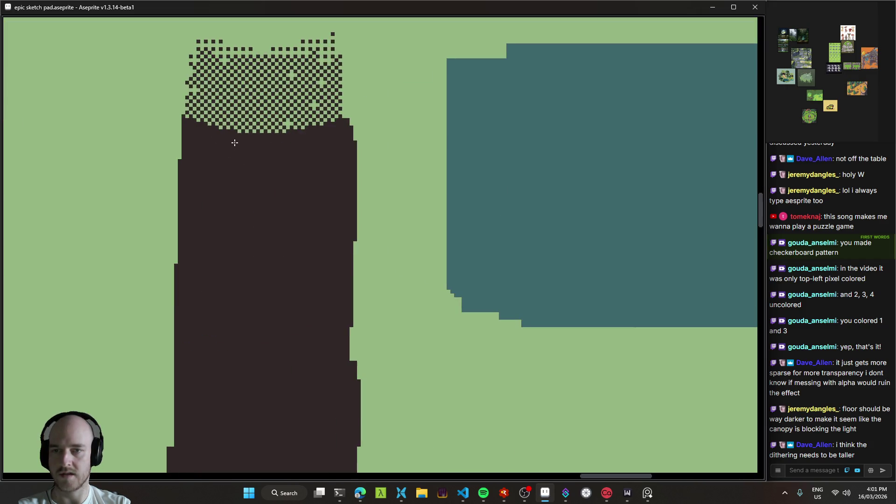
pyautogui.moveTo(319, 168)
pyautogui.mouseDown()
pyautogui.moveTo(320, 256)
pyautogui.moveTo(202, 152)
pyautogui.mouseUp()
pyautogui.moveTo(319, 249)
pyautogui.mouseDown()
pyautogui.moveTo(236, 155)
pyautogui.moveTo(357, 224)
pyautogui.moveTo(367, 297)
pyautogui.moveTo(338, 232)
pyautogui.moveTo(330, 238)
pyautogui.moveTo(377, 280)
pyautogui.moveTo(362, 254)
pyautogui.moveTo(350, 238)
pyautogui.moveTo(377, 304)
pyautogui.moveTo(330, 214)
pyautogui.moveTo(356, 232)
pyautogui.moveTo(394, 307)
pyautogui.moveTo(438, 357)
pyautogui.mouseUp()
pyautogui.scroll(-2, 330, 200)
pyautogui.scroll(1, 279, 142)
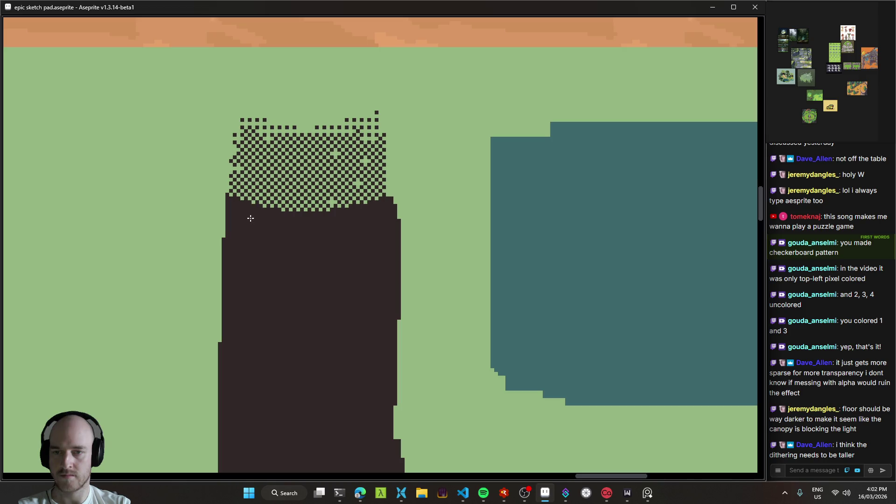
pyautogui.moveTo(177, 189); pyautogui.dragTo(256, 208)
pyautogui.hotkey('ctrl', 'z')
pyautogui.moveTo(344, 219)
pyautogui.mouseDown()
pyautogui.moveTo(355, 215)
pyautogui.moveTo(255, 206)
pyautogui.mouseUp()
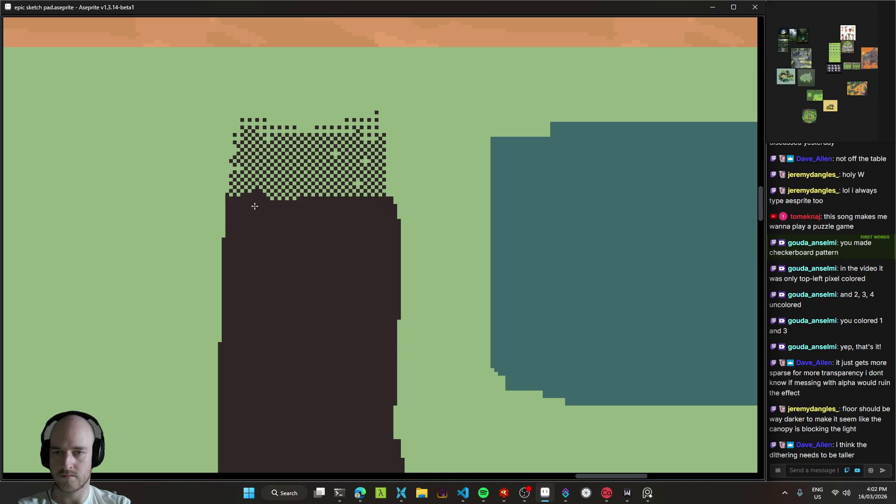
pyautogui.moveTo(307, 235)
pyautogui.mouseDown()
pyautogui.moveTo(380, 200)
pyautogui.moveTo(293, 214)
pyautogui.moveTo(345, 212)
pyautogui.mouseUp()
pyautogui.scroll(-2, 350, 243)
pyautogui.scroll(-5, 339, 270)
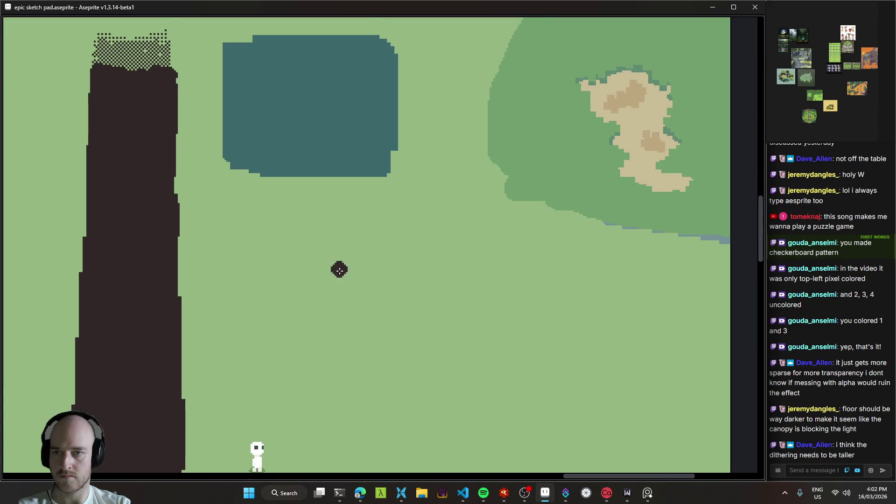
pyautogui.moveTo(388, 320)
pyautogui.mouseDown()
pyautogui.moveTo(493, 361)
pyautogui.moveTo(413, 302)
pyautogui.mouseUp()
pyautogui.scroll(-3, 413, 302)
pyautogui.scroll(-5, 404, 246)
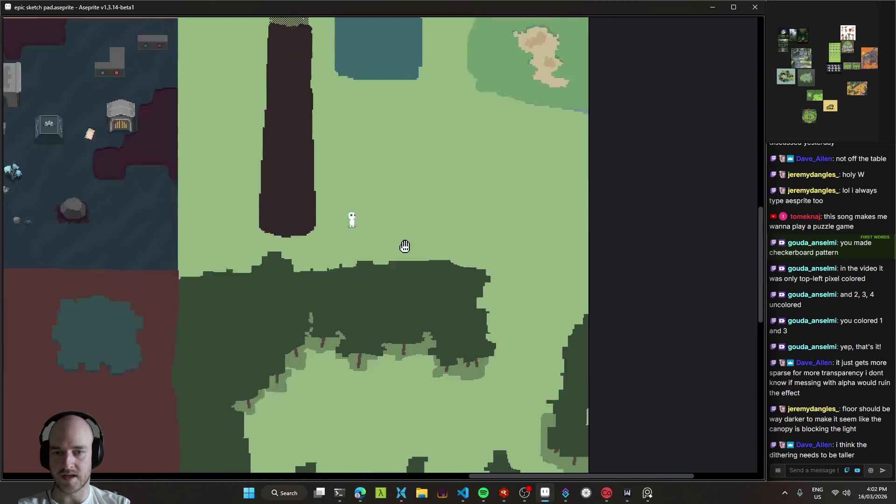
pyautogui.scroll(4, 397, 296)
pyautogui.scroll(3, 398, 332)
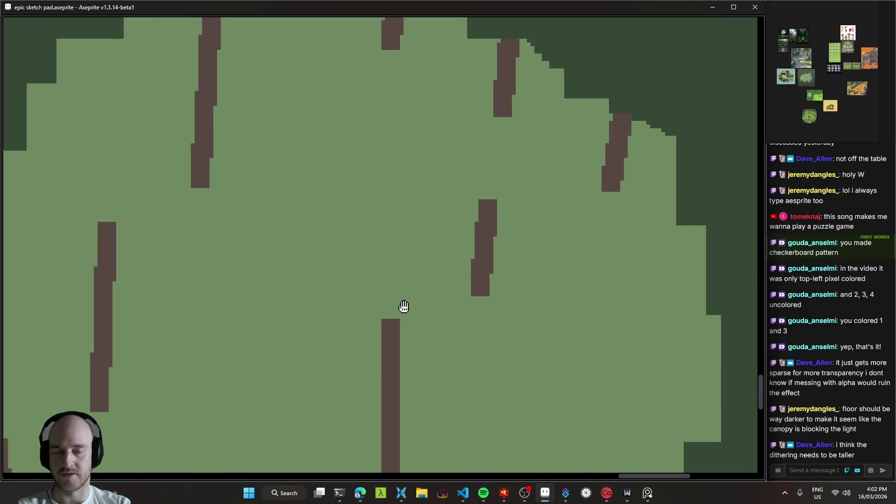
pyautogui.scroll(-2, 448, 346)
pyautogui.scroll(-5, 441, 354)
pyautogui.scroll(3, 453, 242)
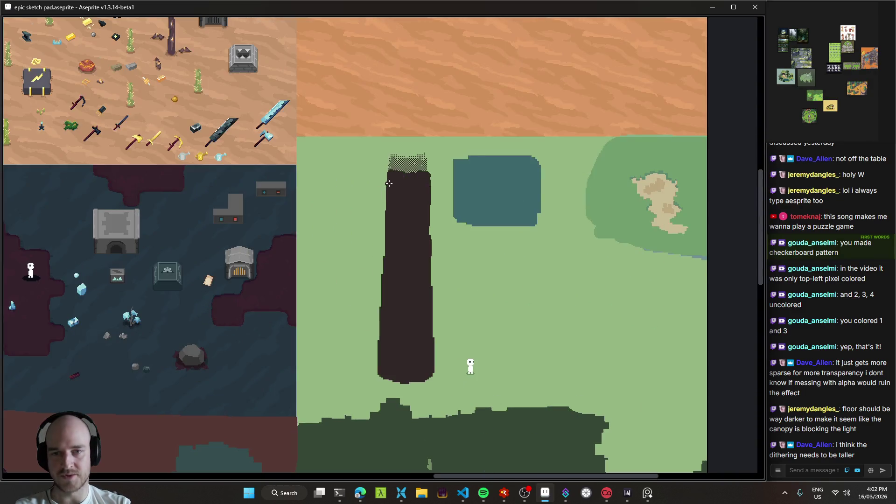
pyautogui.scroll(2, 469, 366)
pyautogui.scroll(-1, 376, 158)
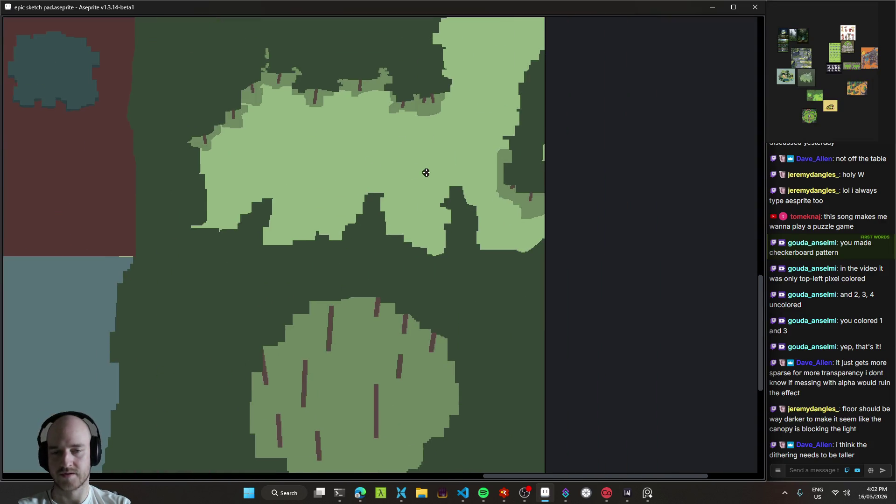
pyautogui.moveTo(369, 155)
pyautogui.mouseDown()
pyautogui.moveTo(419, 220)
pyautogui.moveTo(431, 202)
pyautogui.moveTo(414, 140)
pyautogui.moveTo(456, 356)
pyautogui.mouseUp()
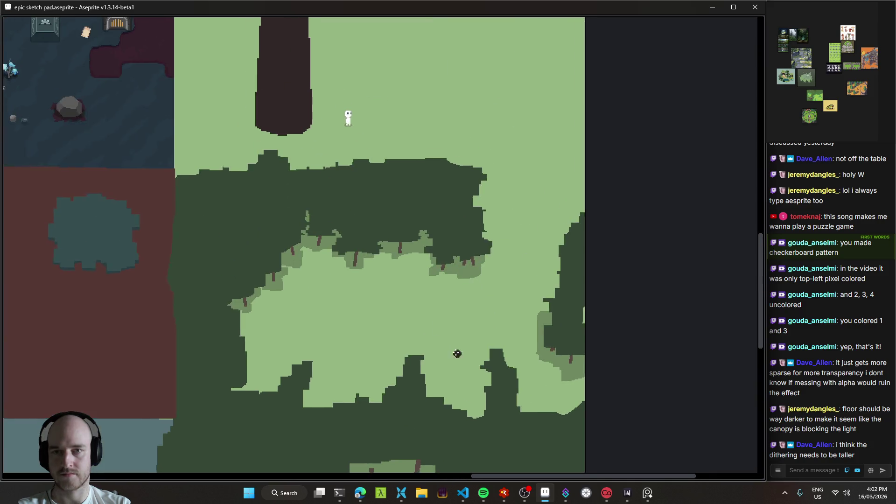
pyautogui.moveTo(345, 37); pyautogui.dragTo(408, 246)
pyautogui.scroll(5, 369, 271)
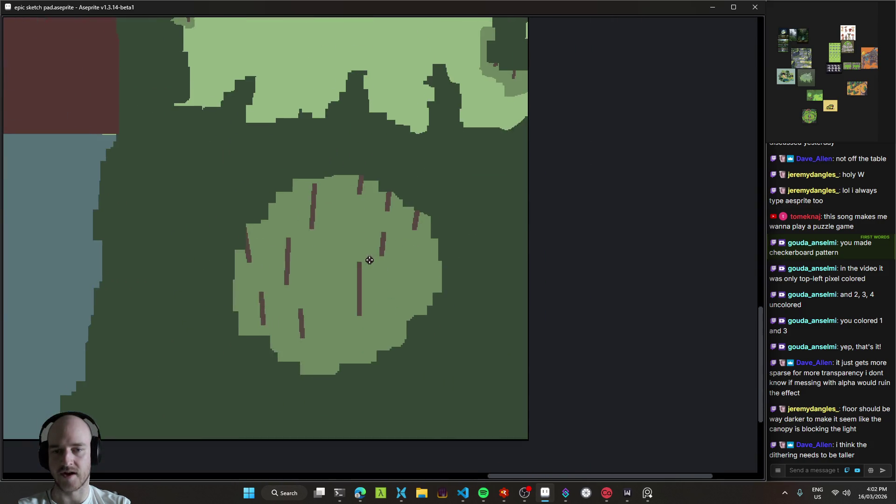
pyautogui.scroll(-6, 371, 304)
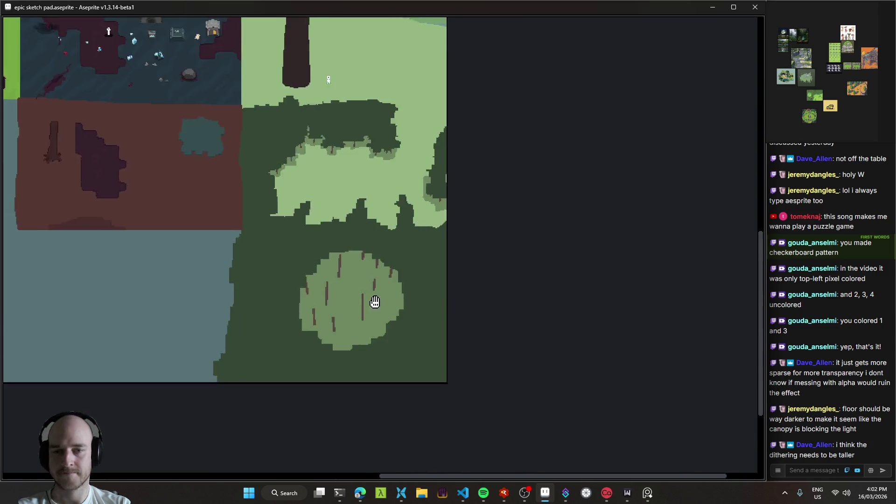
pyautogui.scroll(2, 447, 270)
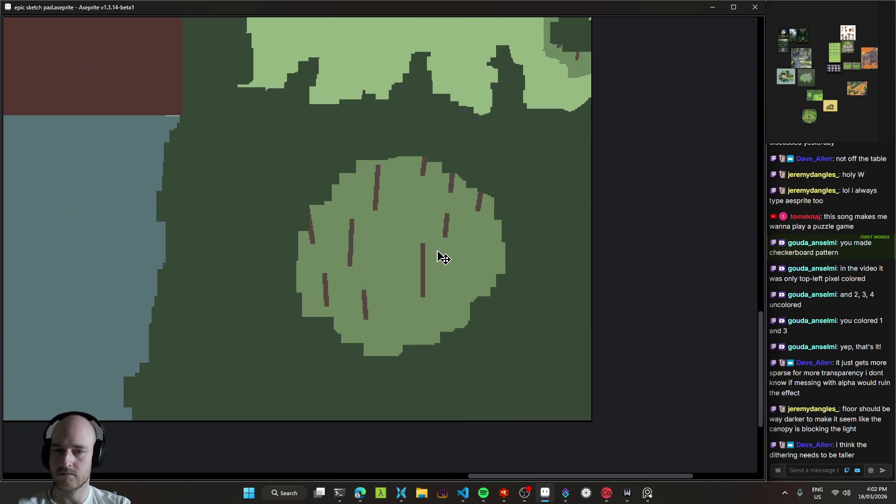
pyautogui.scroll(3, 327, 239)
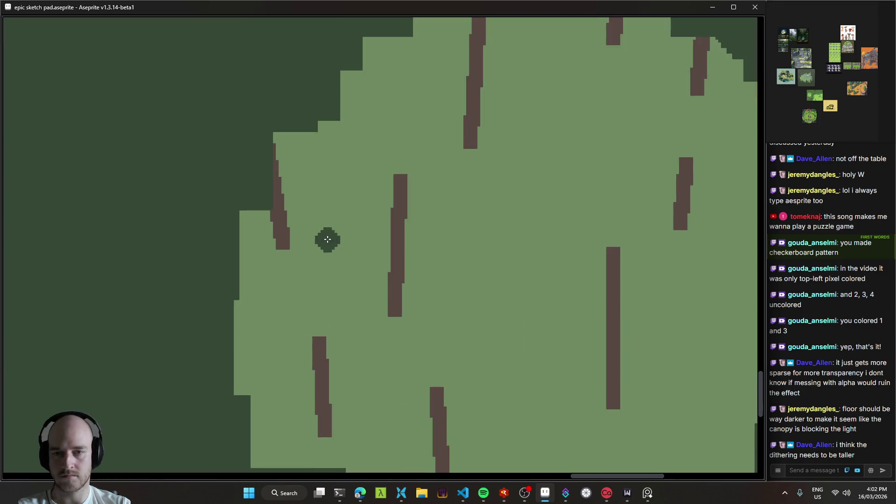
pyautogui.press('alt')
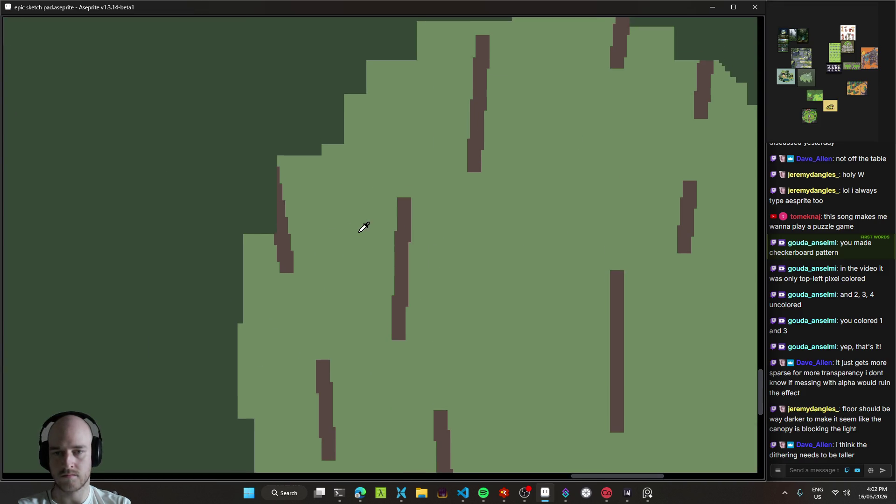
pyautogui.keyDown('shift'); pyautogui.click(312, 156); pyautogui.keyUp('shift')
pyautogui.scroll(-1, 387, 140)
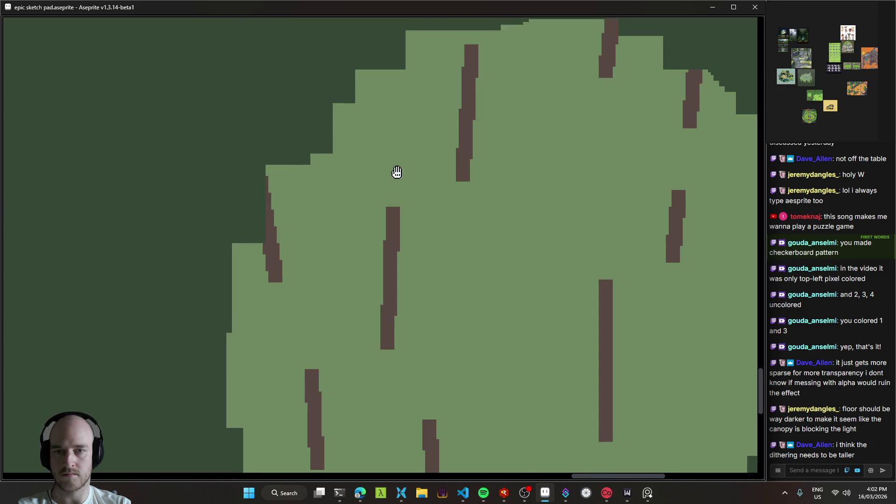
pyautogui.scroll(-3, 279, 184)
pyautogui.scroll(2, 337, 198)
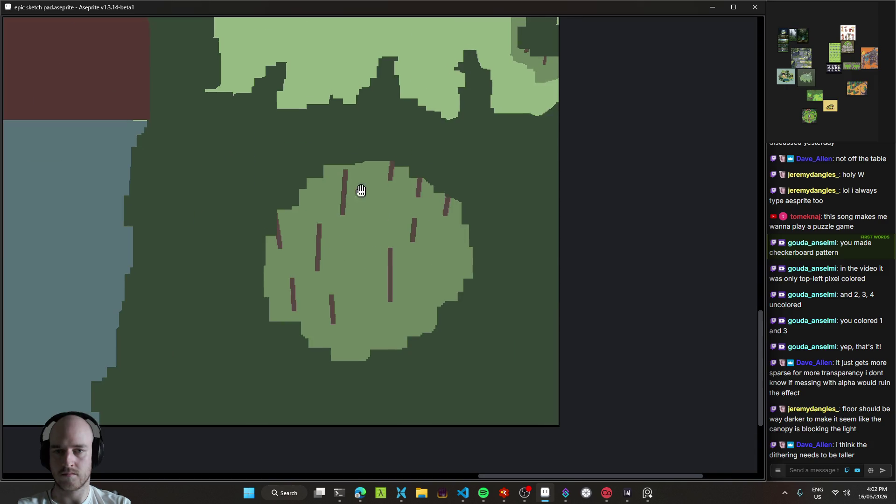
pyautogui.scroll(-3, 432, 231)
pyautogui.scroll(3, 410, 274)
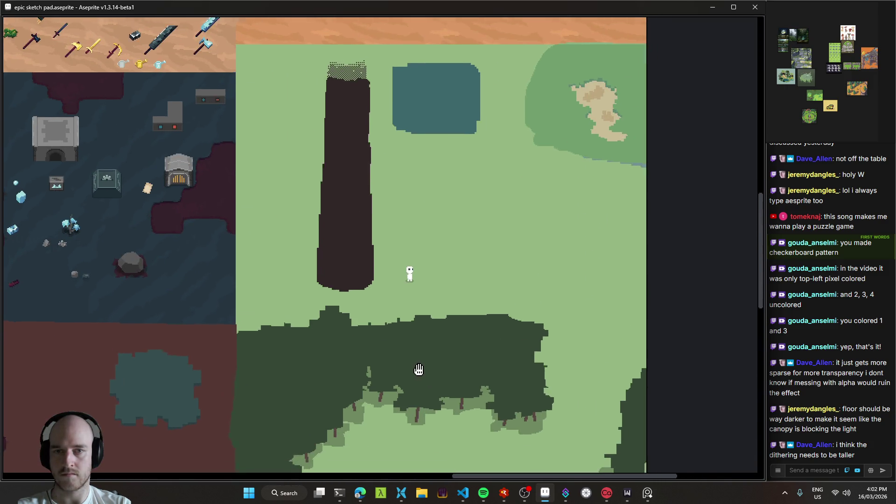
pyautogui.scroll(-1, 357, 226)
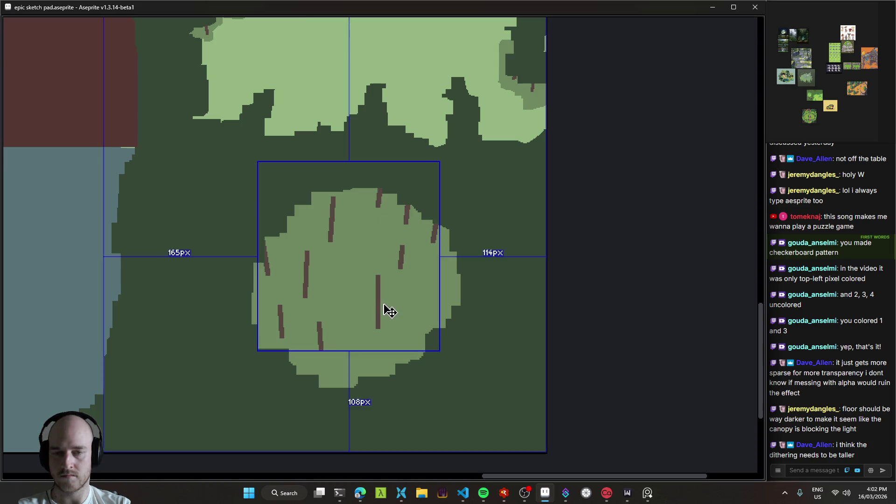
# - Zoom and pan to frame the canopy's lighter-green fringe and brown trunk bases above the upper clearing
pyautogui.scroll(1, 372, 278)
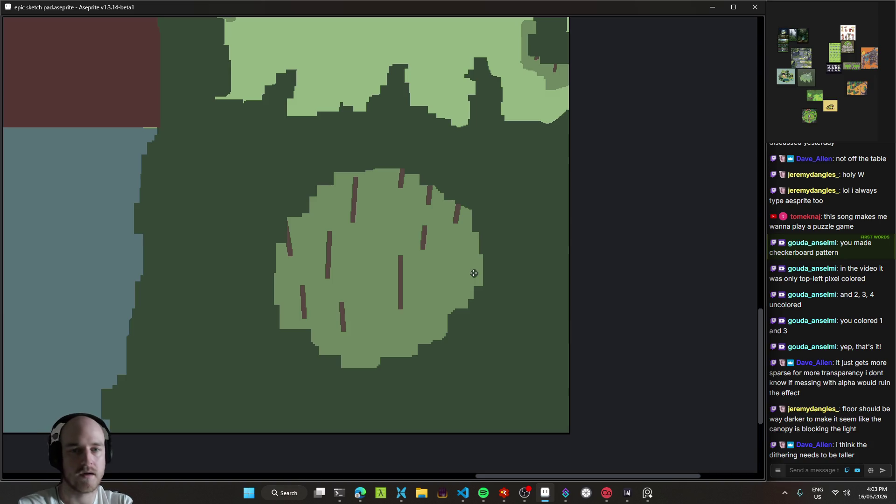
pyautogui.scroll(-2, 473, 273)
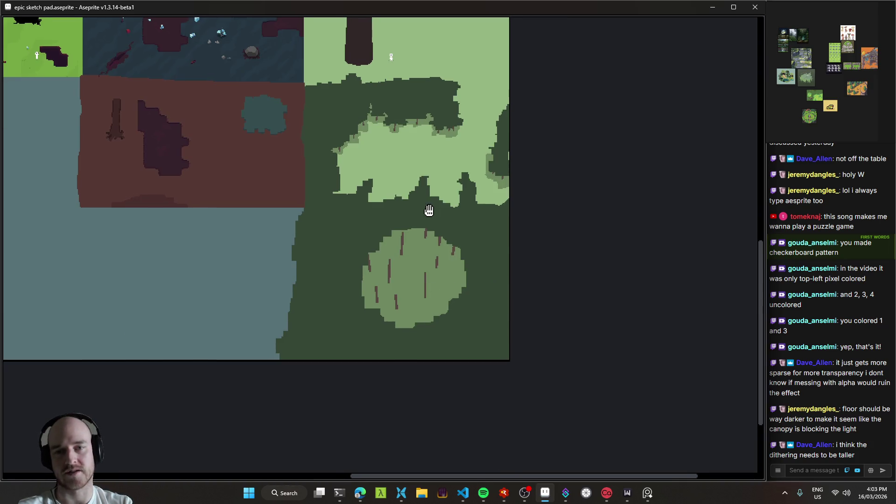
pyautogui.scroll(1, 429, 208)
pyautogui.moveTo(443, 186); pyautogui.dragTo(463, 238)
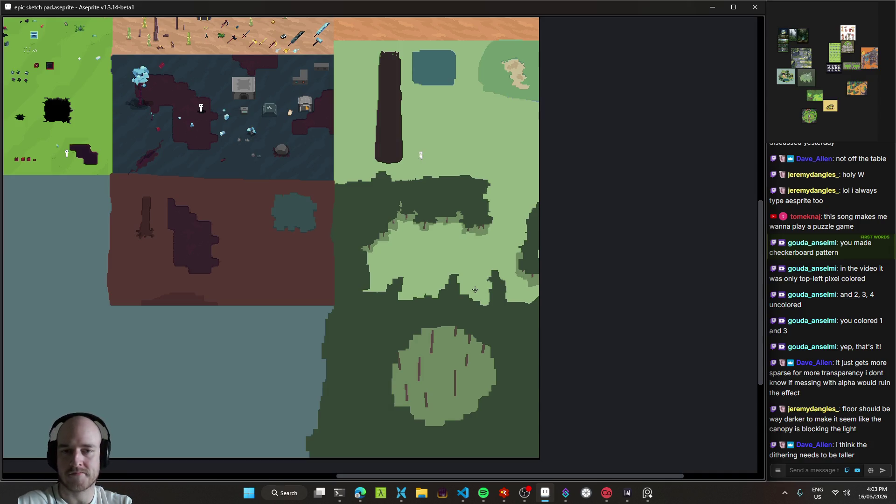
pyautogui.scroll(3, 436, 241)
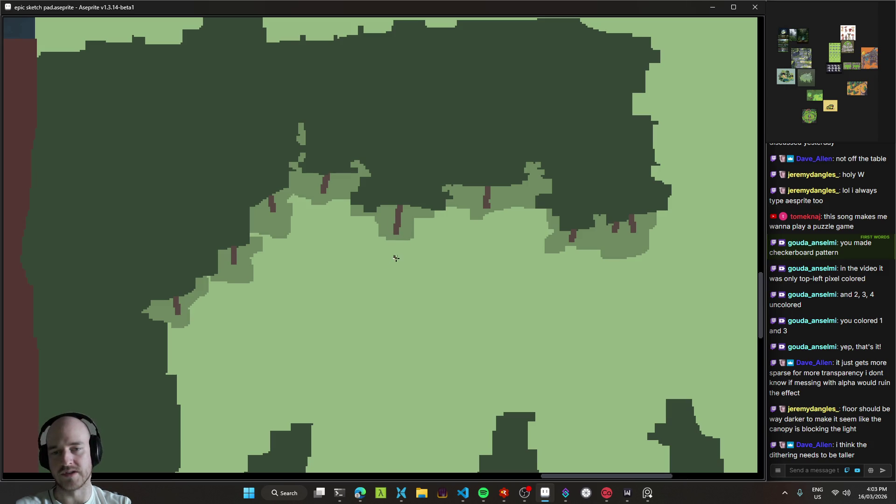
# - Undo the stray brown pencil stroke drawn around a canopy trunk
pyautogui.moveTo(396, 258); pyautogui.dragTo(416, 285)
pyautogui.moveTo(436, 244); pyautogui.dragTo(434, 245)
pyautogui.hotkey('ctrl', 'z')
# - Pan over the tall trunk, character and round bush patch, then save the sketch pad file
pyautogui.moveTo(406, 197)
pyautogui.mouseDown()
pyautogui.moveTo(413, 229)
pyautogui.moveTo(382, 266)
pyautogui.moveTo(402, 237)
pyautogui.moveTo(436, 224)
pyautogui.moveTo(441, 284)
pyautogui.mouseUp()
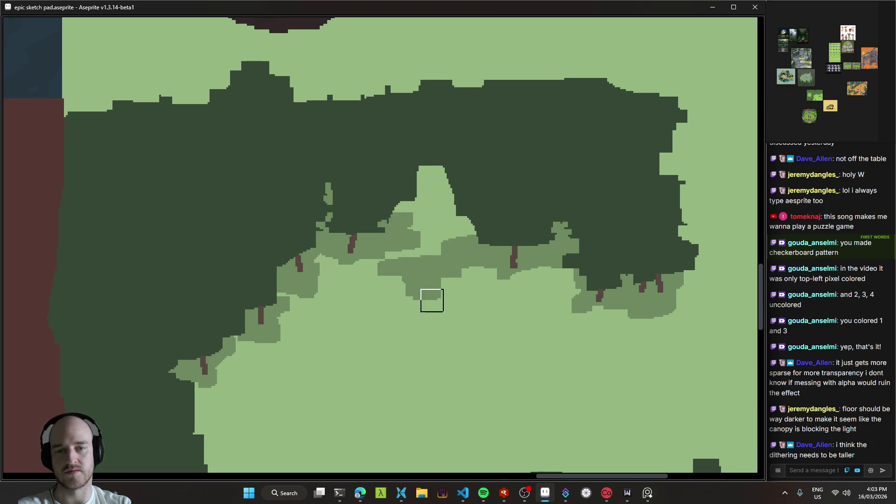
pyautogui.scroll(-3, 521, 322)
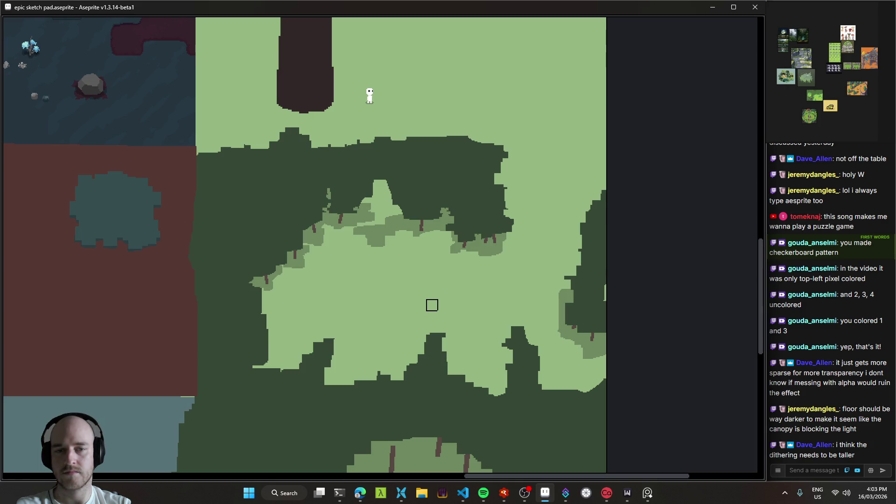
pyautogui.moveTo(466, 293); pyautogui.dragTo(557, 270)
pyautogui.moveTo(578, 308); pyautogui.dragTo(480, 202)
pyautogui.moveTo(459, 243)
pyautogui.mouseDown()
pyautogui.moveTo(449, 210)
pyautogui.moveTo(469, 188)
pyautogui.mouseUp()
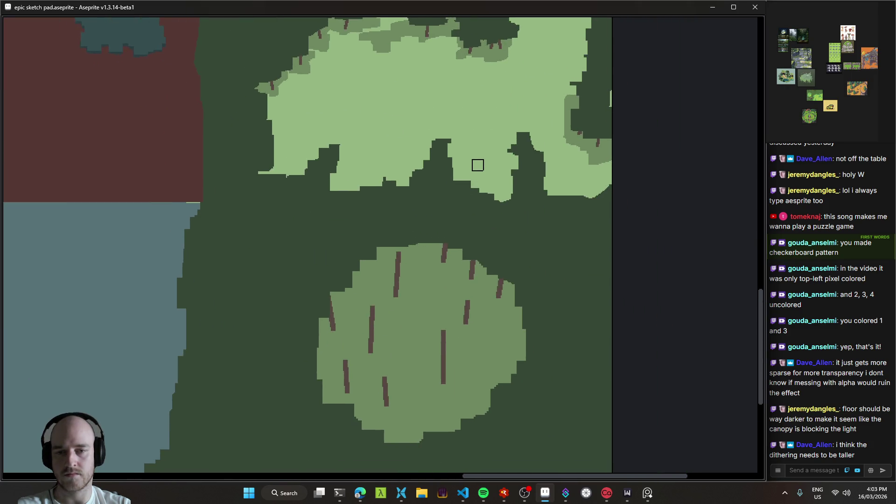
pyautogui.moveTo(478, 148)
pyautogui.mouseDown()
pyautogui.moveTo(454, 281)
pyautogui.moveTo(376, 271)
pyautogui.mouseUp()
pyautogui.hotkey('ctrl', 's')
# - Pan between the upper clearing, the bush patch and its canopy to review the sketch
pyautogui.moveTo(327, 254); pyautogui.dragTo(386, 267)
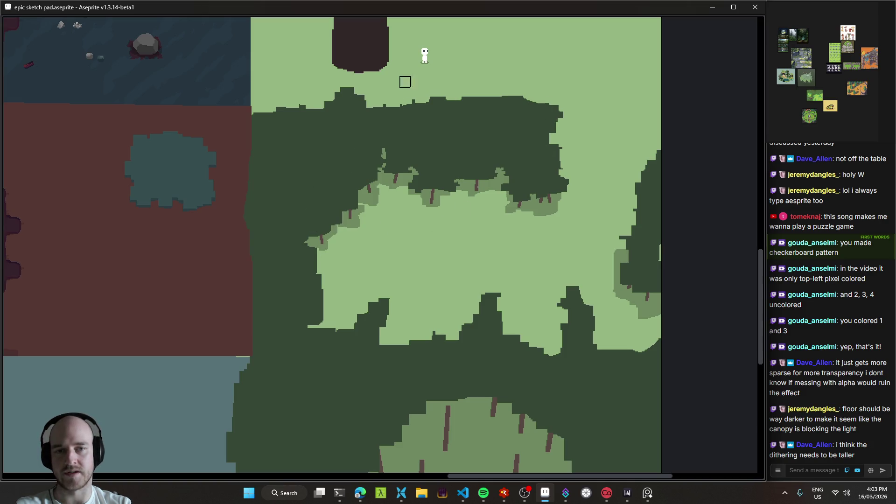
pyautogui.moveTo(524, 335)
pyautogui.mouseDown()
pyautogui.moveTo(422, 141)
pyautogui.moveTo(448, 127)
pyautogui.mouseUp()
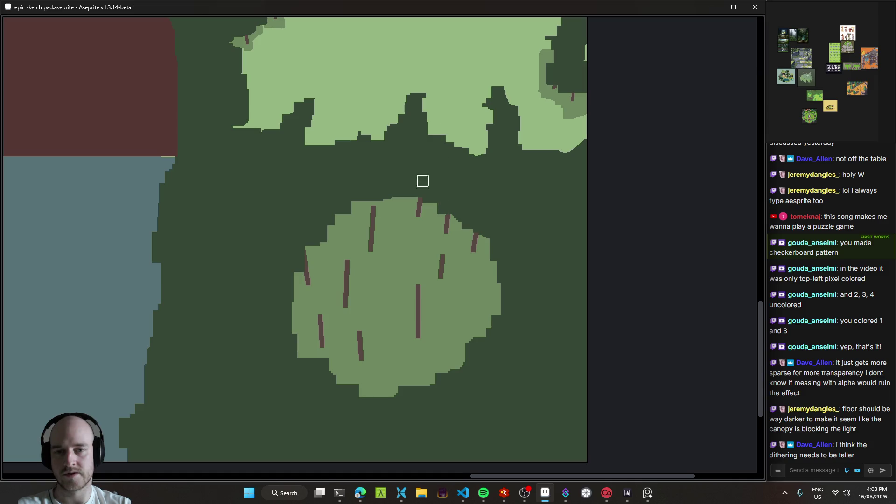
pyautogui.moveTo(398, 193)
pyautogui.mouseDown()
pyautogui.moveTo(516, 126)
pyautogui.moveTo(557, 130)
pyautogui.moveTo(442, 176)
pyautogui.moveTo(416, 136)
pyautogui.moveTo(416, 120)
pyautogui.moveTo(479, 135)
pyautogui.moveTo(506, 166)
pyautogui.moveTo(411, 137)
pyautogui.moveTo(434, 208)
pyautogui.moveTo(422, 178)
pyautogui.moveTo(438, 290)
pyautogui.mouseUp()
pyautogui.moveTo(433, 252)
pyautogui.mouseDown()
pyautogui.moveTo(440, 210)
pyautogui.moveTo(460, 283)
pyautogui.moveTo(434, 187)
pyautogui.moveTo(408, 236)
pyautogui.moveTo(402, 226)
pyautogui.moveTo(405, 254)
pyautogui.mouseUp()
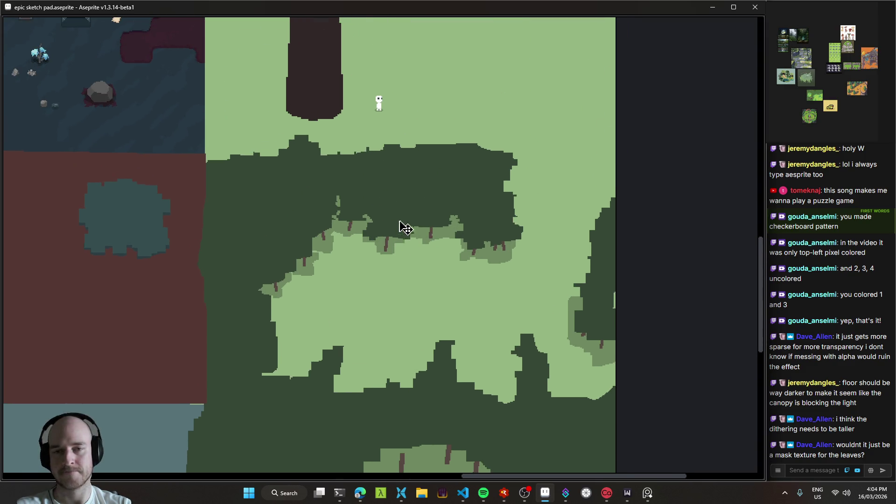
# - Erase a small gap into the left canopy, then undo that erase
pyautogui.scroll(2, 241, 200)
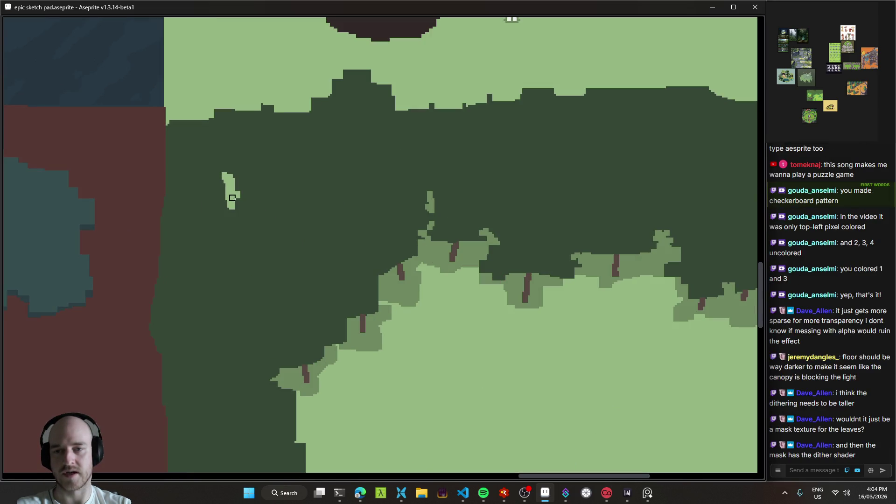
pyautogui.hscroll(-3, 236, 243)
pyautogui.scroll(-1, 235, 243)
pyautogui.moveTo(294, 294); pyautogui.dragTo(293, 272)
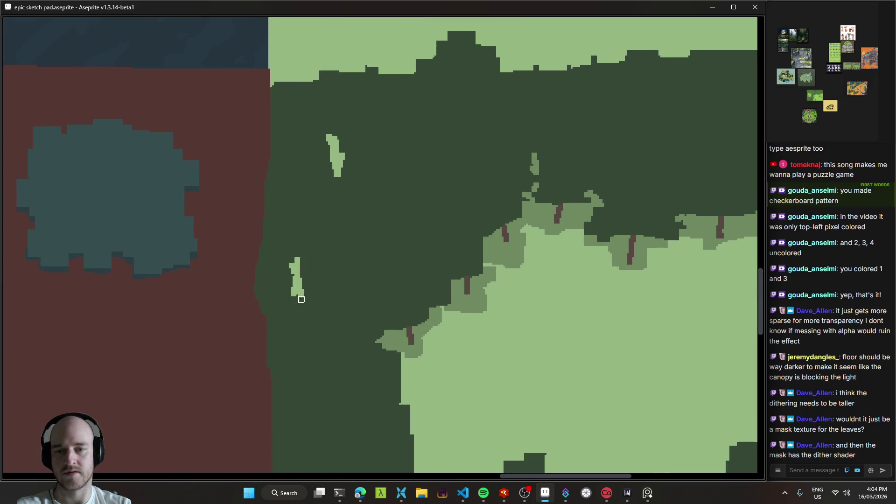
pyautogui.scroll(-2, 301, 299)
pyautogui.hscroll(3, 410, 235)
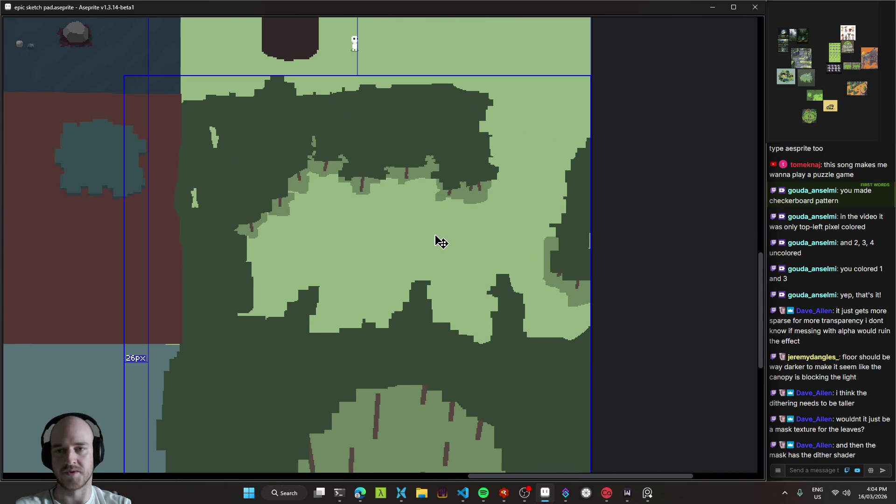
pyautogui.hotkey('ctrl', 'z')
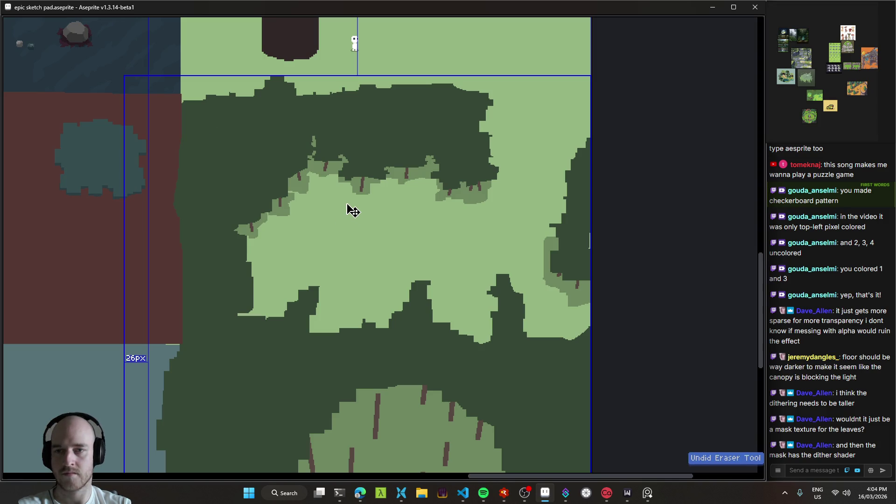
# - Zoom out and pan to show the full mockup, from above the forest to the lower canopy
pyautogui.scroll(-5, 493, 254)
pyautogui.hscroll(-2, 421, 152)
pyautogui.moveTo(374, 109)
pyautogui.mouseDown()
pyautogui.moveTo(565, 92)
pyautogui.moveTo(355, 200)
pyautogui.moveTo(307, 315)
pyautogui.moveTo(372, 408)
pyautogui.mouseUp()
pyautogui.moveTo(481, 325)
pyautogui.mouseDown()
pyautogui.moveTo(420, 161)
pyautogui.moveTo(530, 273)
pyautogui.moveTo(456, 187)
pyautogui.moveTo(467, 280)
pyautogui.mouseUp()
pyautogui.scroll(-3, 427, 137)
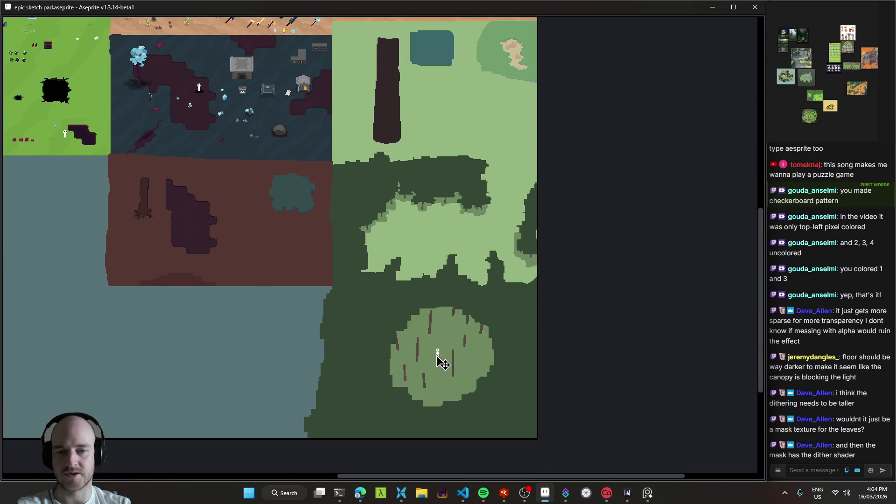
# - Centre the round bush patch and zoom in closely around its edge
pyautogui.scroll(3, 444, 369)
pyautogui.moveTo(448, 372)
pyautogui.mouseDown()
pyautogui.moveTo(416, 280)
pyautogui.moveTo(438, 277)
pyautogui.mouseUp()
pyautogui.scroll(3, 438, 280)
pyautogui.hscroll(3, 437, 281)
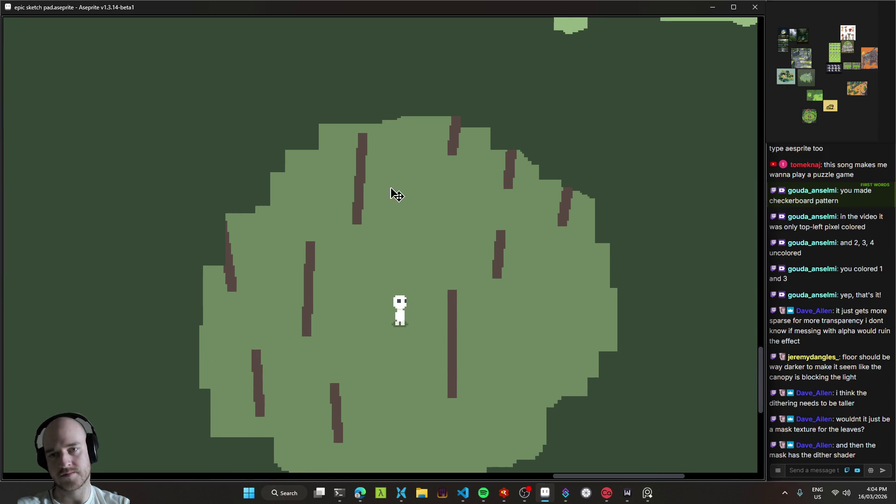
pyautogui.scroll(-1, 396, 178)
pyautogui.hscroll(-1, 397, 178)
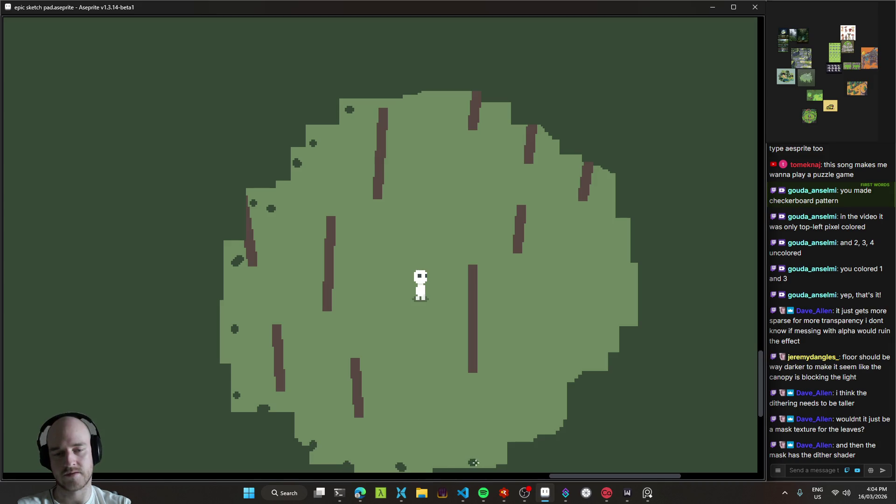
pyautogui.hscroll(-5, 583, 257)
pyautogui.scroll(-1, 584, 257)
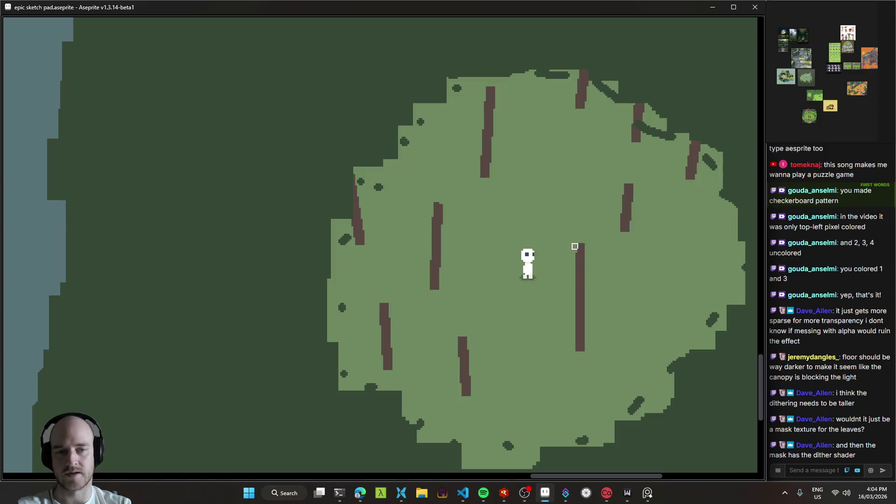
pyautogui.hscroll(4, 614, 213)
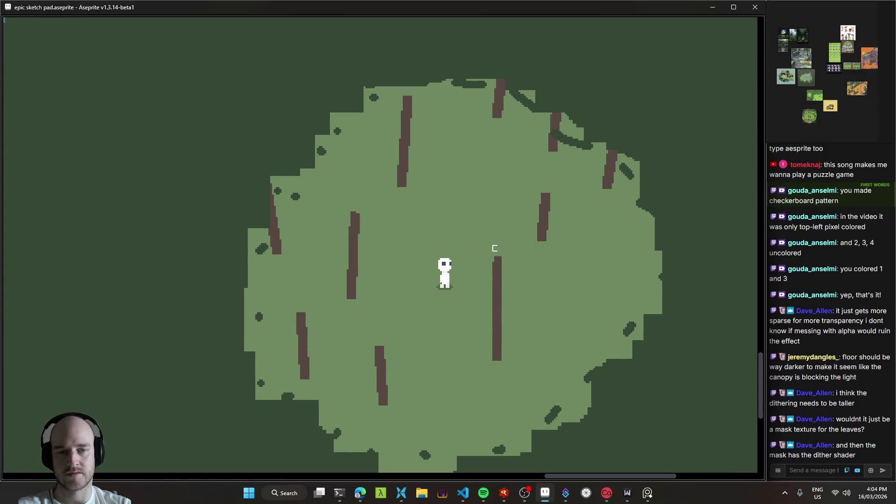
pyautogui.hscroll(4, 495, 248)
pyautogui.hscroll(-5, 444, 222)
pyautogui.scroll(1, 549, 251)
pyautogui.scroll(-1, 540, 257)
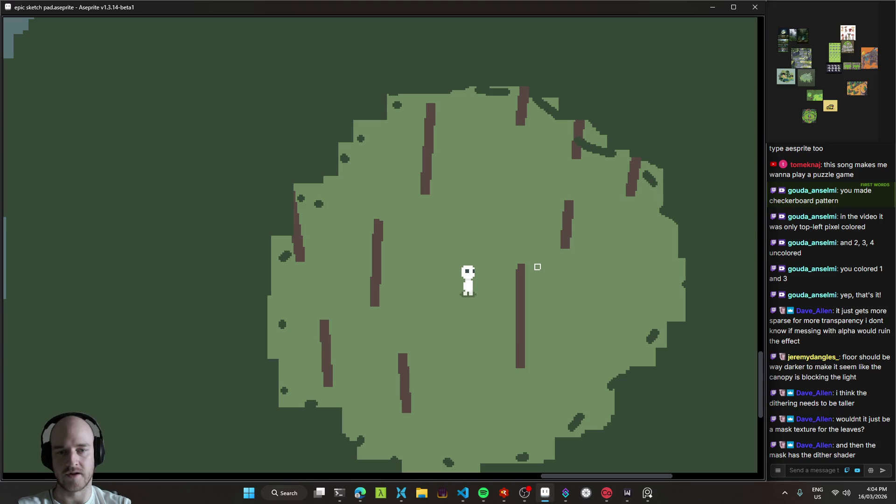
pyautogui.hscroll(3, 466, 242)
pyautogui.scroll(-2, 546, 160)
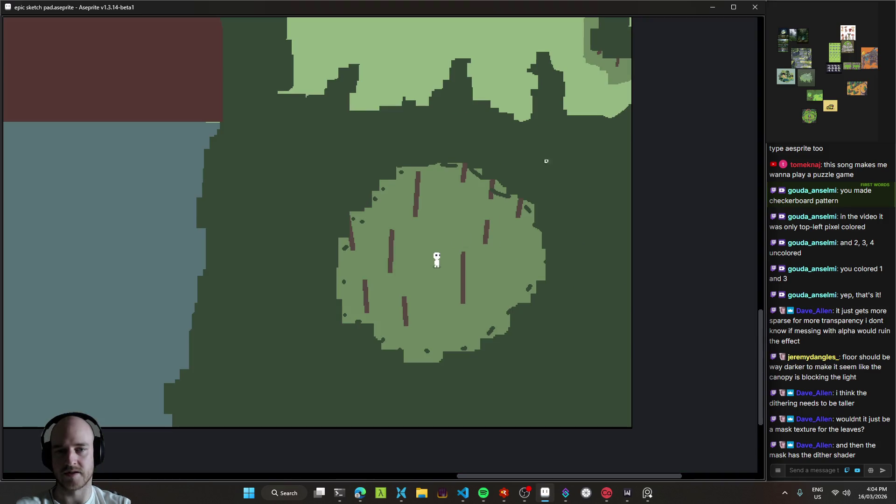
pyautogui.scroll(2, 472, 312)
pyautogui.scroll(1, 448, 238)
# - Zoom out to check the speckled bush with the white character and the upper forest
pyautogui.moveTo(449, 238); pyautogui.dragTo(490, 317)
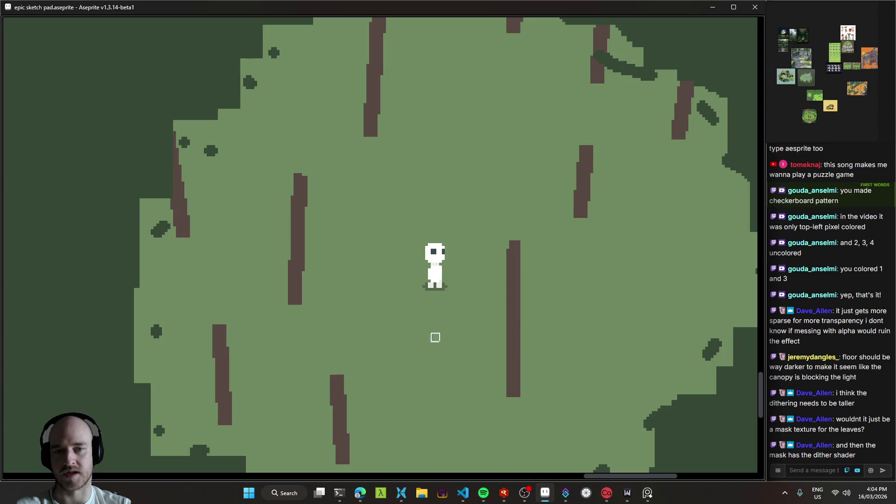
pyautogui.scroll(-2, 451, 303)
pyautogui.scroll(-1, 461, 282)
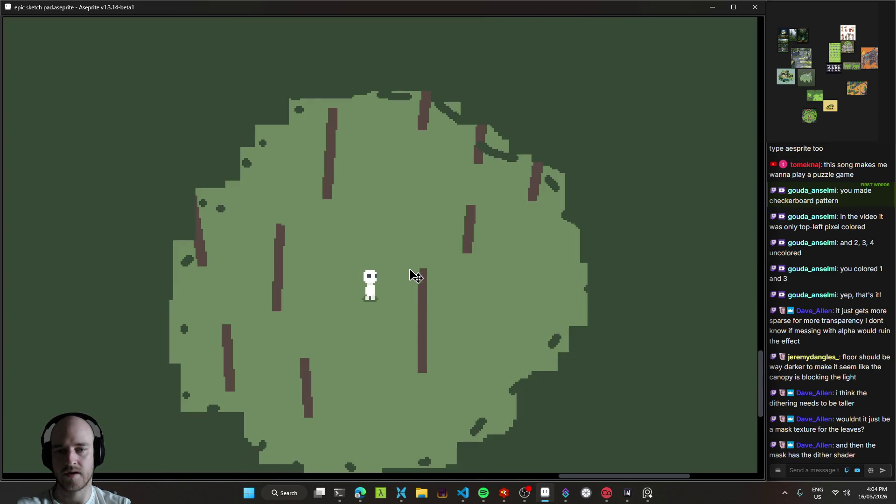
pyautogui.moveTo(415, 276); pyautogui.dragTo(326, 314)
pyautogui.scroll(-1, 354, 309)
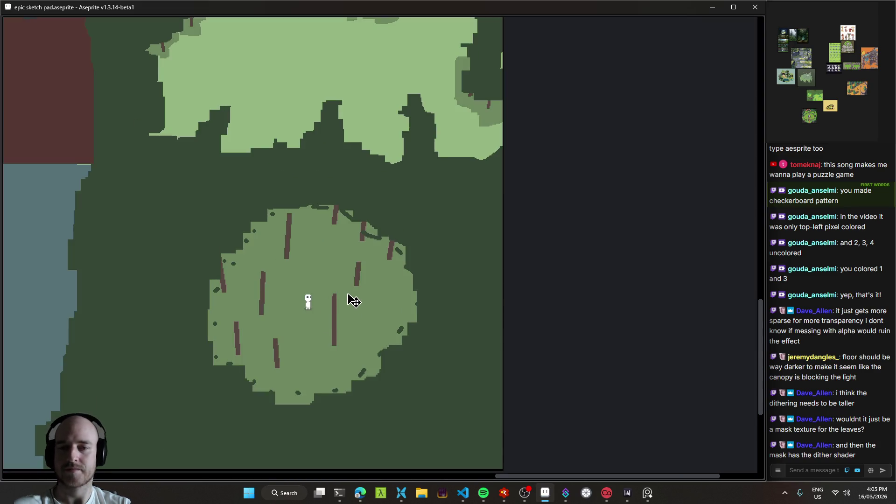
pyautogui.moveTo(372, 244); pyautogui.dragTo(449, 313)
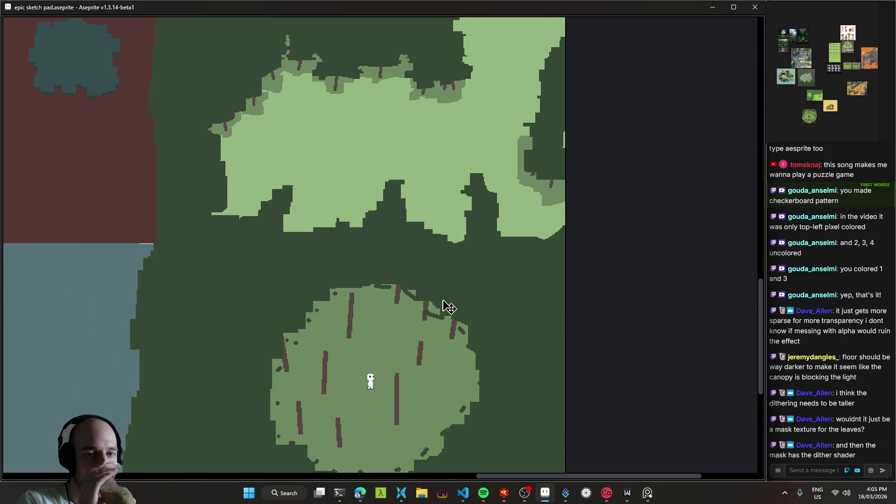
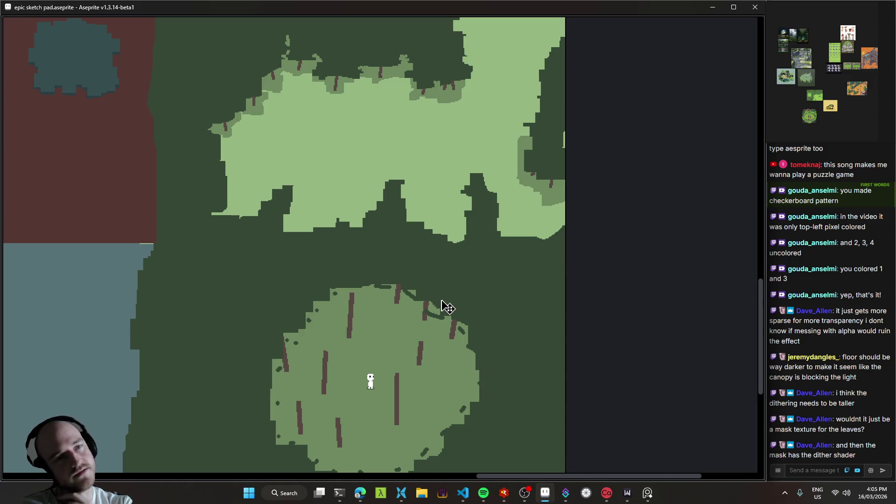
# - Undo the dark dots around the clearing while keeping the character's up-right nudge
pyautogui.scroll(-2, 448, 307)
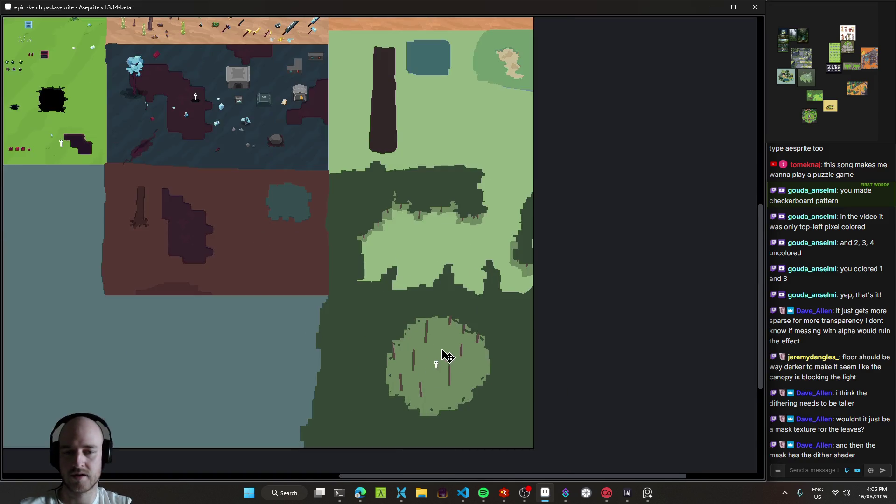
pyautogui.scroll(2, 452, 368)
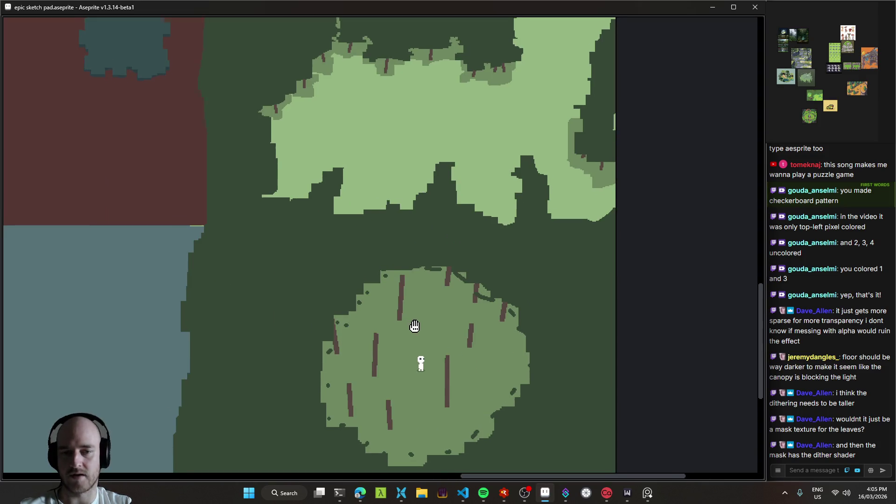
pyautogui.hotkey('ctrl', 'z')
pyautogui.hotkey('ctrl', 'z')
pyautogui.hotkey('ctrl', 'z')
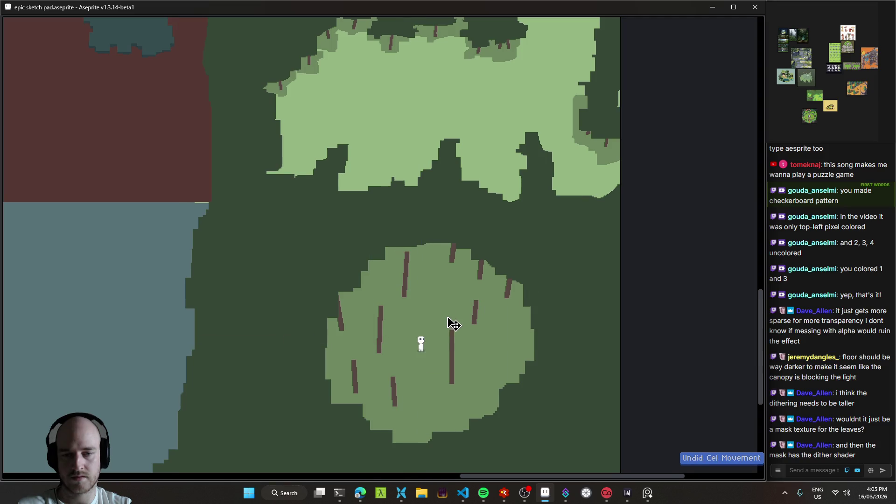
pyautogui.moveTo(478, 305); pyautogui.dragTo(500, 276)
pyautogui.hotkey('ctrl', 'y')
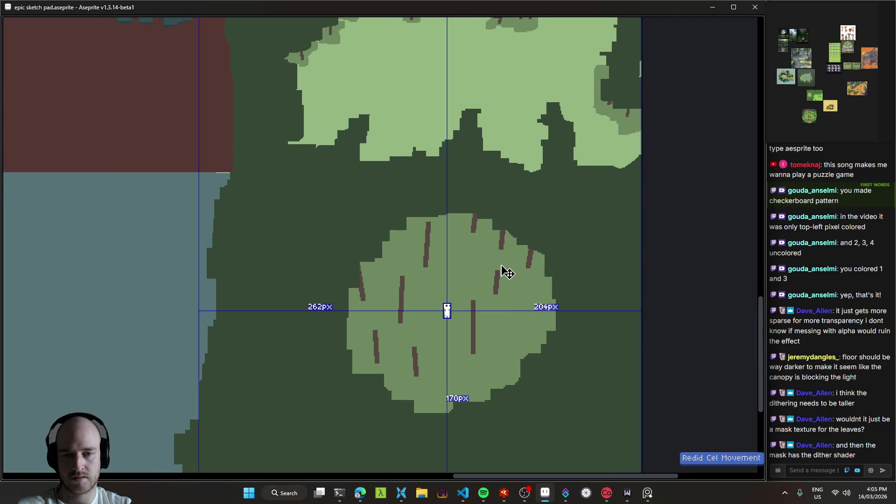
# - Save the sprite sheet
pyautogui.scroll(-4, 508, 273)
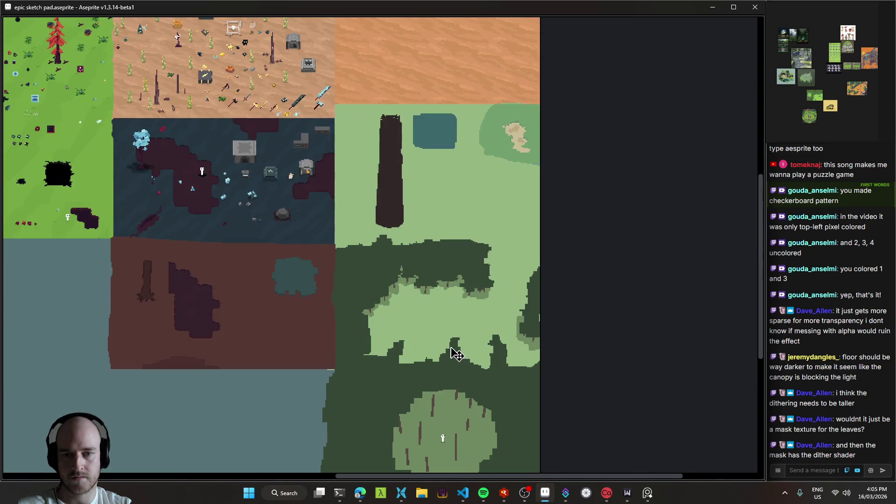
pyautogui.moveTo(450, 329); pyautogui.dragTo(513, 242)
pyautogui.hotkey('ctrl', 's')
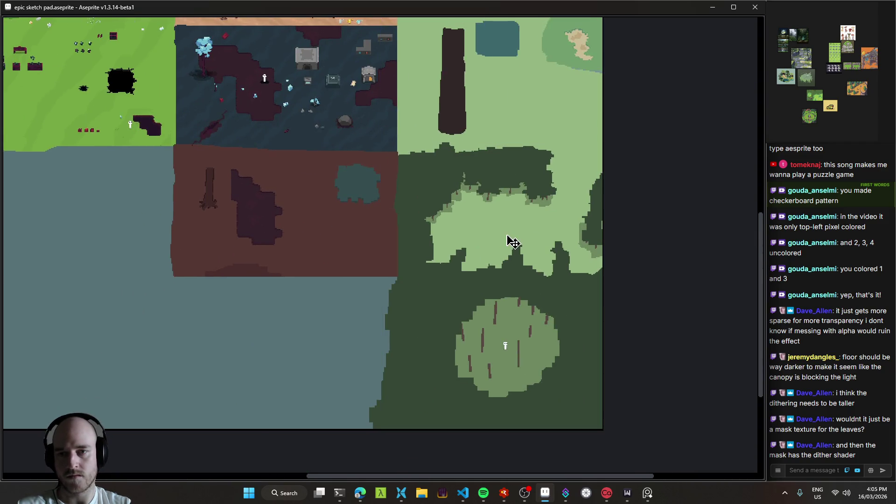
# - Pan across the tree canopy, trunk and pond to review the forest map
pyautogui.scroll(2, 519, 348)
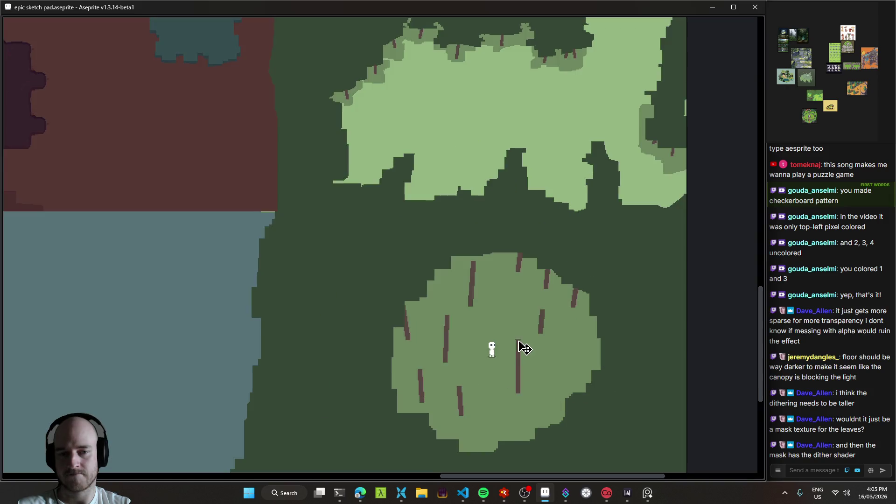
pyautogui.moveTo(520, 350); pyautogui.dragTo(634, 414)
pyautogui.scroll(1, 380, 310)
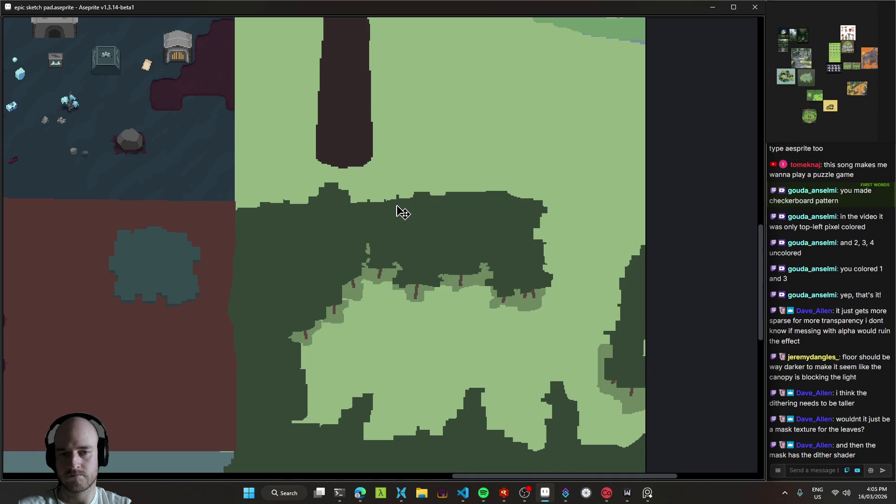
pyautogui.moveTo(456, 296); pyautogui.dragTo(604, 286)
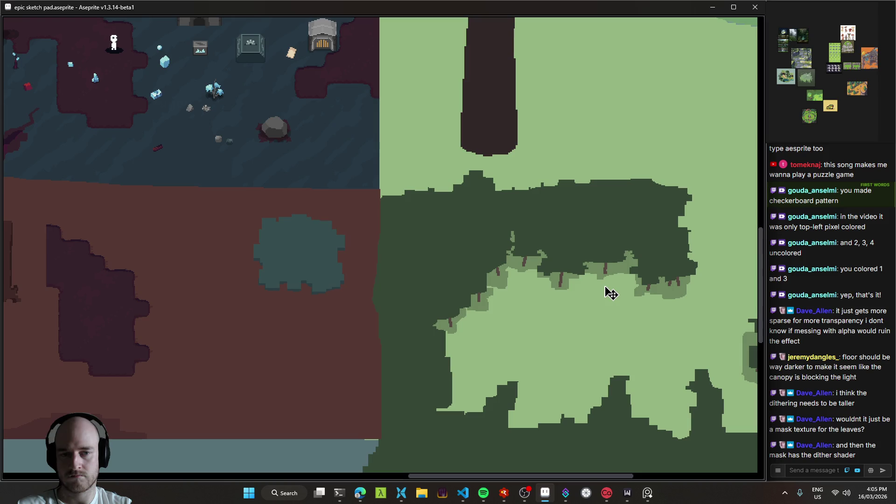
pyautogui.moveTo(606, 322)
pyautogui.mouseDown()
pyautogui.moveTo(466, 254)
pyautogui.moveTo(522, 290)
pyautogui.mouseUp()
pyautogui.moveTo(537, 200)
pyautogui.mouseDown()
pyautogui.moveTo(356, 292)
pyautogui.moveTo(465, 253)
pyautogui.moveTo(394, 360)
pyautogui.mouseUp()
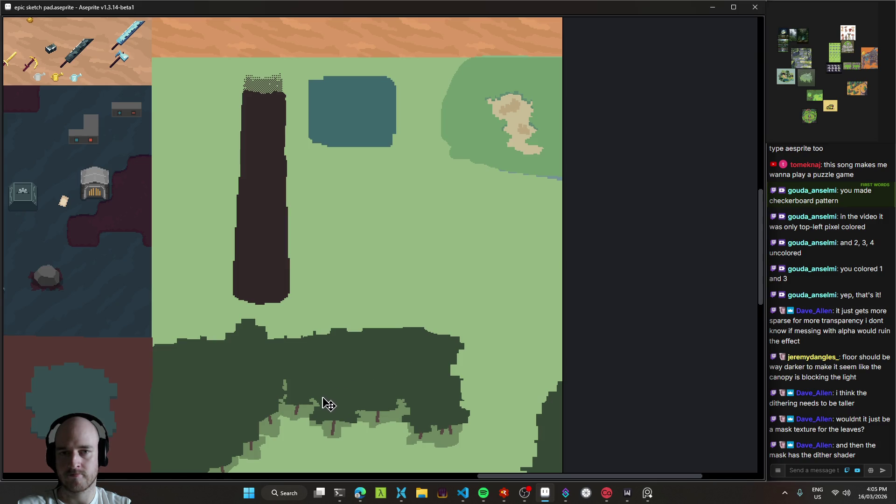
pyautogui.moveTo(327, 407)
pyautogui.mouseDown()
pyautogui.moveTo(500, 230)
pyautogui.moveTo(474, 237)
pyautogui.moveTo(482, 255)
pyautogui.moveTo(522, 257)
pyautogui.mouseUp()
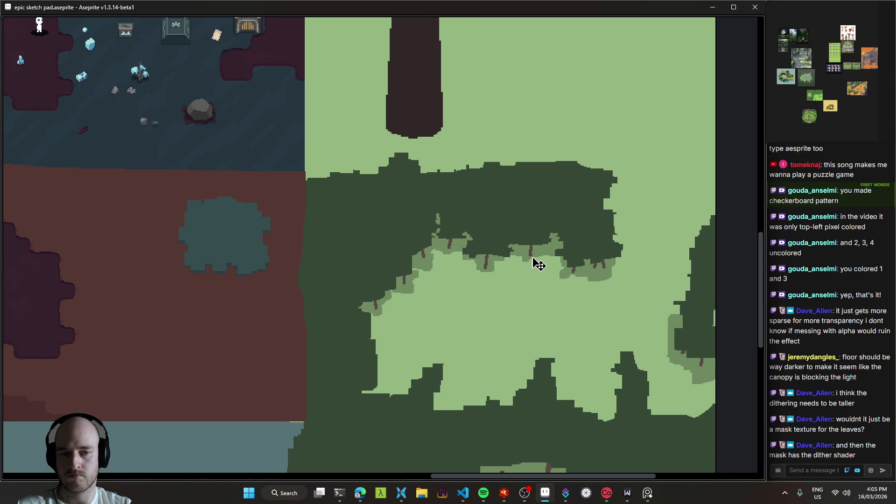
pyautogui.moveTo(547, 266); pyautogui.dragTo(427, 236)
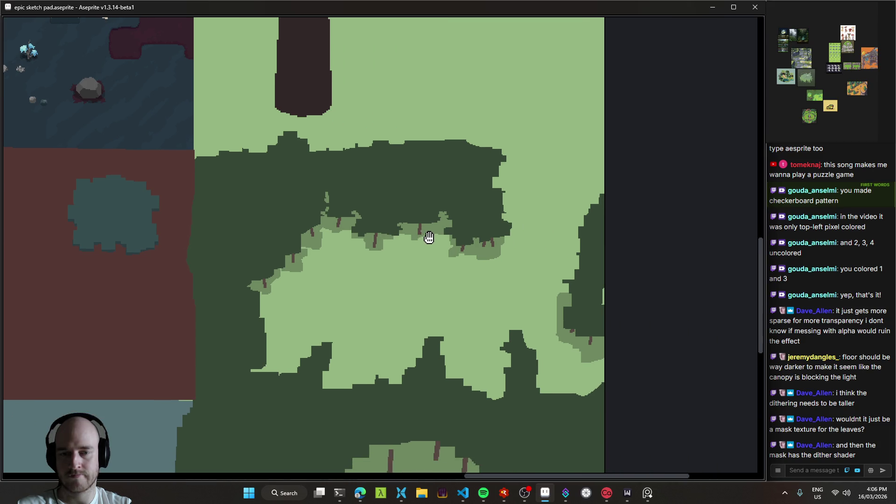
# - Zoom in and out and reposition the view over the canopy to inspect the map
pyautogui.scroll(2, 556, 184)
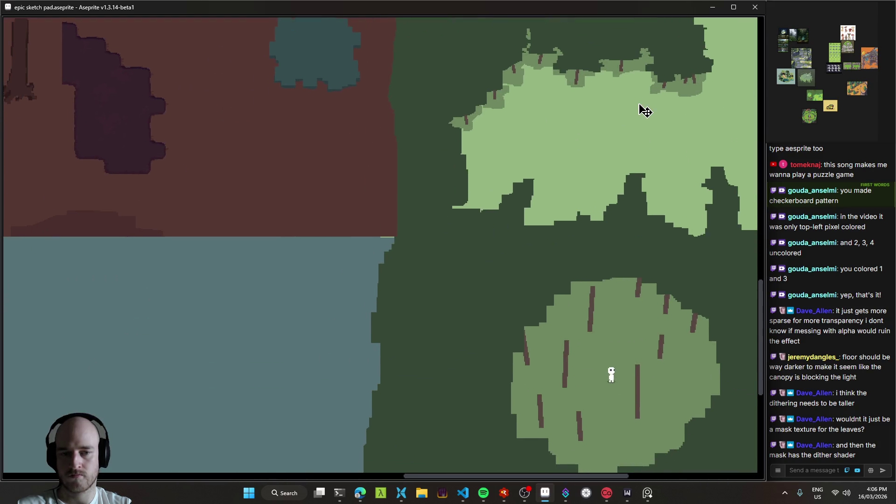
pyautogui.scroll(-2, 534, 244)
pyautogui.moveTo(523, 241)
pyautogui.mouseDown()
pyautogui.moveTo(344, 281)
pyautogui.moveTo(591, 381)
pyautogui.mouseUp()
pyautogui.scroll(-1, 591, 380)
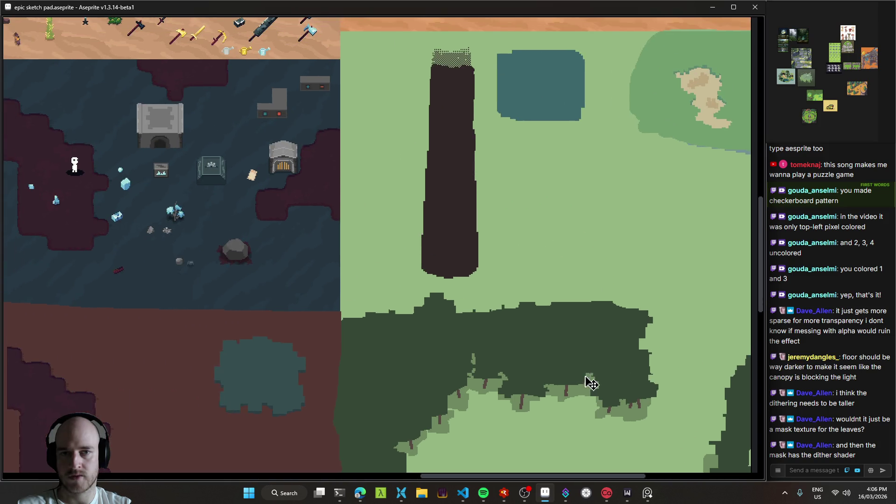
pyautogui.scroll(1, 534, 306)
pyautogui.moveTo(535, 306)
pyautogui.mouseDown()
pyautogui.moveTo(367, 236)
pyautogui.moveTo(475, 154)
pyautogui.moveTo(450, 287)
pyautogui.moveTo(294, 266)
pyautogui.moveTo(537, 147)
pyautogui.mouseUp()
pyautogui.scroll(-1, 500, 274)
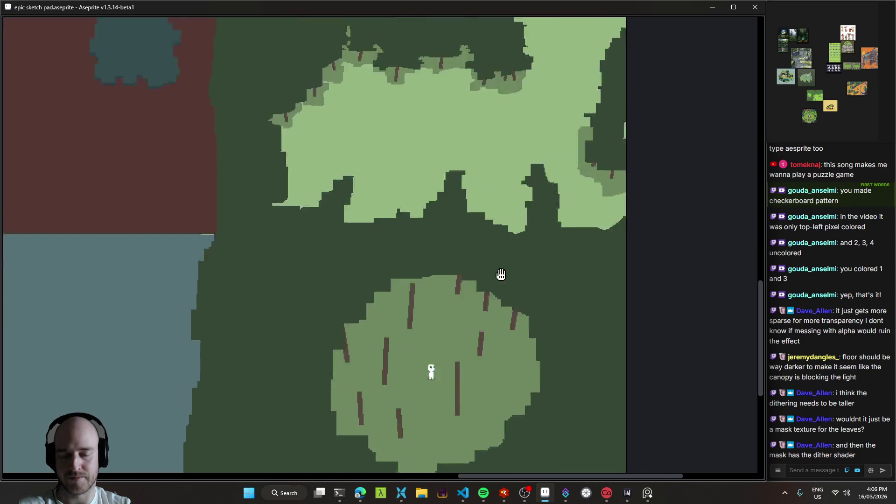
pyautogui.scroll(1, 513, 331)
pyautogui.scroll(-1, 512, 331)
pyautogui.scroll(1, 511, 290)
pyautogui.scroll(-1, 511, 295)
pyautogui.scroll(1, 511, 294)
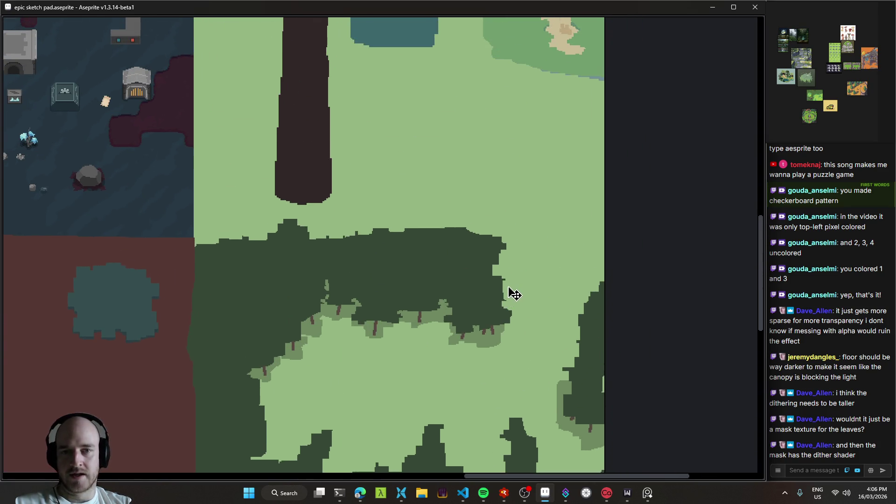
pyautogui.moveTo(524, 186); pyautogui.dragTo(628, 237)
pyautogui.scroll(-2, 481, 224)
pyautogui.scroll(-1, 366, 174)
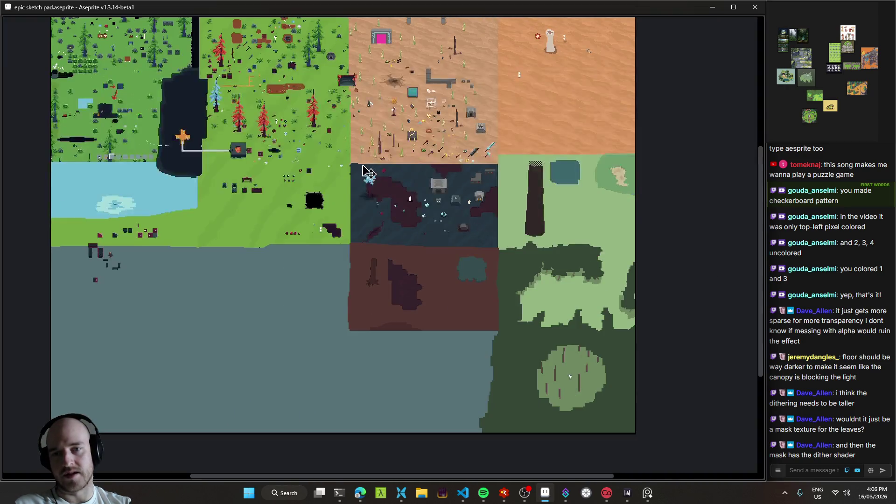
# - Bring the forest map's right edge into view
pyautogui.scroll(1, 565, 214)
pyautogui.scroll(-1, 333, 224)
pyautogui.moveTo(368, 238)
pyautogui.mouseDown()
pyautogui.moveTo(366, 132)
pyautogui.moveTo(448, 259)
pyautogui.mouseUp()
pyautogui.moveTo(467, 226)
pyautogui.mouseDown()
pyautogui.moveTo(498, 282)
pyautogui.moveTo(448, 208)
pyautogui.moveTo(555, 136)
pyautogui.moveTo(456, 260)
pyautogui.mouseUp()
# - Add a 476 px right border in Canvas Size for a 2356 px wide sheet, then view the new strip
pyautogui.hotkey('ctrl', 'alt', 'c')
pyautogui.moveTo(420, 232)
pyautogui.mouseDown()
pyautogui.moveTo(532, 266)
pyautogui.moveTo(611, 315)
pyautogui.moveTo(556, 321)
pyautogui.moveTo(644, 326)
pyautogui.mouseUp()
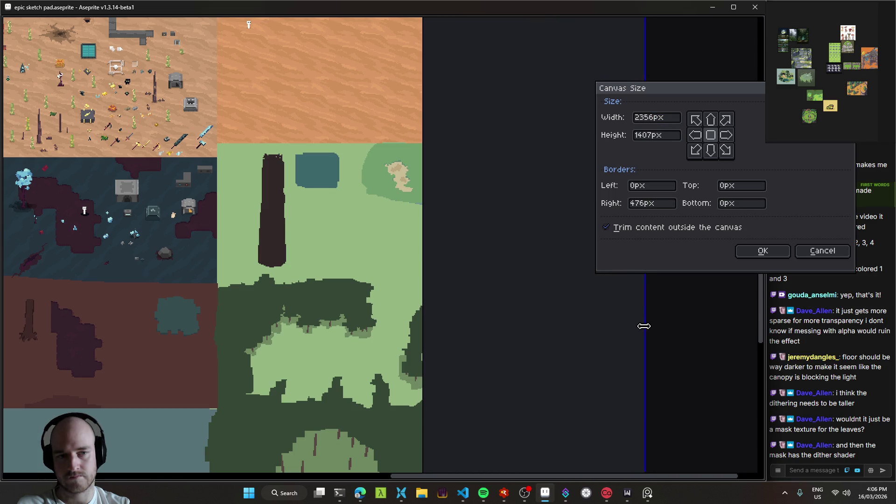
pyautogui.click(768, 254)
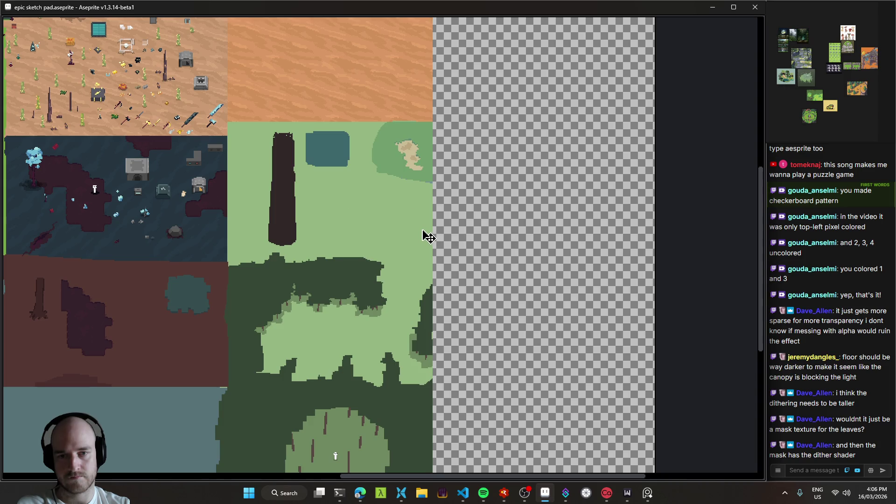
pyautogui.moveTo(440, 228)
pyautogui.mouseDown()
pyautogui.moveTo(467, 366)
pyautogui.moveTo(531, 112)
pyautogui.mouseUp()
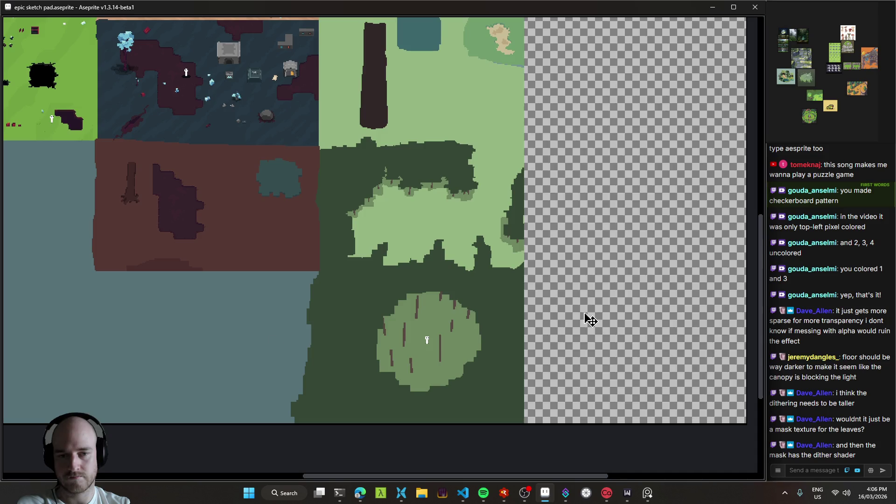
pyautogui.moveTo(581, 314); pyautogui.dragTo(530, 356)
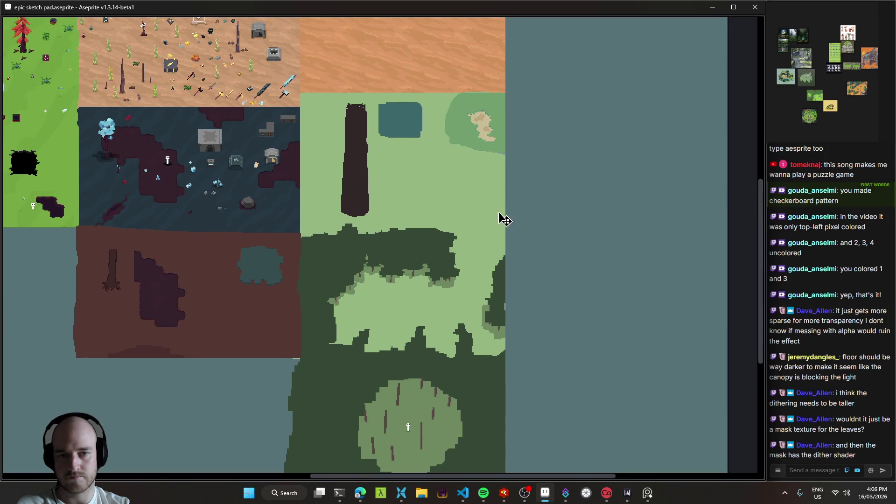
# - Place a test dot at the map edge and undo it
pyautogui.scroll(3, 504, 219)
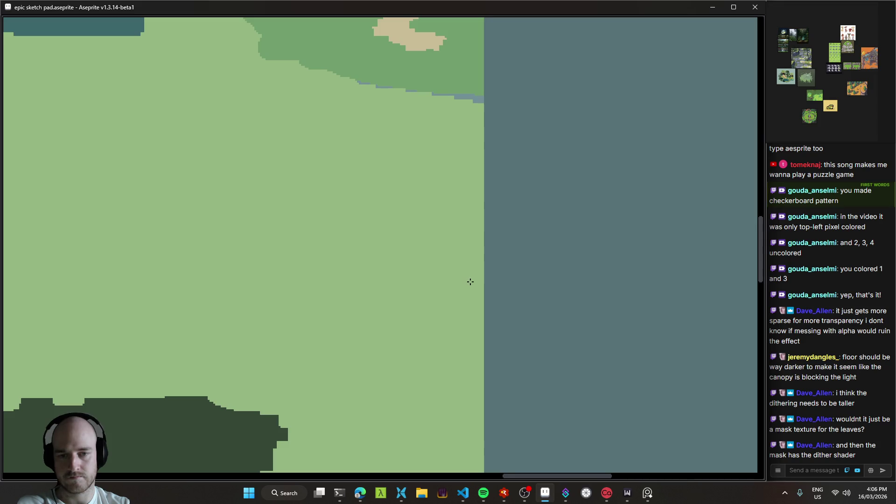
pyautogui.scroll(-3, 471, 282)
pyautogui.scroll(2, 481, 279)
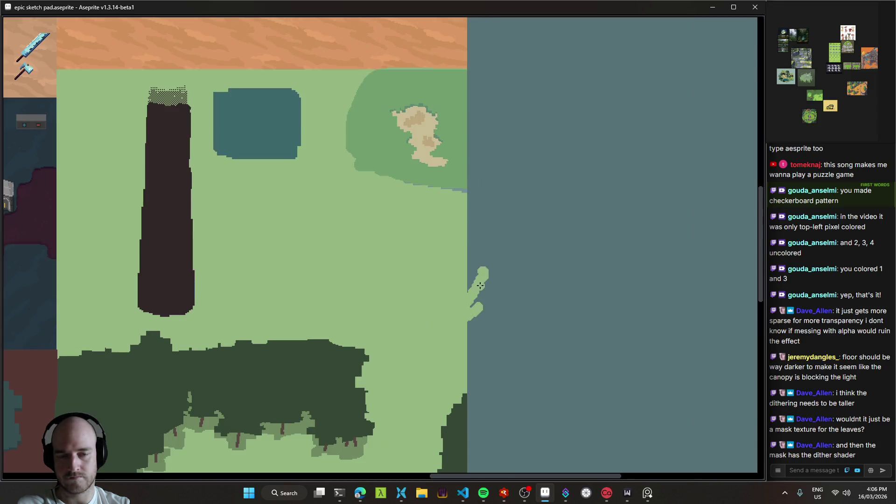
pyautogui.click(456, 272)
pyautogui.hotkey('ctrl', 'z')
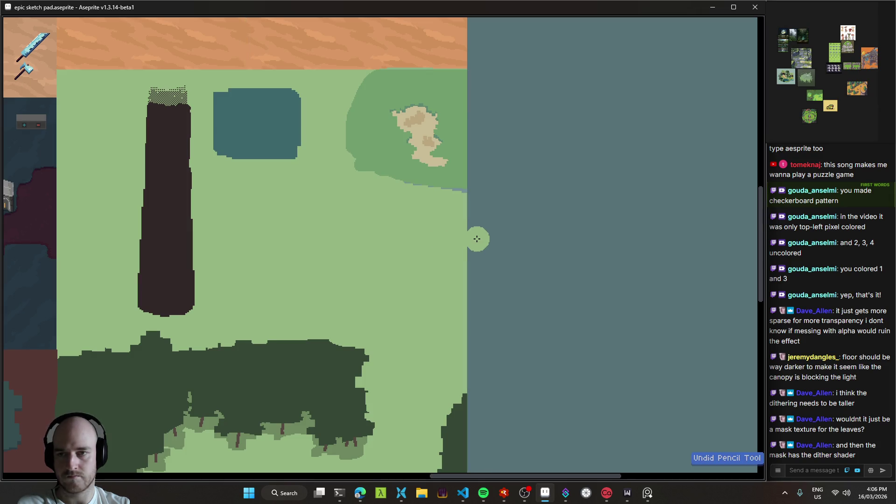
# - Switch the brush to a square shape and hide the interface to show only the canvas
pyautogui.press('Tab')
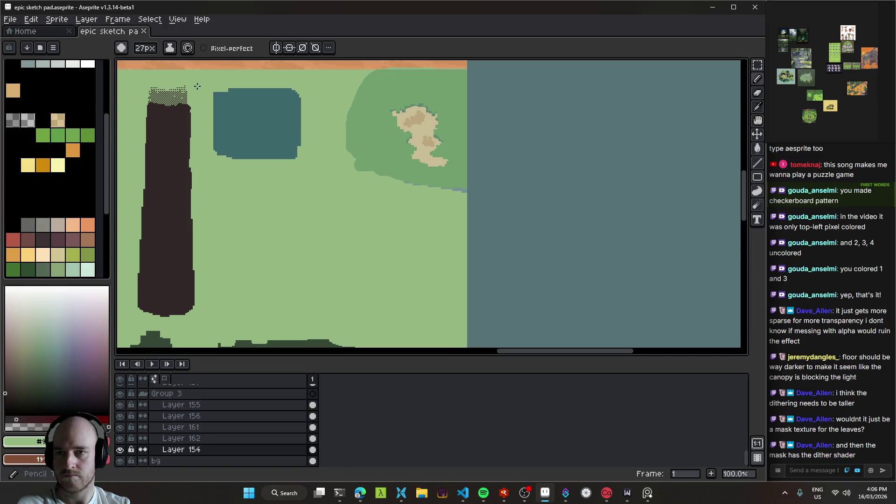
pyautogui.click(122, 47)
pyautogui.click(136, 64)
pyautogui.scroll(-2, 462, 232)
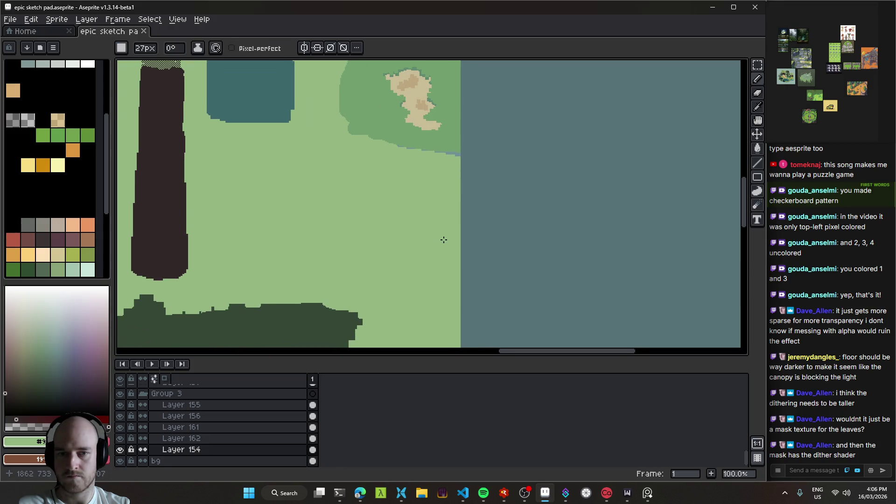
pyautogui.press('Tab')
# - Paint the grass shoreline out over the water's edge, extending it up, right and down
pyautogui.moveTo(460, 255); pyautogui.dragTo(465, 292)
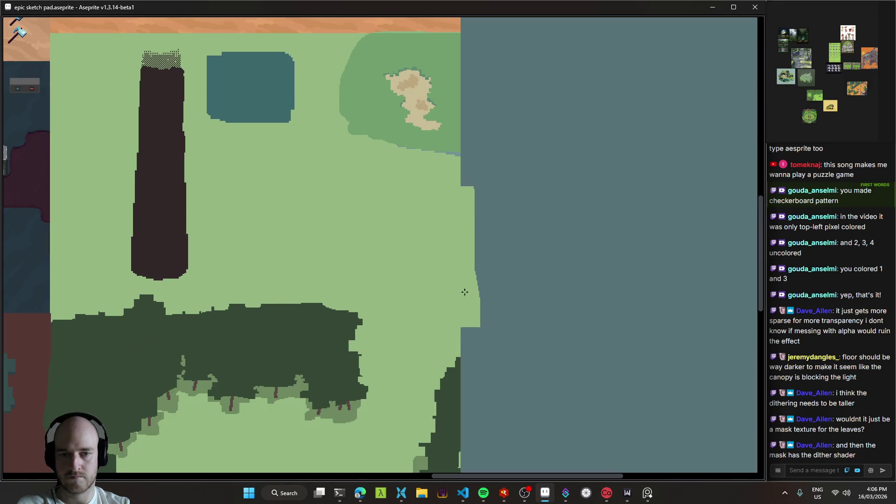
pyautogui.moveTo(466, 332)
pyautogui.mouseDown()
pyautogui.moveTo(461, 199)
pyautogui.moveTo(475, 194)
pyautogui.moveTo(473, 332)
pyautogui.mouseUp()
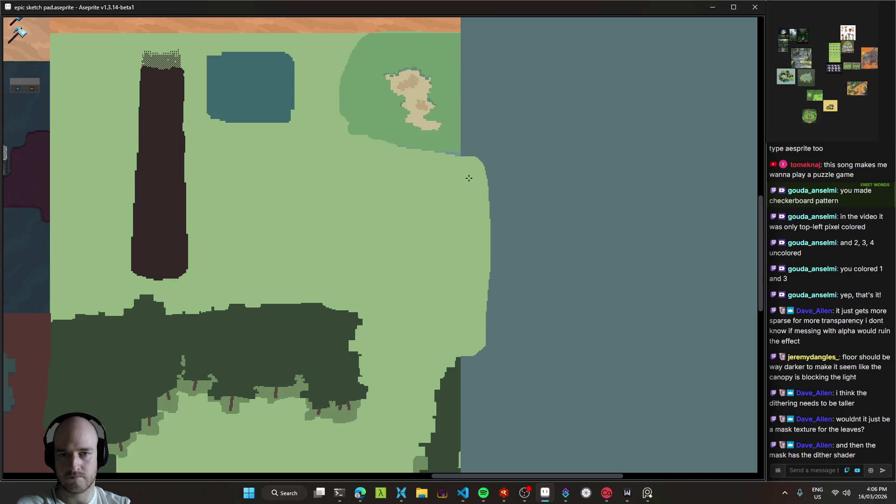
pyautogui.moveTo(471, 163)
pyautogui.mouseDown()
pyautogui.moveTo(516, 245)
pyautogui.moveTo(460, 349)
pyautogui.moveTo(492, 190)
pyautogui.mouseUp()
pyautogui.moveTo(455, 303)
pyautogui.mouseDown()
pyautogui.moveTo(525, 190)
pyautogui.moveTo(536, 230)
pyautogui.mouseUp()
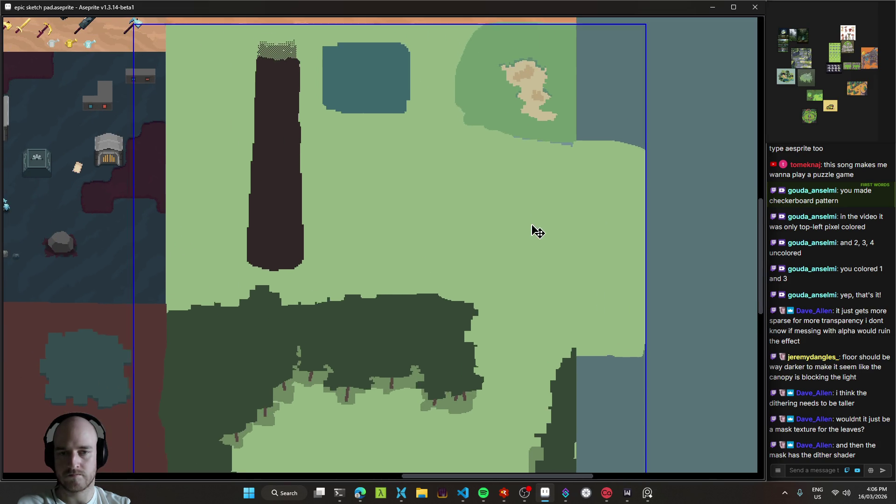
pyautogui.moveTo(370, 347); pyautogui.dragTo(441, 253)
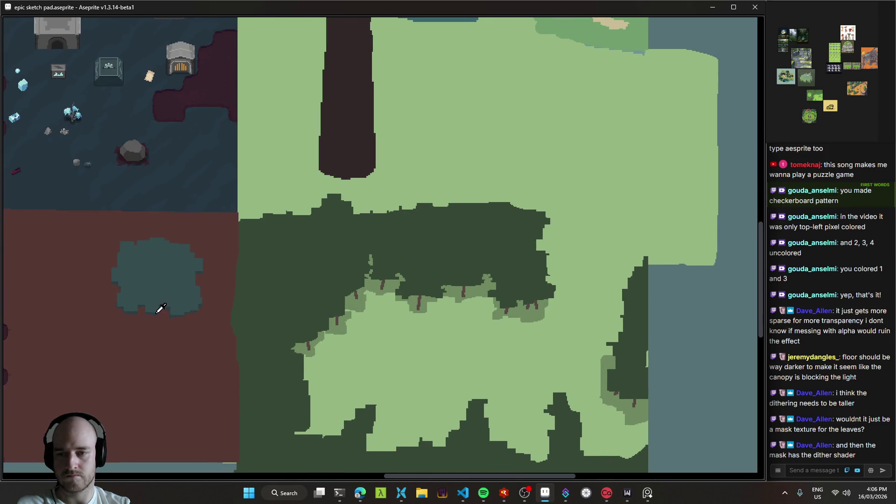
pyautogui.scroll(2, 516, 226)
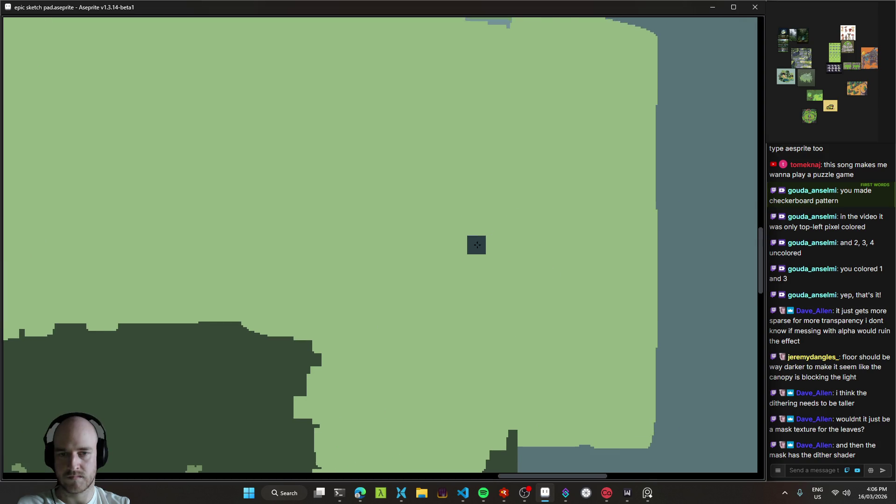
# - Paint a short dark slate horizontal line on the grass and extend it right
pyautogui.scroll(1, 471, 244)
pyautogui.scroll(1, 455, 245)
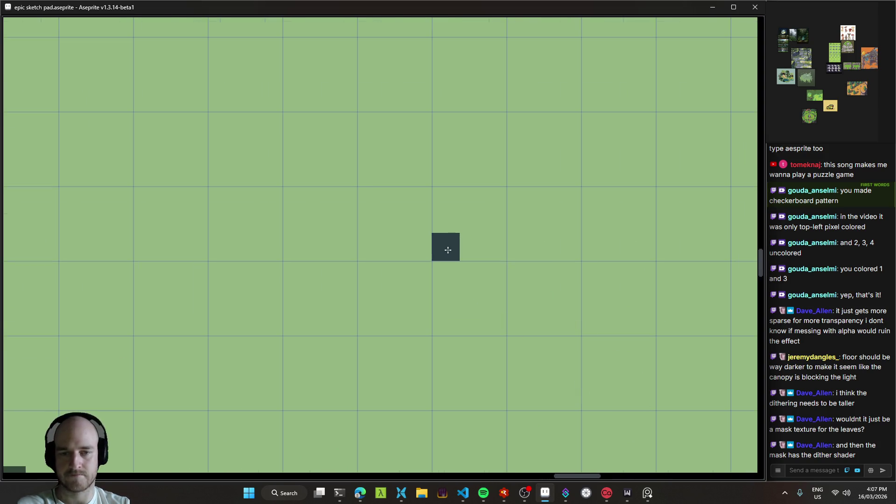
pyautogui.moveTo(447, 250); pyautogui.dragTo(498, 248)
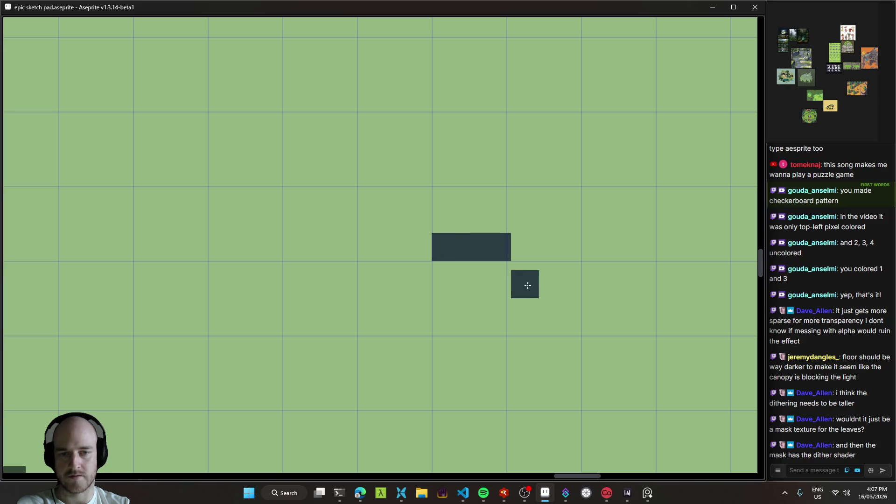
pyautogui.scroll(-3, 528, 271)
pyautogui.hscroll(2, 528, 270)
pyautogui.moveTo(486, 405); pyautogui.dragTo(535, 404)
pyautogui.scroll(-10, 531, 372)
pyautogui.hscroll(4, 512, 338)
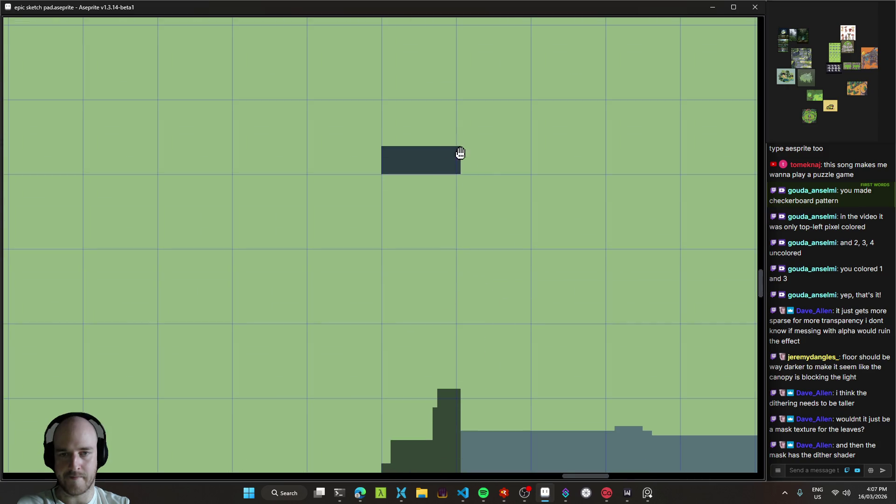
pyautogui.scroll(-2, 460, 149)
pyautogui.scroll(3, 532, 298)
pyautogui.scroll(-3, 517, 236)
pyautogui.scroll(2, 517, 237)
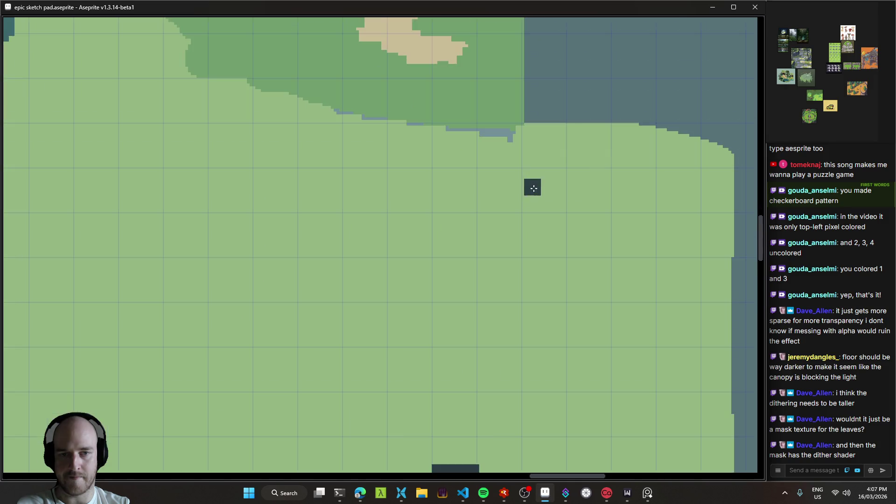
pyautogui.scroll(1, 484, 206)
pyautogui.scroll(-3, 511, 218)
pyautogui.scroll(-1, 329, 306)
pyautogui.scroll(1, 167, 342)
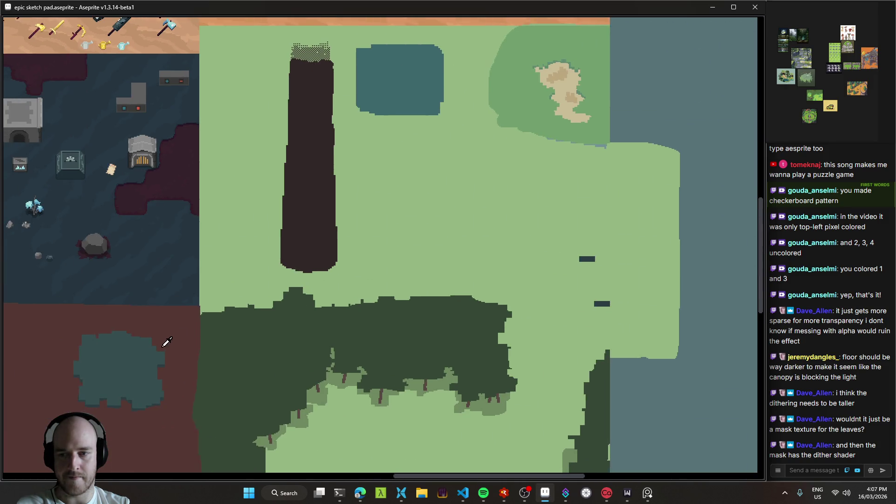
pyautogui.scroll(5, 667, 279)
# - Draw the dark slate outline up to the grass's top edge and across to the water
pyautogui.moveTo(381, 360)
pyautogui.mouseDown()
pyautogui.moveTo(386, 344)
pyautogui.moveTo(386, 354)
pyautogui.moveTo(424, 343)
pyautogui.moveTo(404, 358)
pyautogui.mouseUp()
pyautogui.scroll(-2, 391, 340)
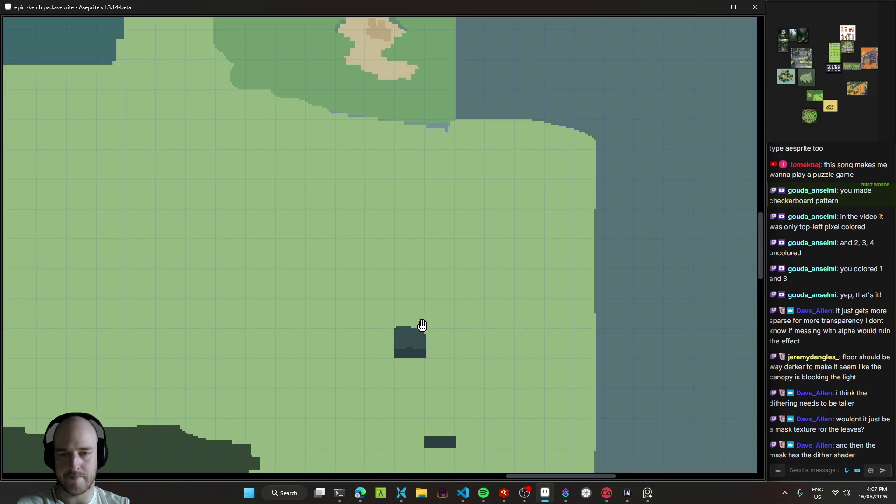
pyautogui.moveTo(461, 388); pyautogui.dragTo(460, 335)
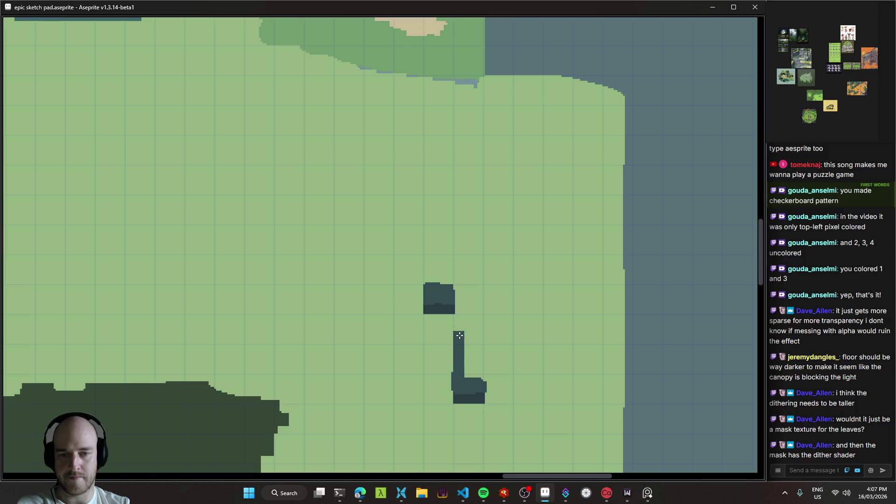
pyautogui.moveTo(430, 283); pyautogui.dragTo(430, 211)
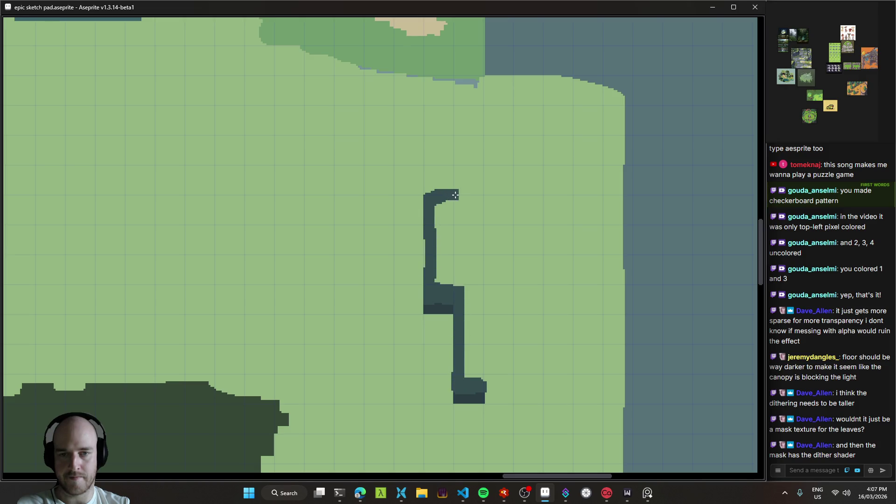
pyautogui.moveTo(460, 171)
pyautogui.mouseDown()
pyautogui.moveTo(461, 148)
pyautogui.moveTo(490, 101)
pyautogui.mouseUp()
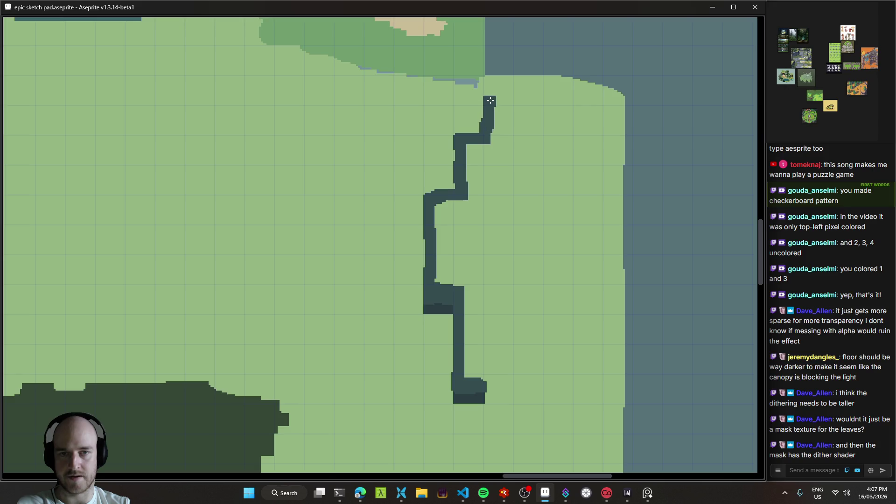
pyautogui.scroll(-3, 486, 286)
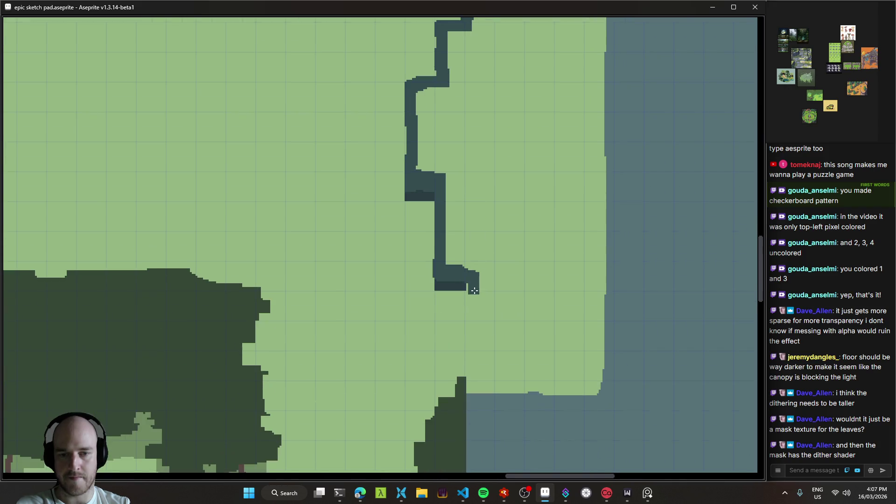
pyautogui.moveTo(471, 391); pyautogui.dragTo(596, 392)
pyautogui.moveTo(606, 269); pyautogui.dragTo(572, 372)
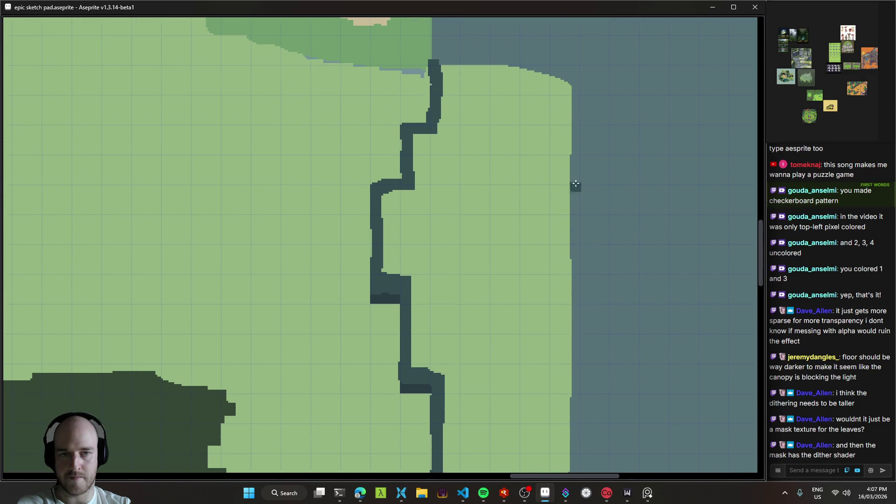
# - Seal the outline's gaps, fill the enclosed area with dark slate and save
pyautogui.keyDown('shift'); pyautogui.click(576, 66); pyautogui.keyUp('shift')
pyautogui.keyDown('shift'); pyautogui.click(434, 63); pyautogui.keyUp('shift')
pyautogui.click(481, 125)
pyautogui.scroll(1, 485, 187)
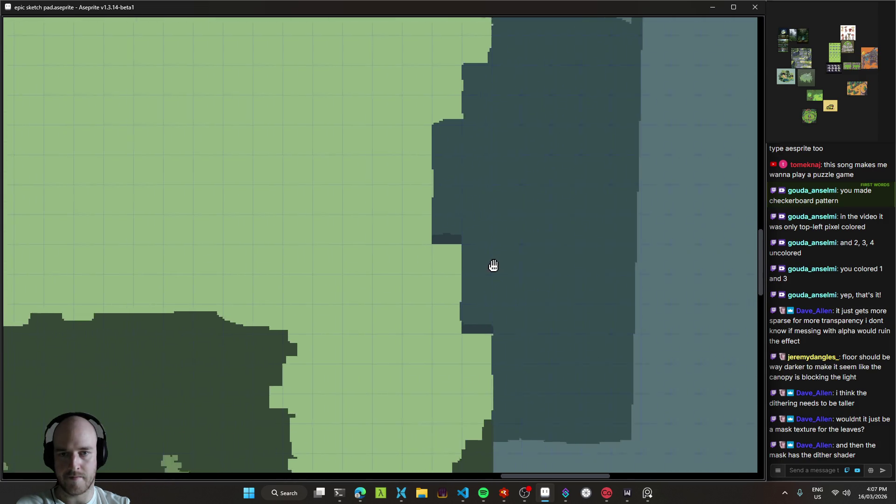
pyautogui.scroll(-1, 556, 177)
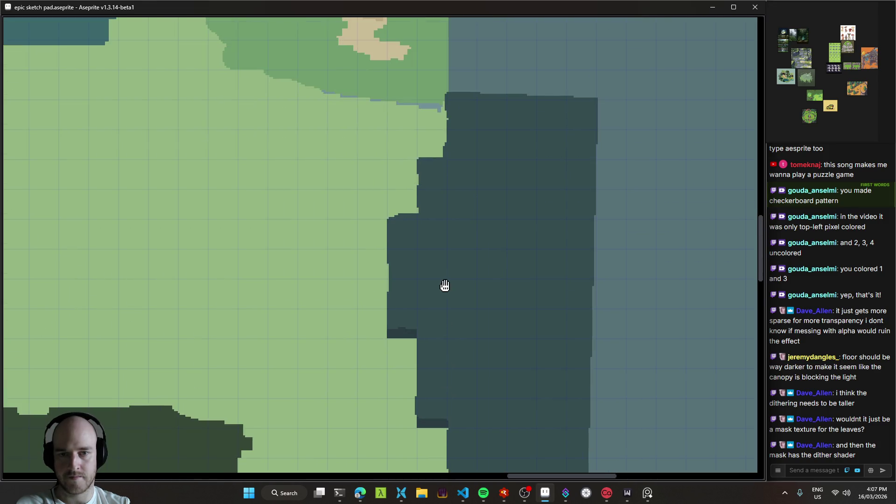
pyautogui.scroll(-1, 441, 261)
pyautogui.hotkey('ctrl', 's')
# - Undo the accidental cel movement near the sand area and save the sprite again
pyautogui.scroll(1, 594, 280)
pyautogui.scroll(1, 552, 279)
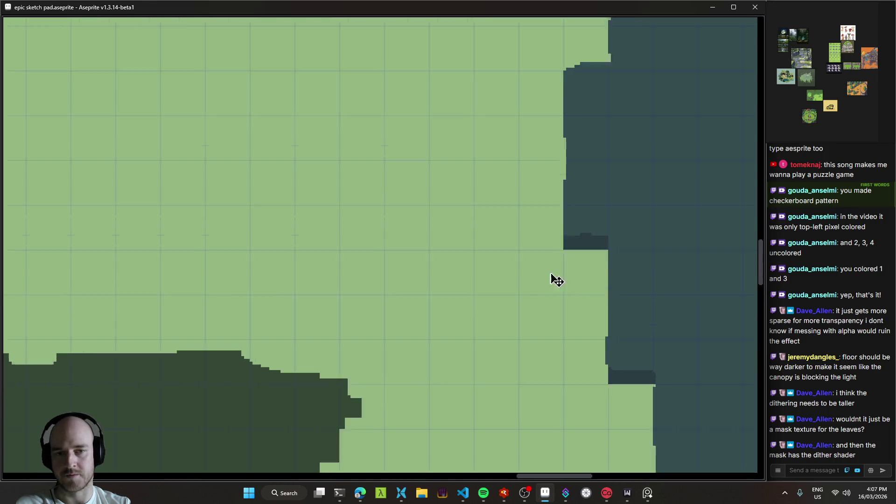
pyautogui.scroll(-1, 552, 280)
pyautogui.scroll(-1, 394, 268)
pyautogui.scroll(-1, 416, 299)
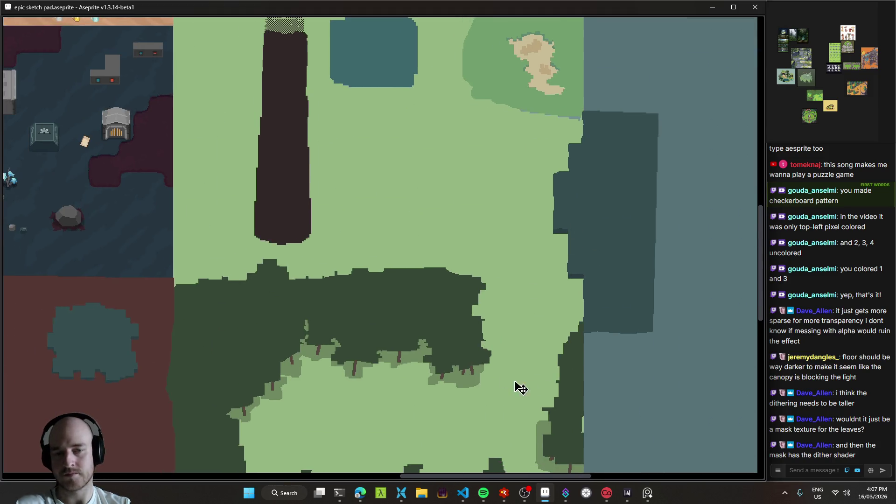
pyautogui.moveTo(363, 266); pyautogui.dragTo(442, 374)
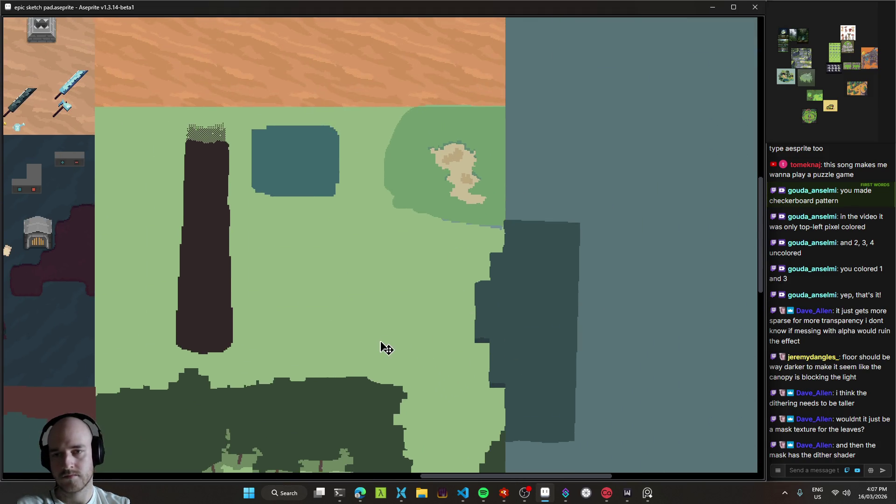
pyautogui.scroll(2, 514, 280)
pyautogui.moveTo(517, 271); pyautogui.dragTo(532, 259)
pyautogui.hotkey('ctrl', 'z')
pyautogui.hotkey('ctrl', 's')
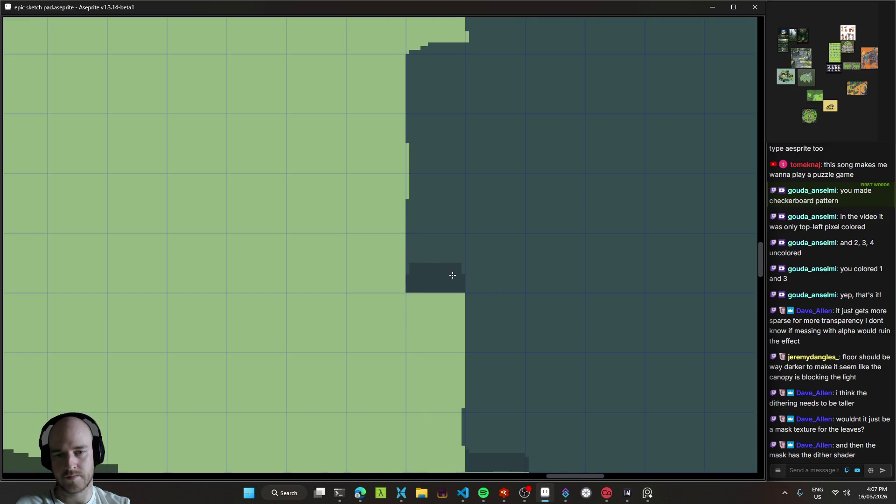
pyautogui.scroll(2, 438, 294)
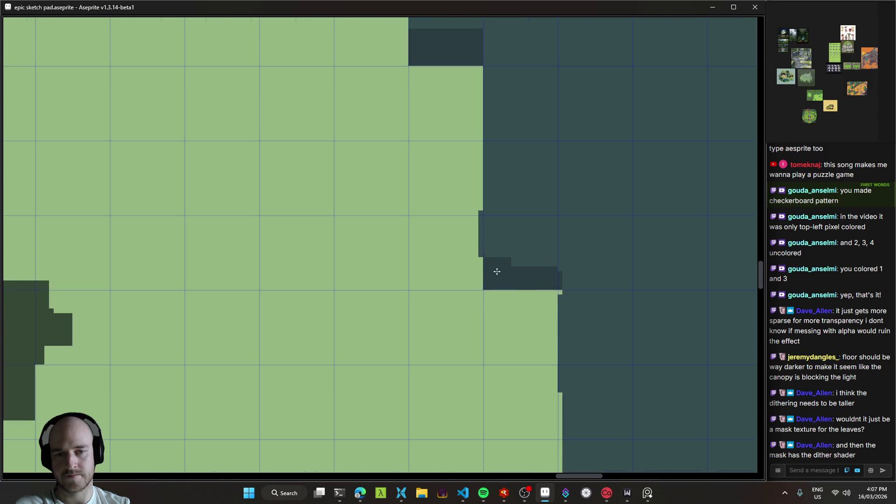
pyautogui.scroll(-4, 543, 271)
pyautogui.hotkey('ctrl', 's')
pyautogui.moveTo(592, 341)
pyautogui.mouseDown()
pyautogui.moveTo(620, 270)
pyautogui.moveTo(501, 236)
pyautogui.mouseUp()
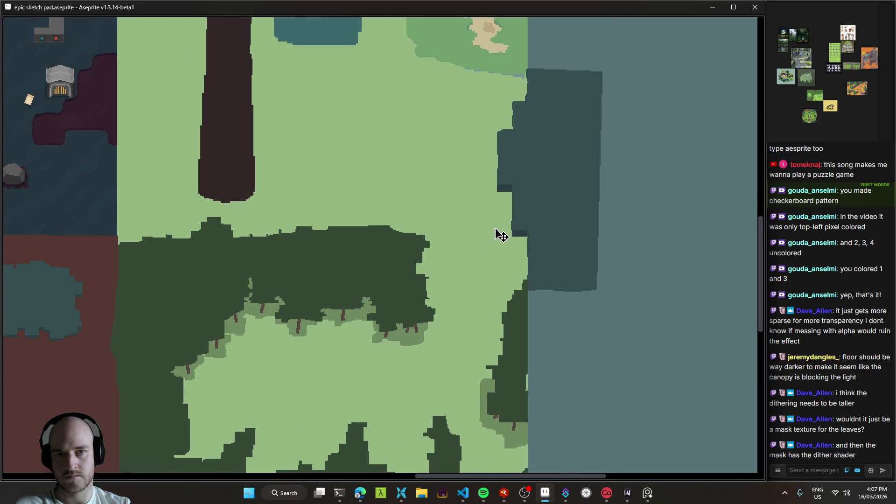
pyautogui.moveTo(381, 225)
pyautogui.mouseDown()
pyautogui.moveTo(564, 160)
pyautogui.moveTo(627, 266)
pyautogui.moveTo(418, 194)
pyautogui.moveTo(473, 273)
pyautogui.moveTo(431, 250)
pyautogui.mouseUp()
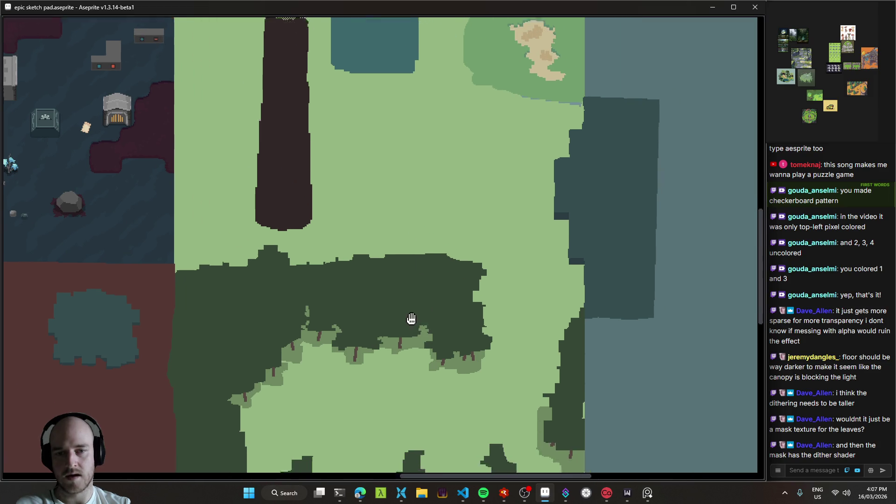
pyautogui.scroll(3, 352, 194)
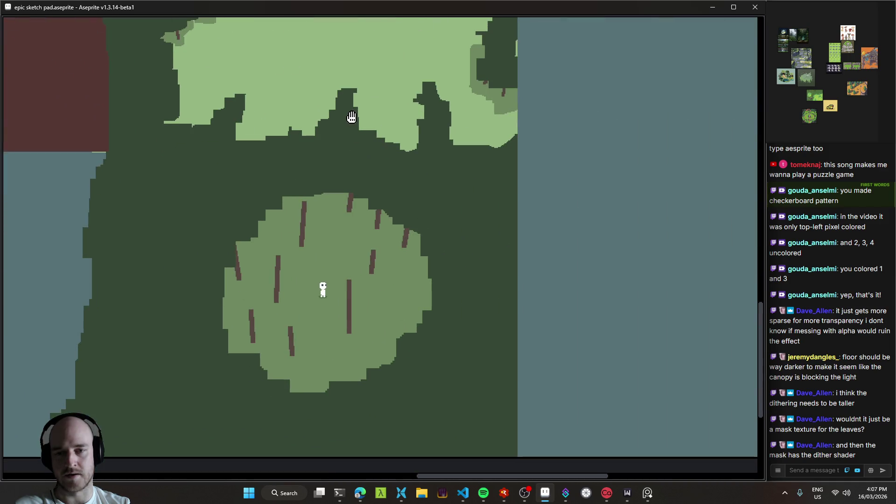
pyautogui.moveTo(352, 117); pyautogui.dragTo(411, 340)
pyautogui.scroll(-5, 371, 205)
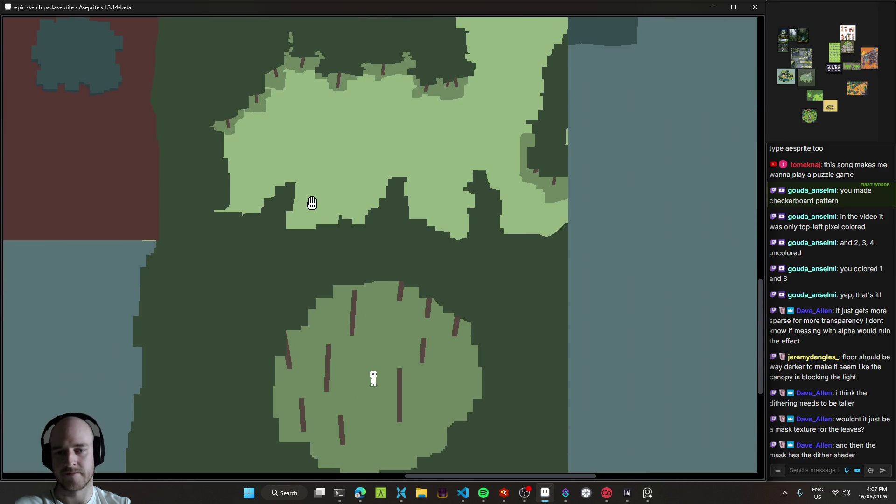
pyautogui.scroll(6, 432, 241)
pyautogui.moveTo(387, 220)
pyautogui.mouseDown()
pyautogui.moveTo(644, 310)
pyautogui.moveTo(381, 176)
pyautogui.mouseUp()
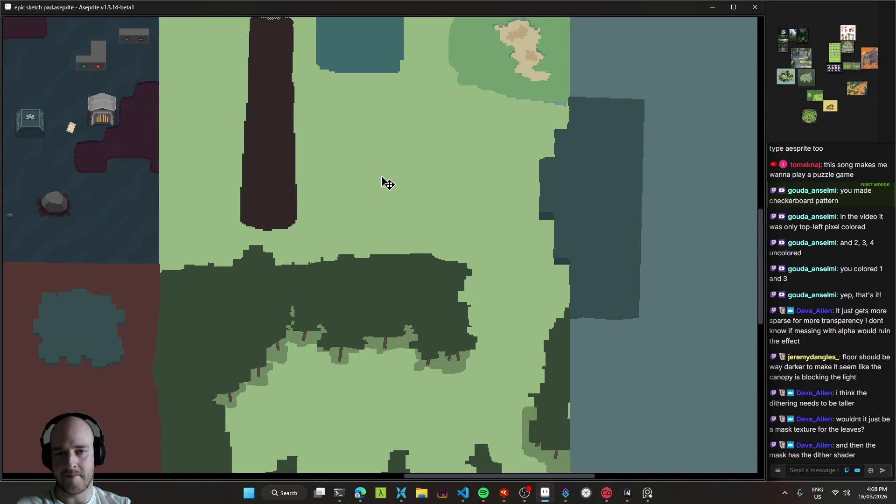
pyautogui.scroll(-7, 508, 323)
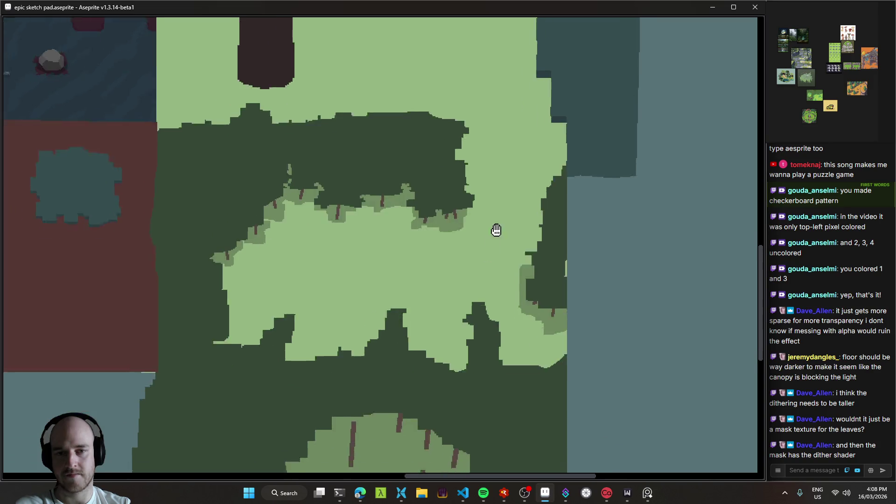
pyautogui.moveTo(505, 195); pyautogui.dragTo(554, 144)
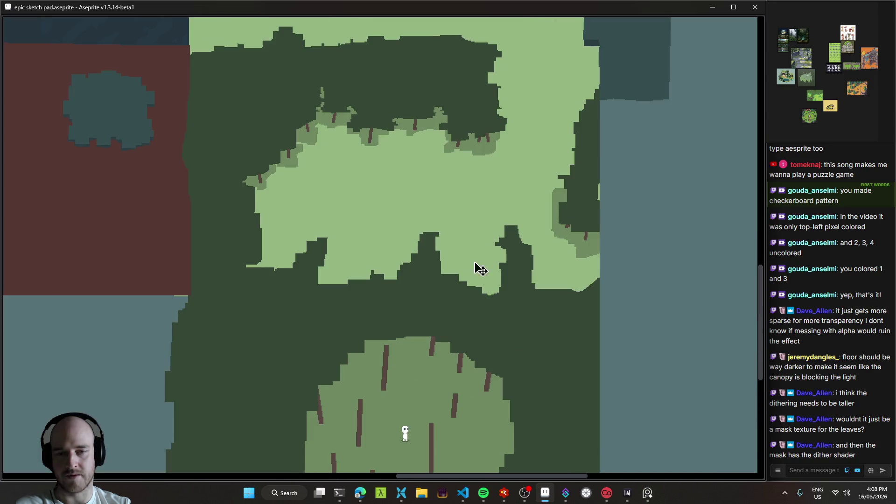
pyautogui.scroll(6, 480, 266)
pyautogui.scroll(-1, 442, 369)
pyautogui.moveTo(445, 307)
pyautogui.mouseDown()
pyautogui.moveTo(499, 210)
pyautogui.moveTo(728, 154)
pyautogui.moveTo(490, 273)
pyautogui.mouseUp()
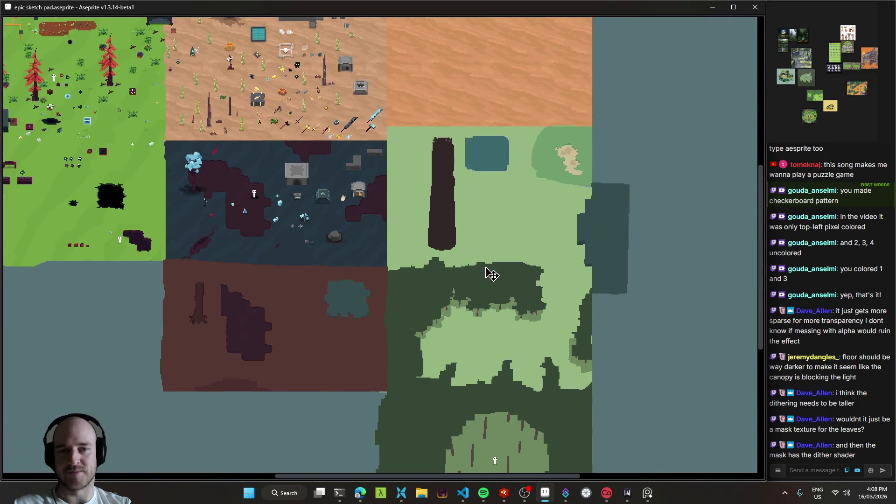
pyautogui.scroll(1, 467, 158)
pyautogui.moveTo(448, 144)
pyautogui.mouseDown()
pyautogui.moveTo(337, 176)
pyautogui.moveTo(252, 76)
pyautogui.moveTo(233, 181)
pyautogui.moveTo(349, 240)
pyautogui.moveTo(206, 138)
pyautogui.moveTo(346, 340)
pyautogui.moveTo(576, 153)
pyautogui.mouseUp()
pyautogui.scroll(-1, 554, 166)
pyautogui.scroll(1, 570, 300)
pyautogui.scroll(-1, 438, 160)
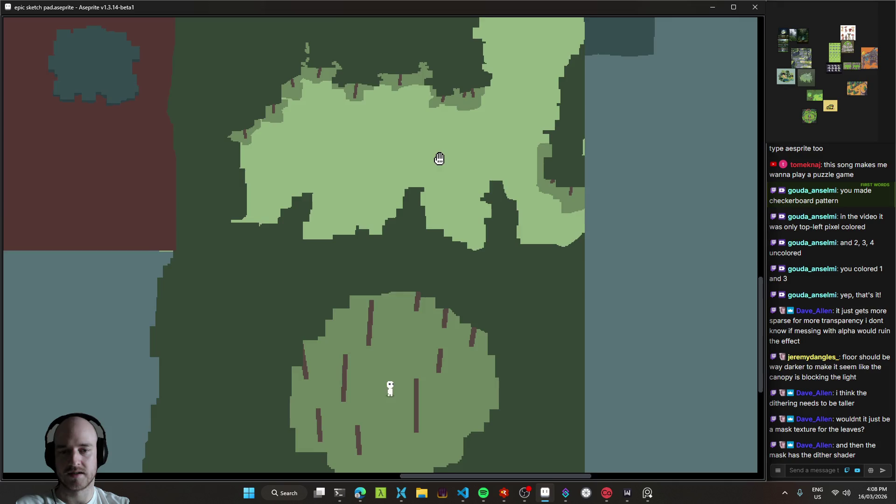
pyautogui.scroll(1, 495, 277)
pyautogui.scroll(5, 495, 276)
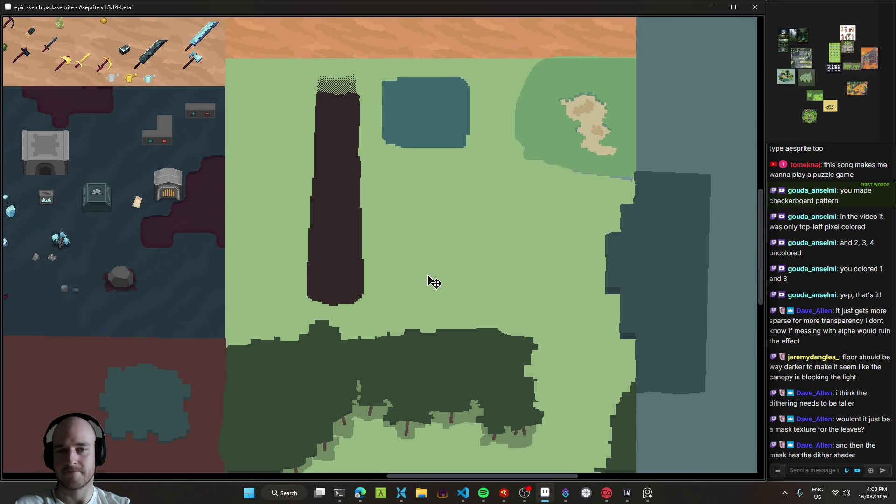
pyautogui.moveTo(430, 280)
pyautogui.mouseDown()
pyautogui.moveTo(449, 166)
pyautogui.moveTo(425, 276)
pyautogui.mouseUp()
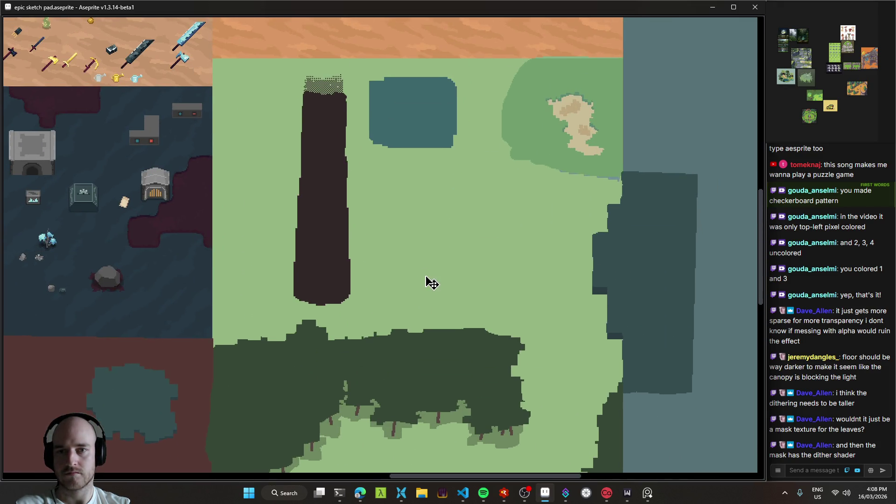
pyautogui.scroll(1, 306, 294)
pyautogui.scroll(1, 320, 286)
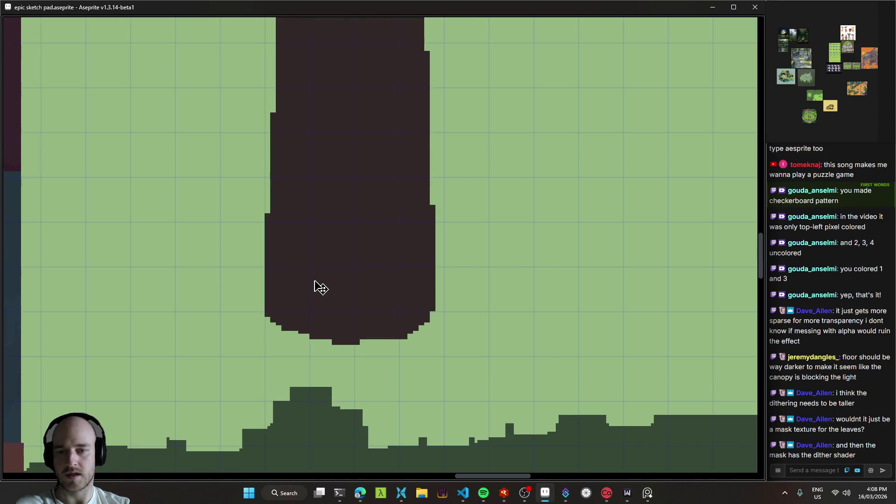
# - Zoom in on the pond scene reference to enlarge it
pyautogui.scroll(1, 356, 327)
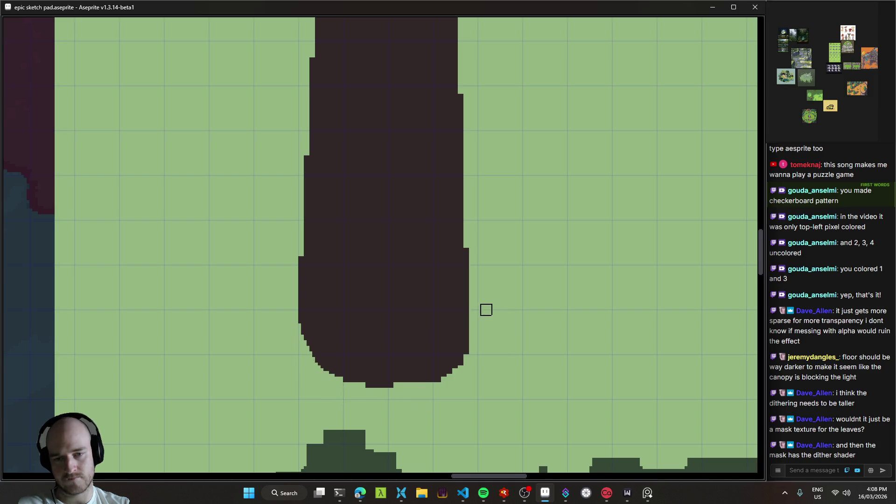
pyautogui.scroll(-4, 486, 374)
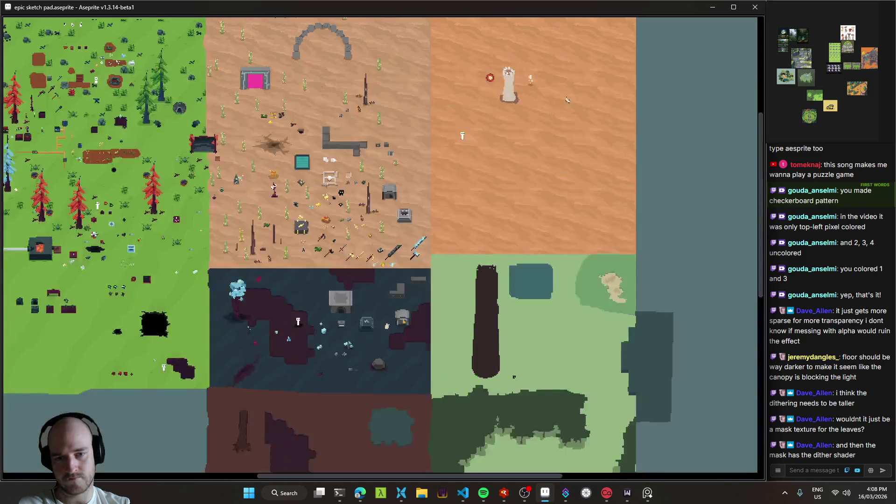
pyautogui.scroll(2, 510, 366)
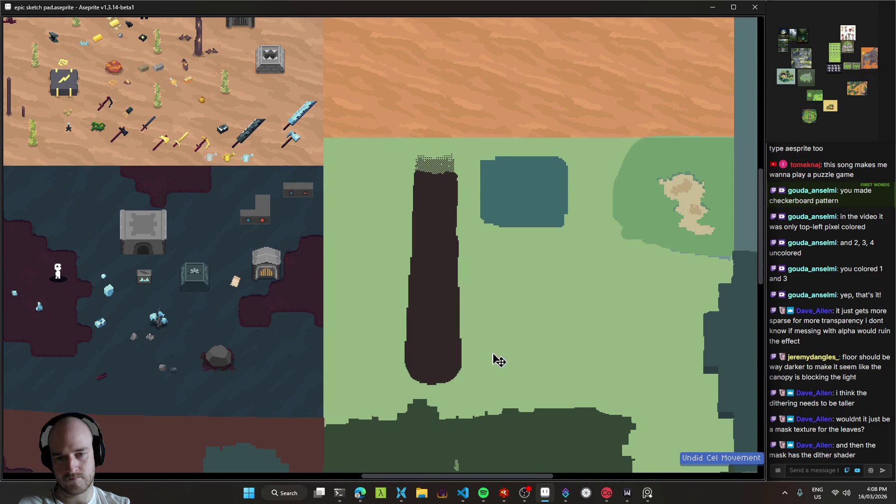
pyautogui.moveTo(504, 360); pyautogui.dragTo(473, 348)
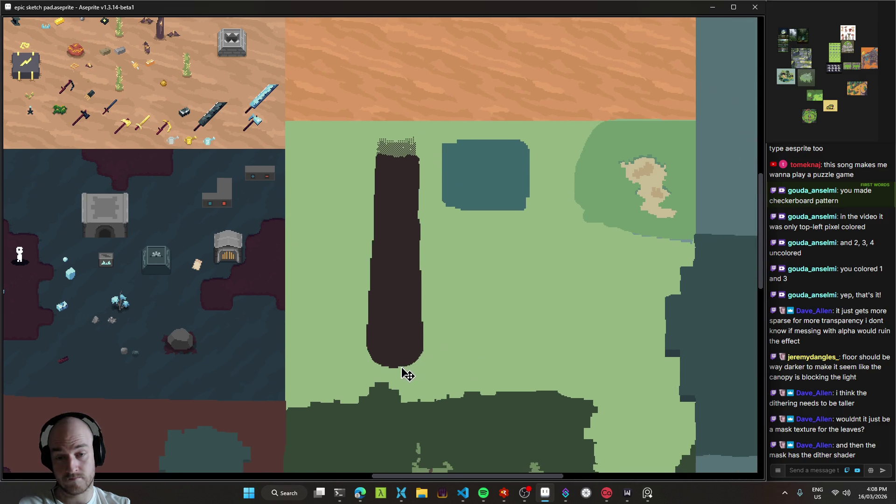
pyautogui.scroll(1, 421, 376)
pyautogui.scroll(-3, 466, 381)
pyautogui.scroll(1, 468, 384)
pyautogui.scroll(1, 469, 386)
# - Zoom and pan the canvas past the trunk and canopy onto the light-green clearing
pyautogui.moveTo(379, 351)
pyautogui.mouseDown()
pyautogui.moveTo(344, 333)
pyautogui.moveTo(386, 237)
pyautogui.mouseUp()
pyautogui.scroll(-1, 353, 345)
pyautogui.scroll(1, 344, 334)
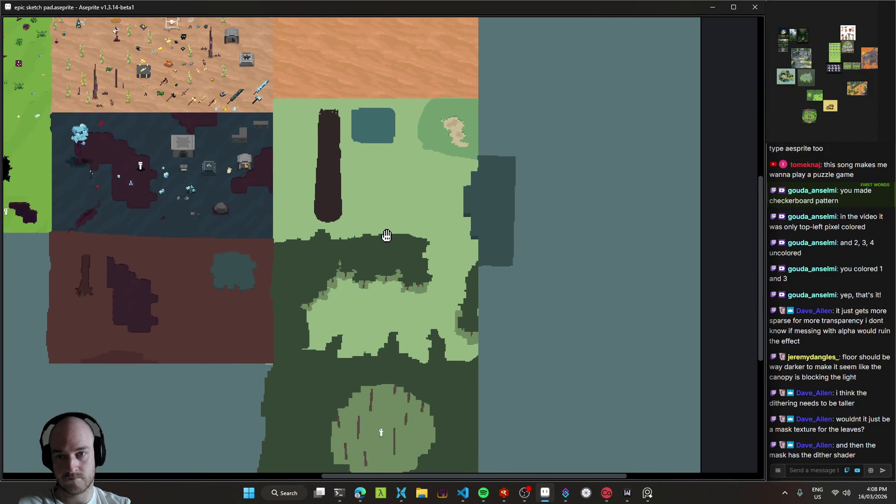
pyautogui.scroll(2, 426, 296)
pyautogui.moveTo(427, 296)
pyautogui.mouseDown()
pyautogui.moveTo(526, 159)
pyautogui.moveTo(546, 230)
pyautogui.moveTo(464, 377)
pyautogui.moveTo(483, 378)
pyautogui.mouseUp()
pyautogui.moveTo(467, 329); pyautogui.dragTo(559, 399)
pyautogui.moveTo(568, 283)
pyautogui.mouseDown()
pyautogui.moveTo(567, 200)
pyautogui.moveTo(524, 102)
pyautogui.moveTo(532, 120)
pyautogui.moveTo(514, 248)
pyautogui.moveTo(512, 220)
pyautogui.mouseUp()
pyautogui.scroll(10, 804, 83)
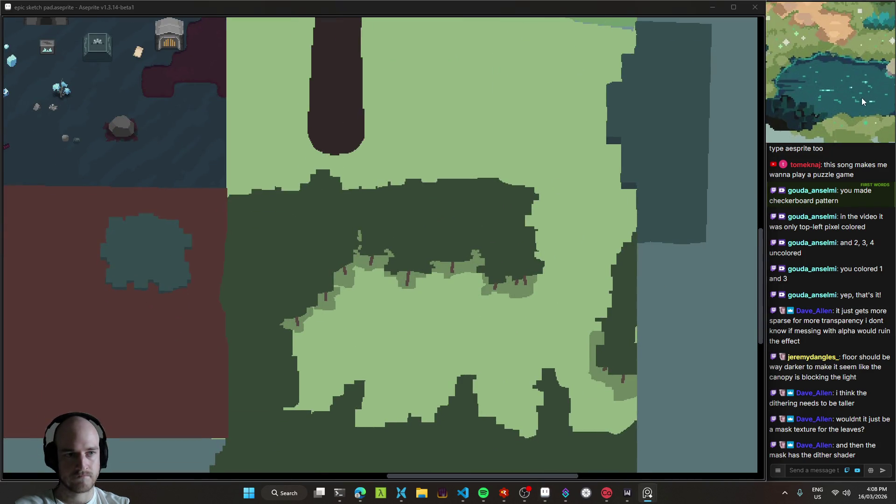
pyautogui.moveTo(426, 339); pyautogui.dragTo(395, 227)
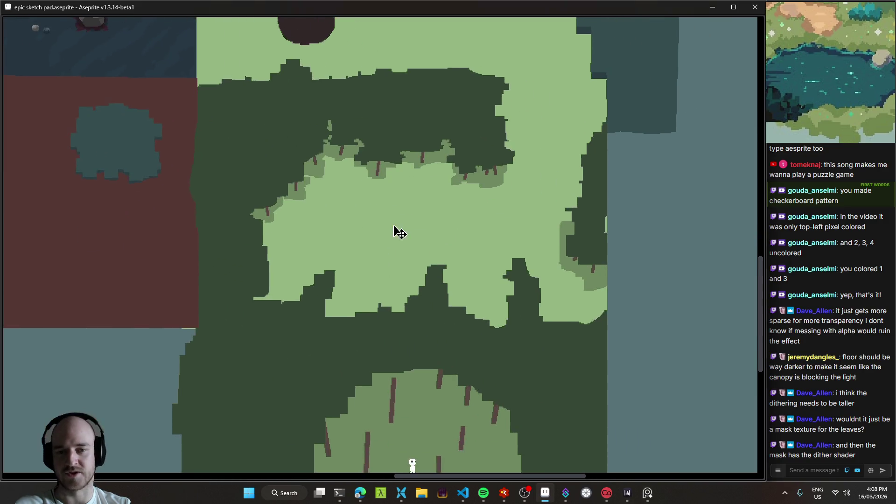
pyautogui.scroll(4, 472, 213)
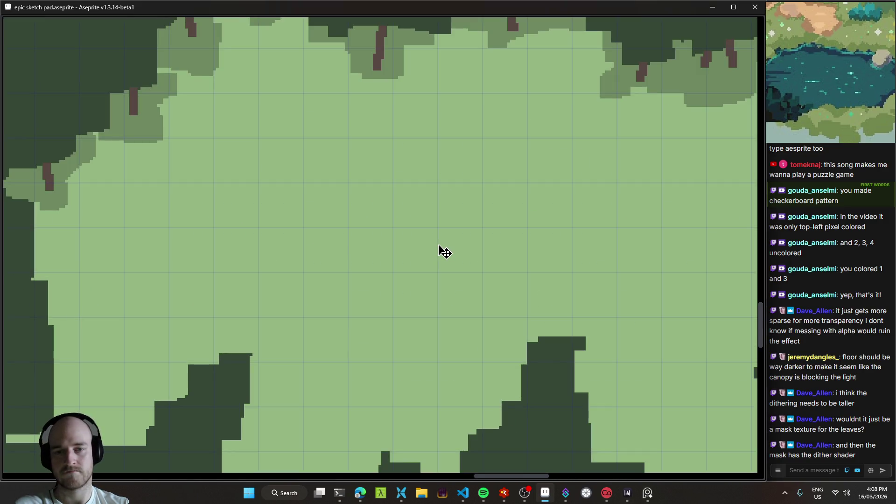
pyautogui.scroll(3, 462, 274)
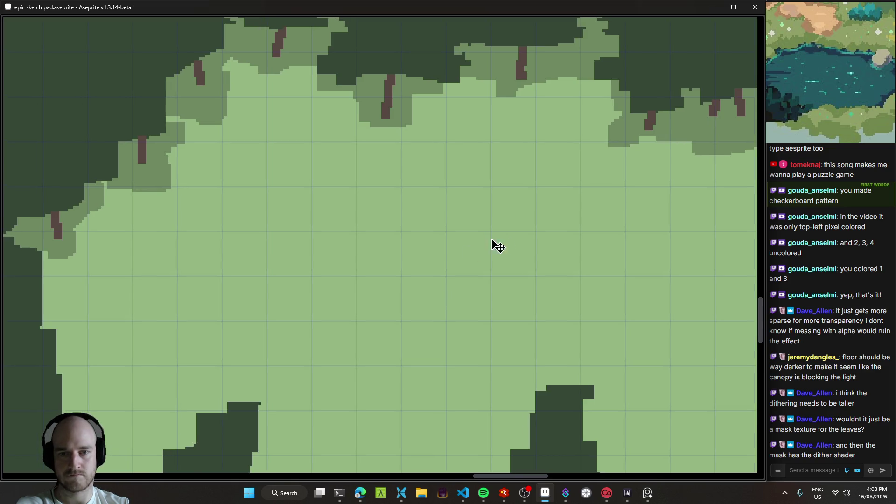
pyautogui.scroll(-5, 496, 245)
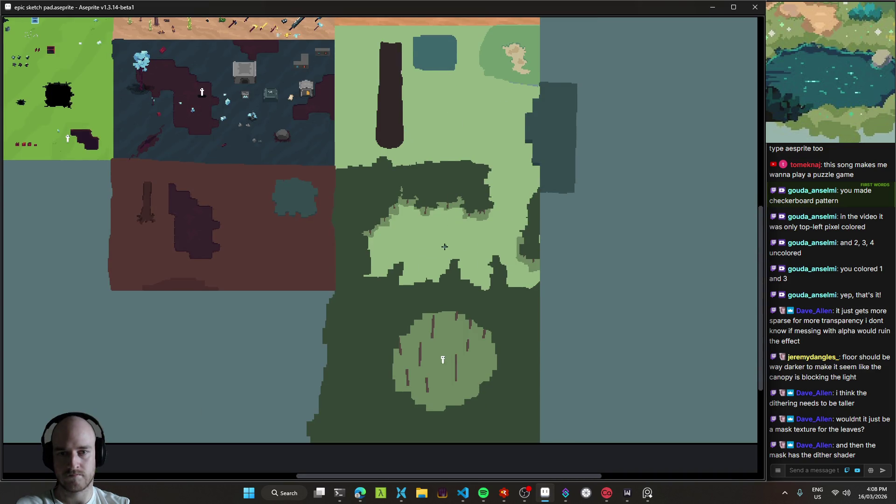
pyautogui.scroll(5, 445, 247)
pyautogui.scroll(2, 432, 233)
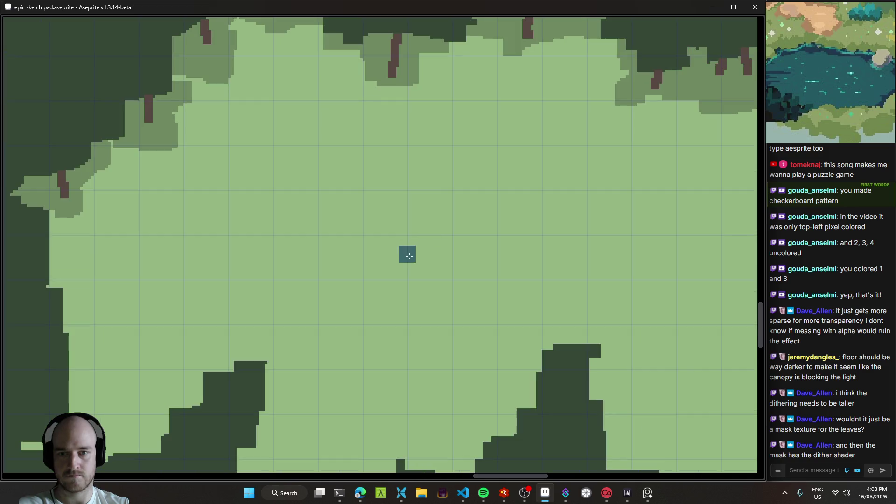
pyautogui.moveTo(328, 269); pyautogui.dragTo(327, 253)
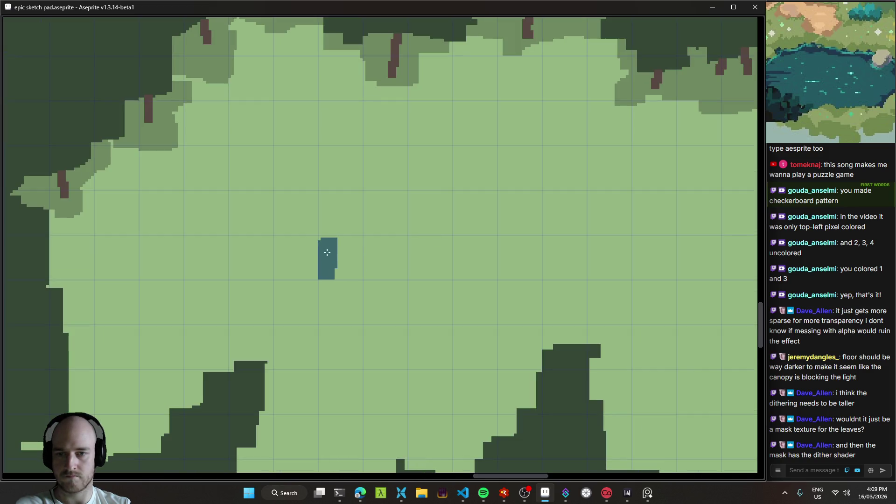
pyautogui.moveTo(374, 194); pyautogui.dragTo(374, 155)
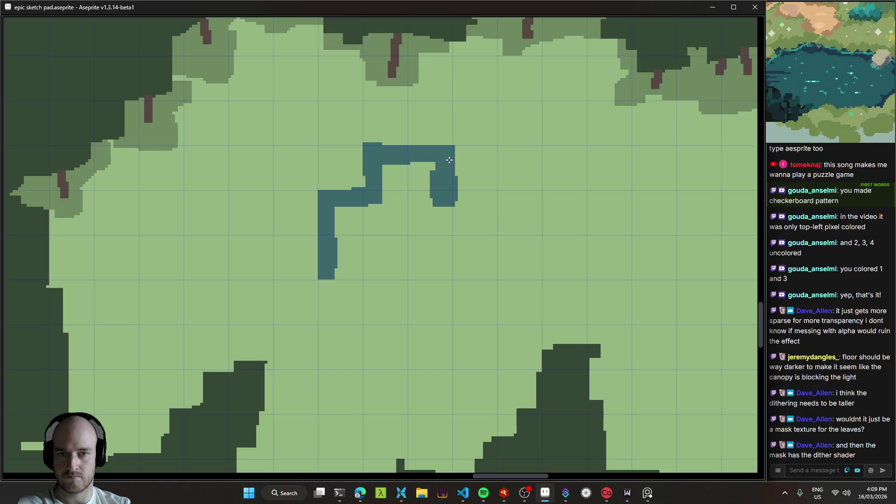
pyautogui.moveTo(449, 160); pyautogui.dragTo(489, 154)
pyautogui.moveTo(490, 192); pyautogui.dragTo(524, 202)
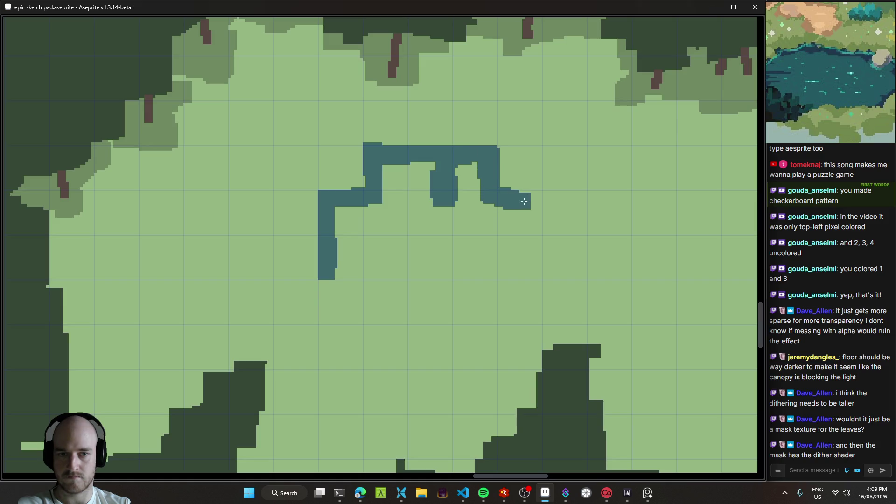
pyautogui.moveTo(535, 271)
pyautogui.mouseDown()
pyautogui.moveTo(346, 272)
pyautogui.moveTo(438, 247)
pyautogui.mouseUp()
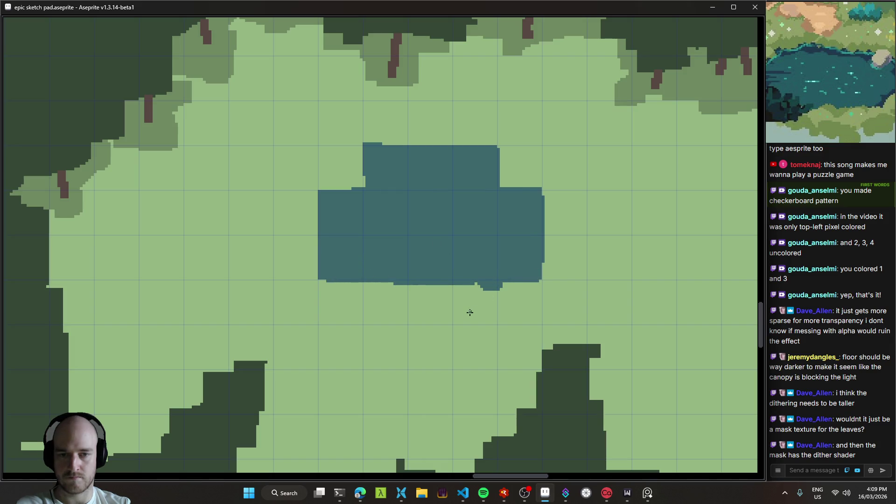
pyautogui.moveTo(503, 291)
pyautogui.mouseDown()
pyautogui.moveTo(485, 289)
pyautogui.moveTo(466, 222)
pyautogui.moveTo(450, 247)
pyautogui.moveTo(486, 285)
pyautogui.moveTo(531, 236)
pyautogui.moveTo(486, 208)
pyautogui.moveTo(422, 232)
pyautogui.moveTo(525, 249)
pyautogui.mouseUp()
pyautogui.scroll(-3, 489, 249)
pyautogui.scroll(2, 500, 274)
pyautogui.hotkey('ctrl', 'z')
pyautogui.hotkey('ctrl', 'z')
pyautogui.scroll(-4, 526, 249)
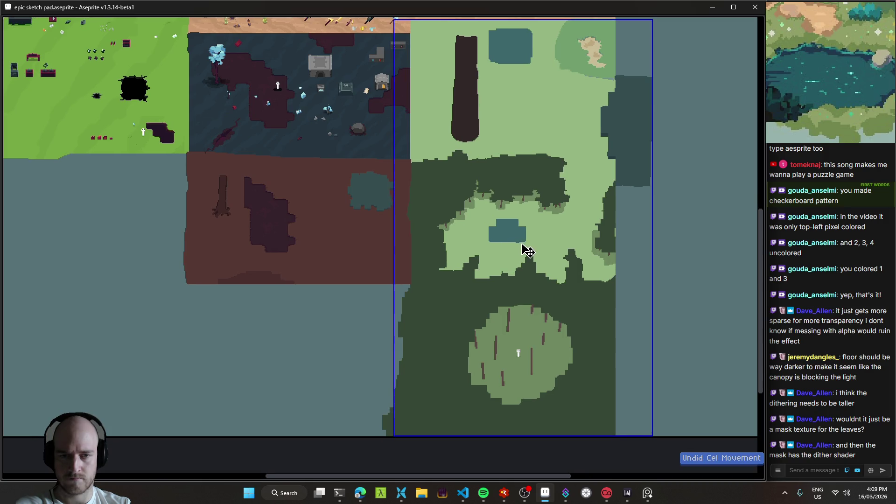
pyautogui.hotkey('ctrl', 'z')
pyautogui.scroll(5, 524, 244)
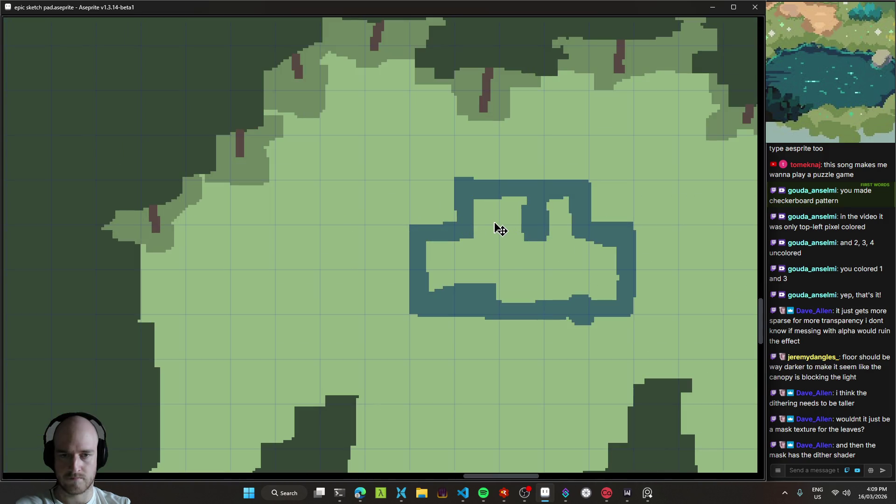
pyautogui.hotkey('ctrl', 'z')
pyautogui.hotkey('ctrl', 'z')
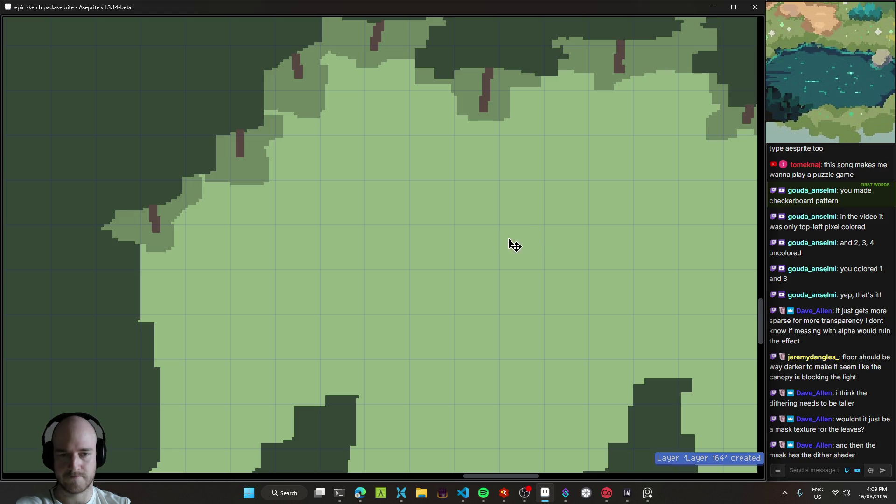
# - Pan around the forest map in Aseprite and save the sketch pad file
pyautogui.scroll(-3, 488, 252)
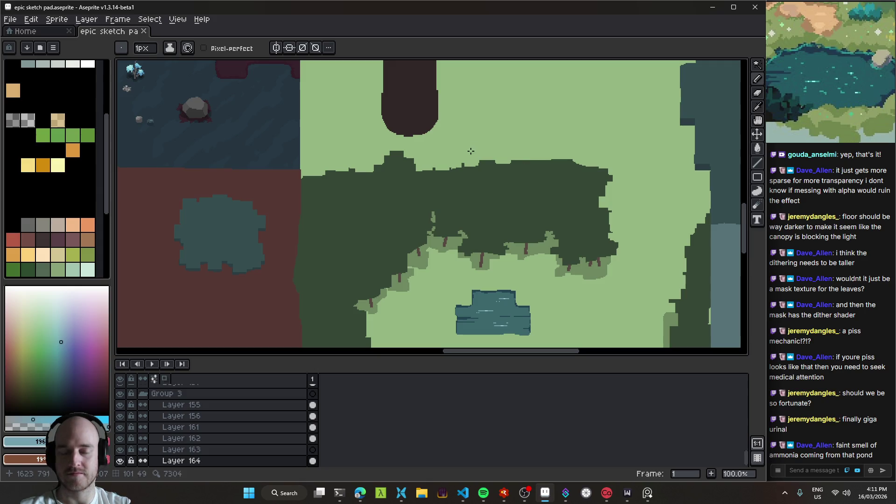
pyautogui.moveTo(554, 204)
pyautogui.mouseDown()
pyautogui.moveTo(500, 150)
pyautogui.moveTo(513, 189)
pyautogui.mouseUp()
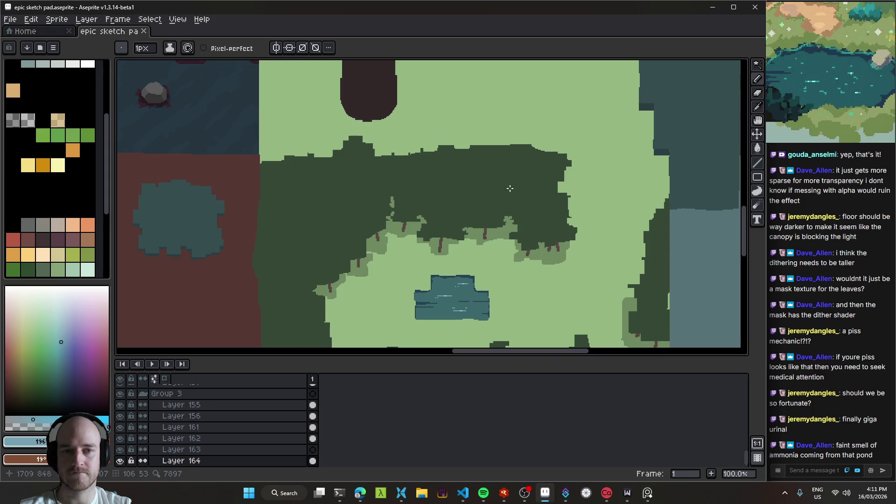
pyautogui.scroll(2, 510, 188)
pyautogui.hscroll(2, 509, 188)
pyautogui.scroll(-2, 450, 182)
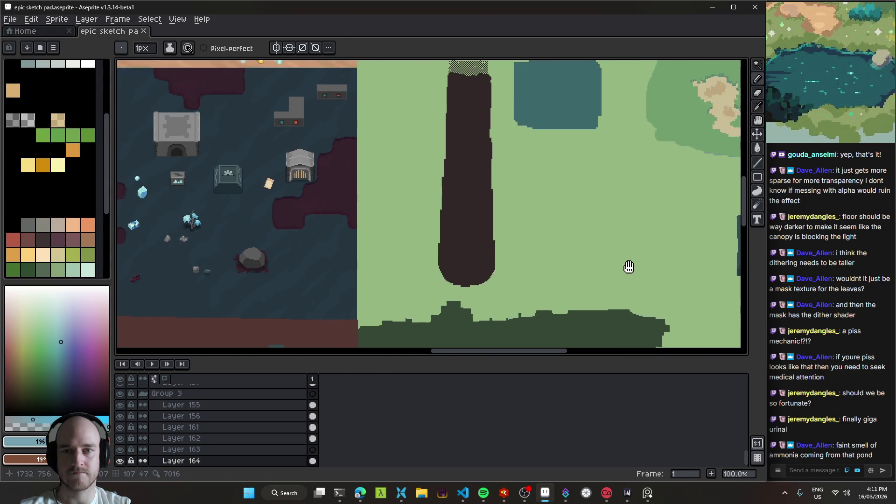
pyautogui.hotkey('ctrl', 's')
pyautogui.moveTo(576, 215); pyautogui.dragTo(547, 190)
pyautogui.moveTo(510, 174)
pyautogui.mouseDown()
pyautogui.moveTo(406, 304)
pyautogui.moveTo(513, 224)
pyautogui.moveTo(420, 60)
pyautogui.moveTo(477, 224)
pyautogui.moveTo(480, 131)
pyautogui.moveTo(484, 153)
pyautogui.moveTo(556, 219)
pyautogui.moveTo(475, 182)
pyautogui.moveTo(499, 256)
pyautogui.moveTo(514, 264)
pyautogui.mouseUp()
pyautogui.scroll(-2, 533, 218)
pyautogui.scroll(2, 513, 264)
pyautogui.moveTo(617, 208)
pyautogui.mouseDown()
pyautogui.moveTo(535, 240)
pyautogui.moveTo(510, 270)
pyautogui.moveTo(506, 263)
pyautogui.mouseUp()
pyautogui.scroll(-2, 510, 270)
pyautogui.scroll(2, 507, 263)
pyautogui.moveTo(501, 216); pyautogui.dragTo(478, 221)
pyautogui.hotkey('ctrl', 's')
pyautogui.scroll(-3, 477, 220)
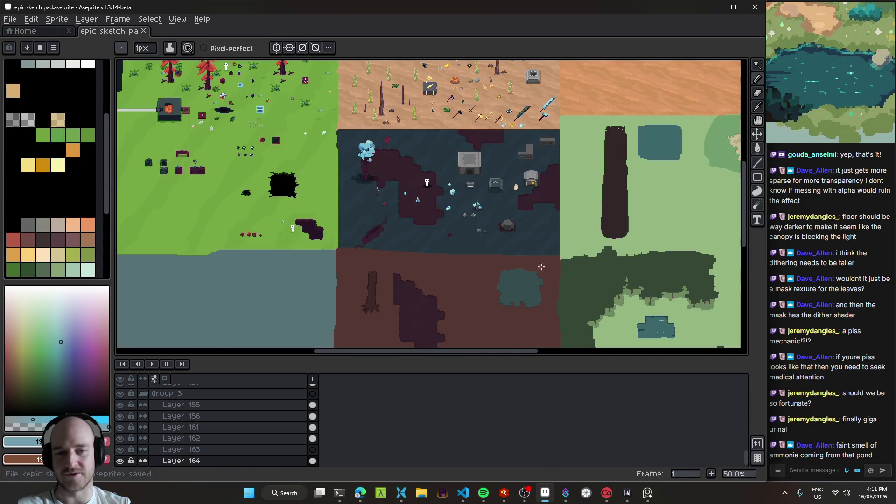
# - Run the game build, walk the player into the cave, then quit
pyautogui.click(504, 493)
pyautogui.press('F5')
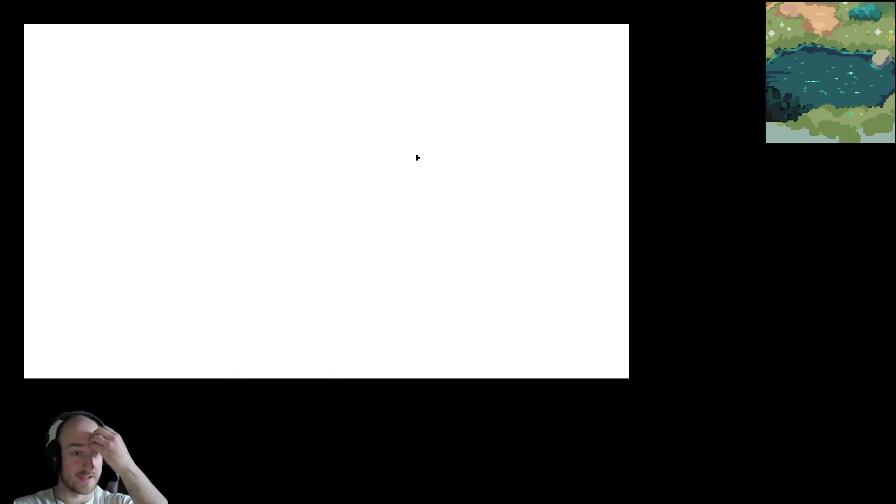
pyautogui.press('w')
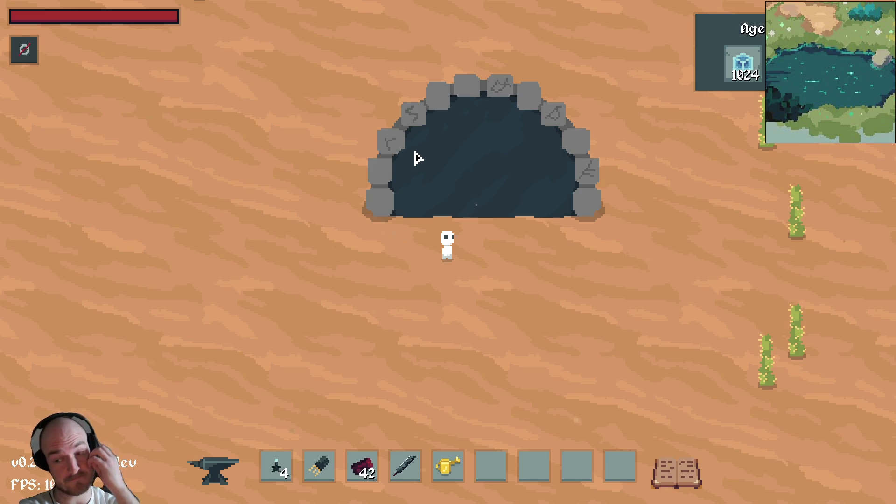
pyautogui.press('w')
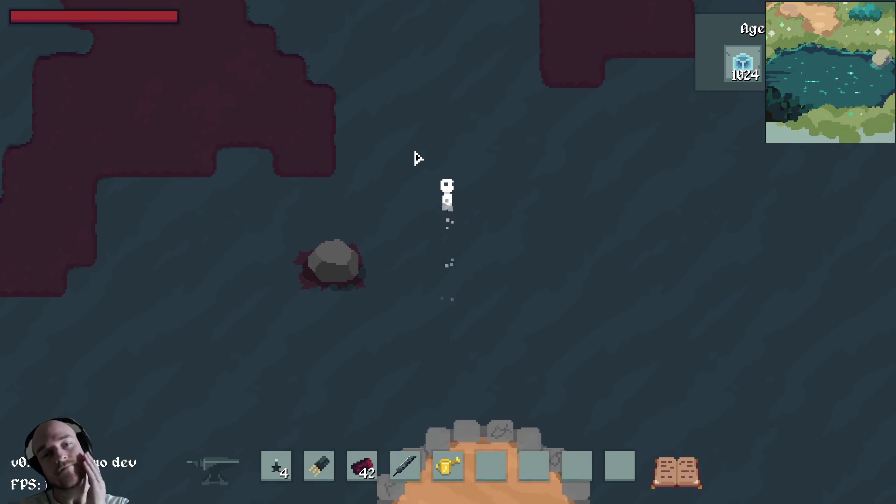
pyautogui.press('Escape')
# - Close the Dithering Brushes Tool page and the dither brush search results, then show the T3 Code conversation
pyautogui.click(368, 493)
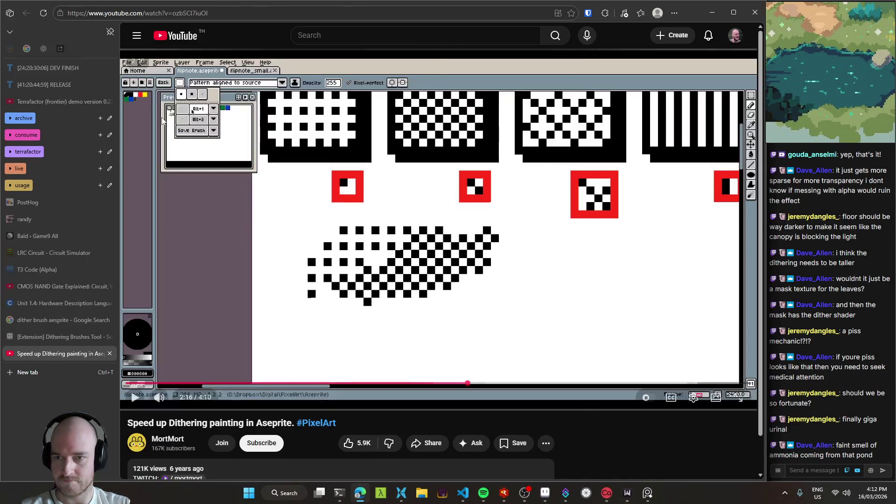
pyautogui.click(49, 337)
pyautogui.hotkey('ctrl', 'w')
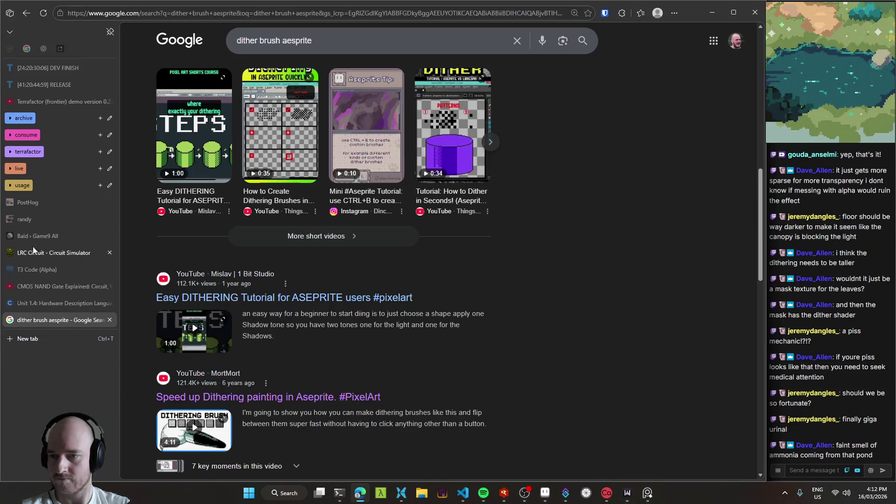
pyautogui.hotkey('ctrl', 'w')
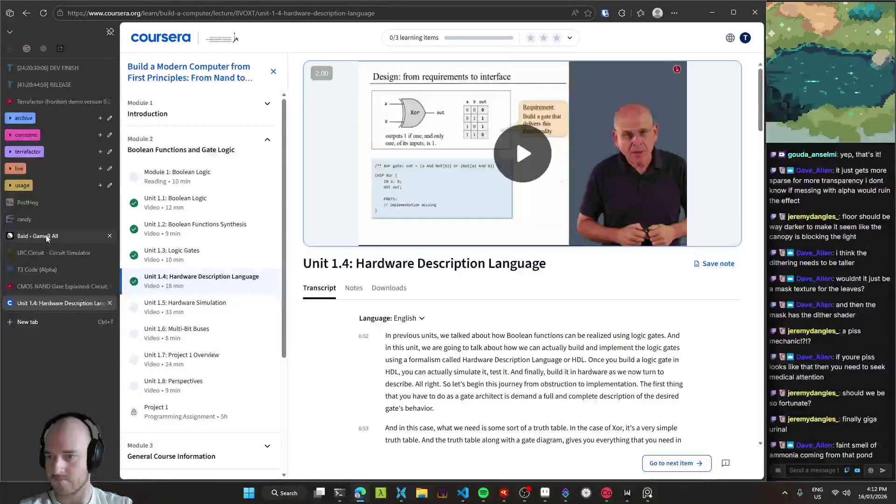
pyautogui.click(50, 270)
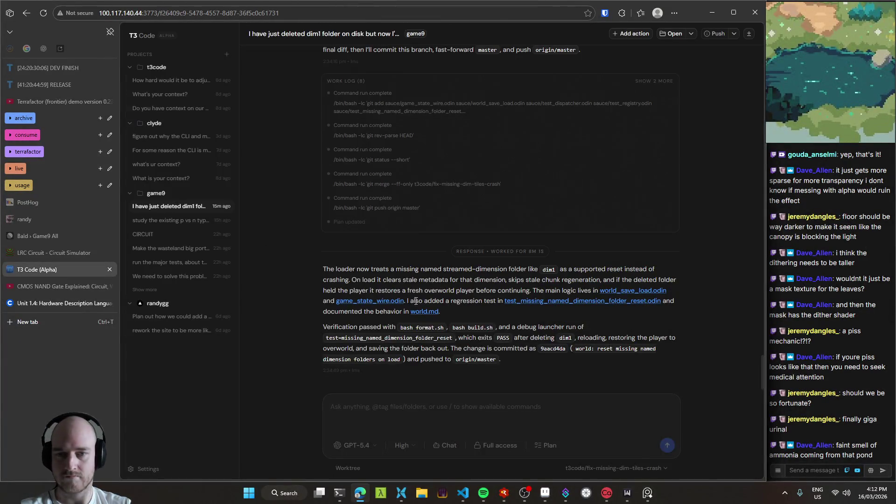
# - Expand the newest commit in Source Control and view the game_state_wire.odin diff
pyautogui.click(463, 493)
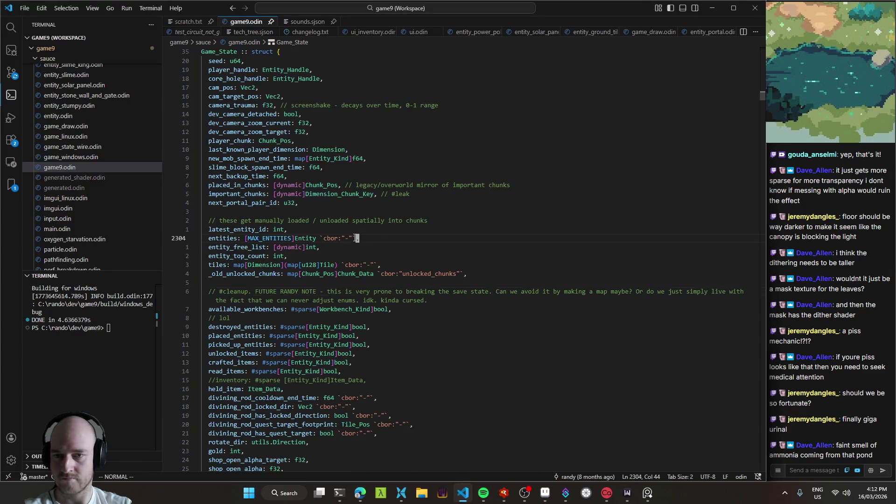
pyautogui.hotkey('ctrl', 'shift', 'g')
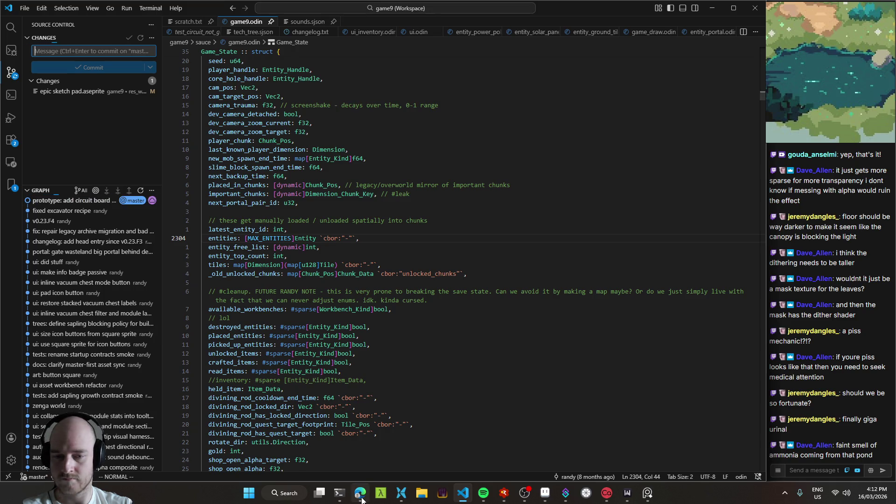
pyautogui.moveTo(359, 494)
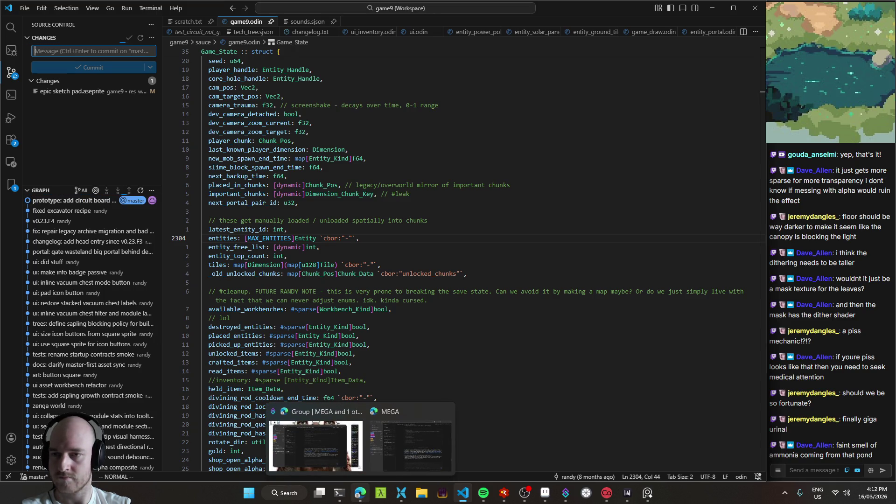
pyautogui.click(81, 202)
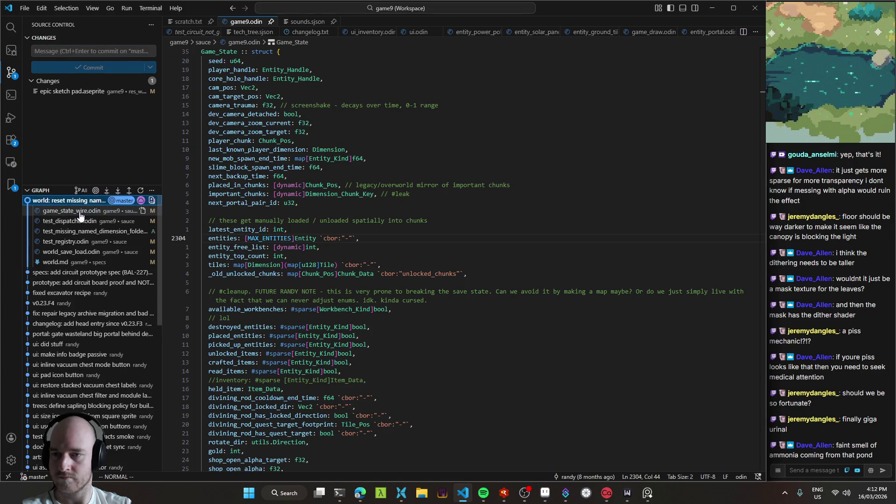
pyautogui.click(82, 211)
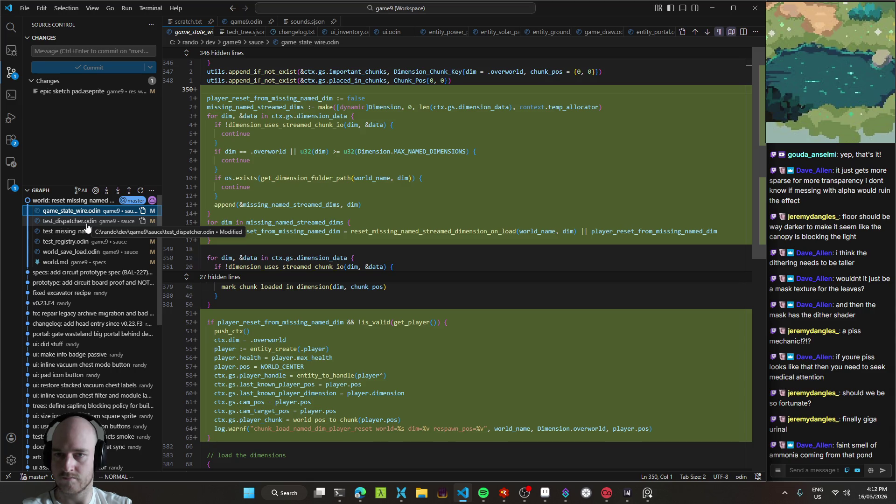
# - Run the build task and launch the game under the debugger with F5
pyautogui.hotkey('ctrl', 'shift', 'b')
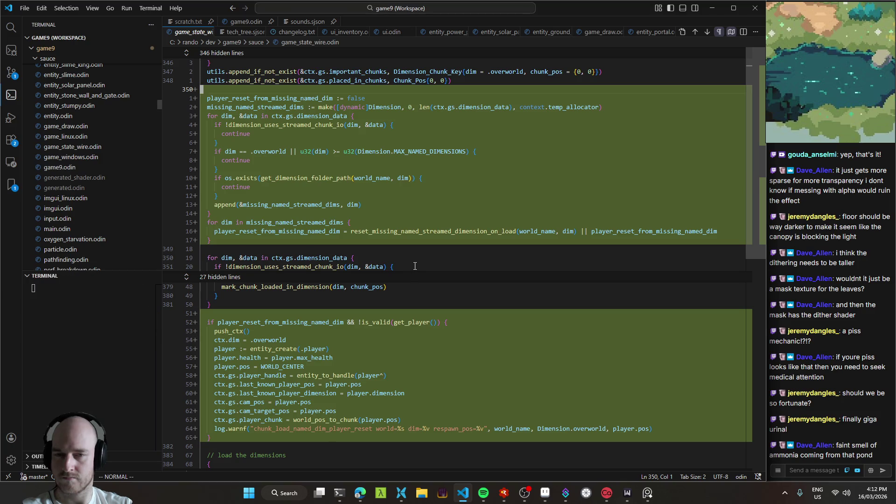
pyautogui.scroll(-4, 423, 268)
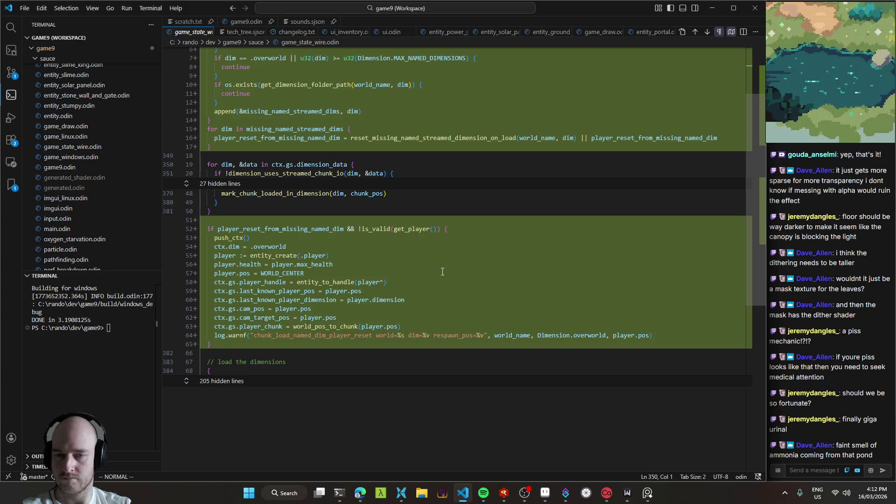
pyautogui.scroll(4, 443, 272)
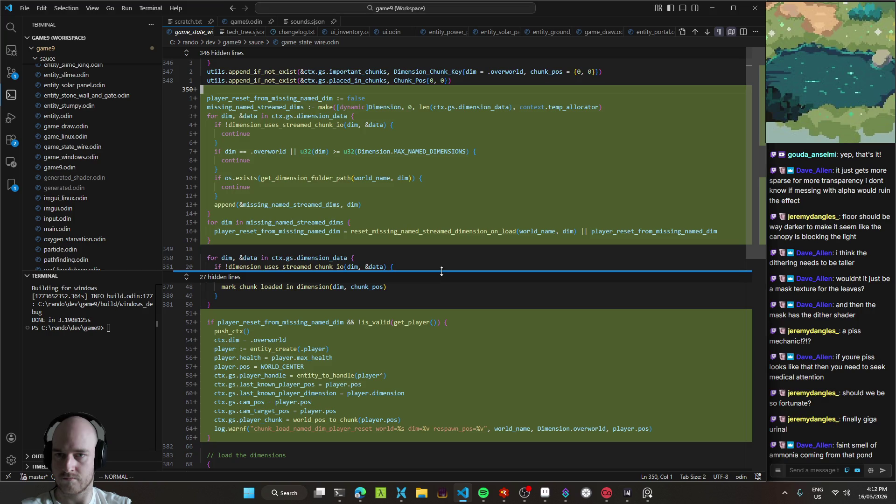
pyautogui.hotkey('alt', 'Tab')
pyautogui.press('F5')
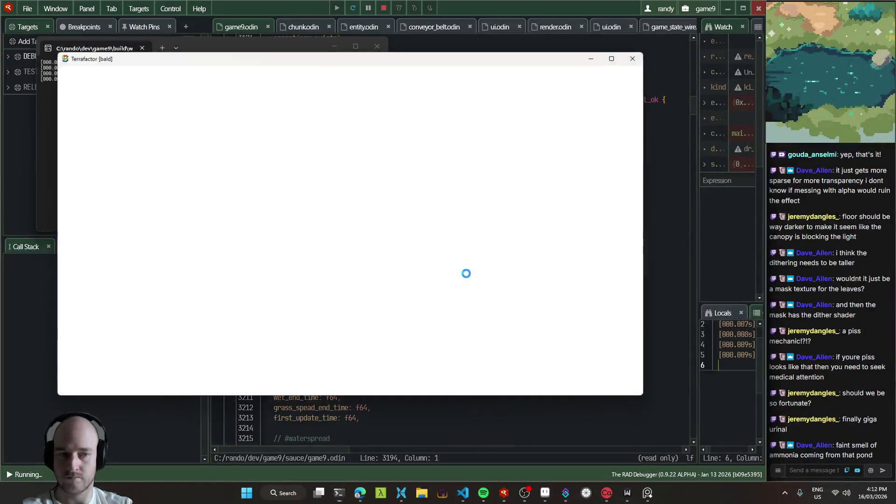
# - Close the game and delete the dim1 folder inside the survival4 world folder
pyautogui.hotkey('alt', 'F4')
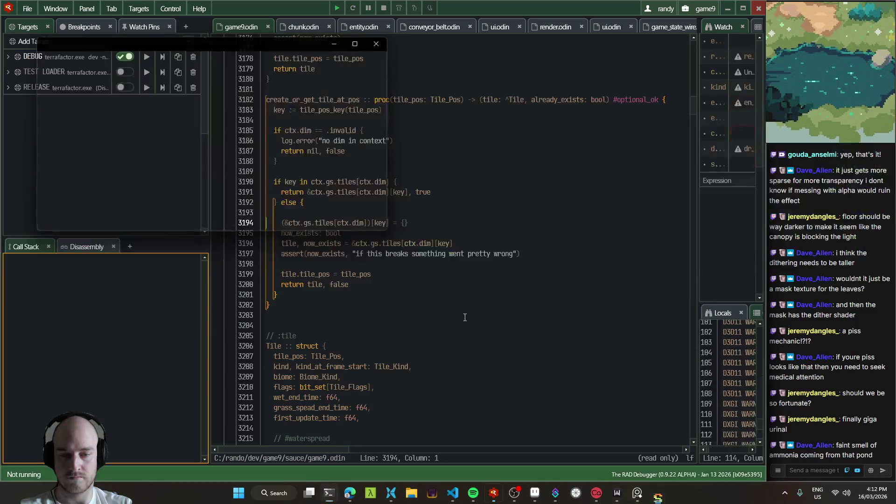
pyautogui.press('super+e')
pyautogui.doubleClick(449, 104)
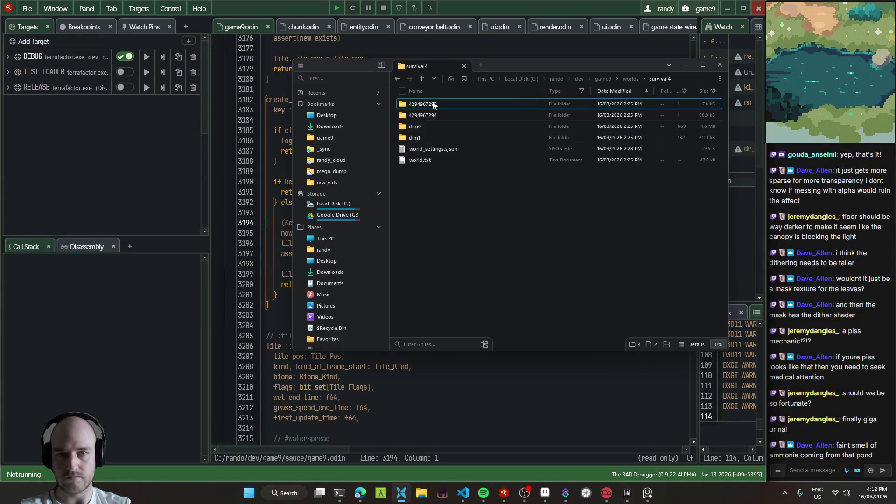
pyautogui.click(436, 137)
pyautogui.press('Delete')
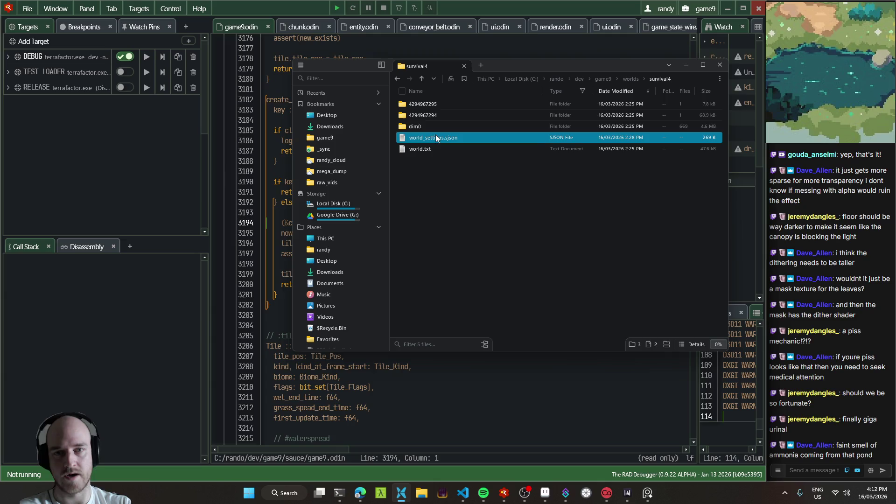
# - Run the game again from RAD Debugger, walk into the cave, and close it
pyautogui.click(337, 9)
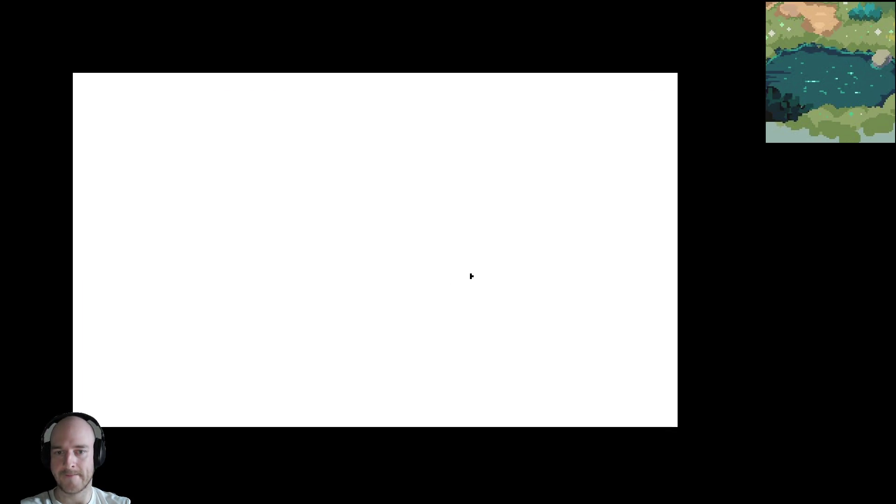
pyautogui.press('w')
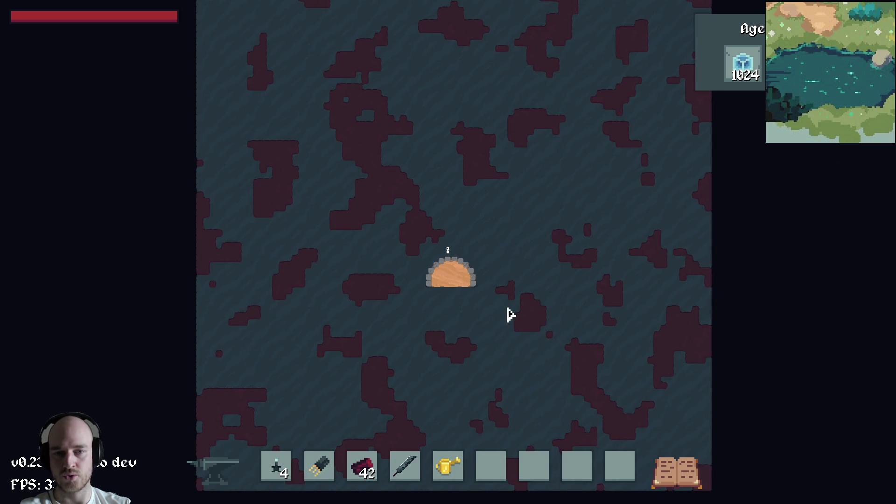
pyautogui.press('Escape')
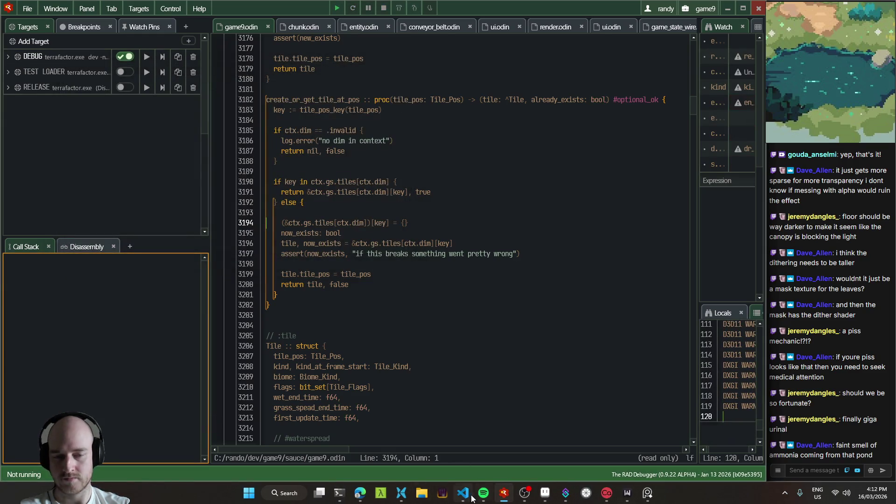
# - Review the test_dispatcher.odin, new folder-reset test and test_registry.odin diffs in Source Control
pyautogui.click(471, 497)
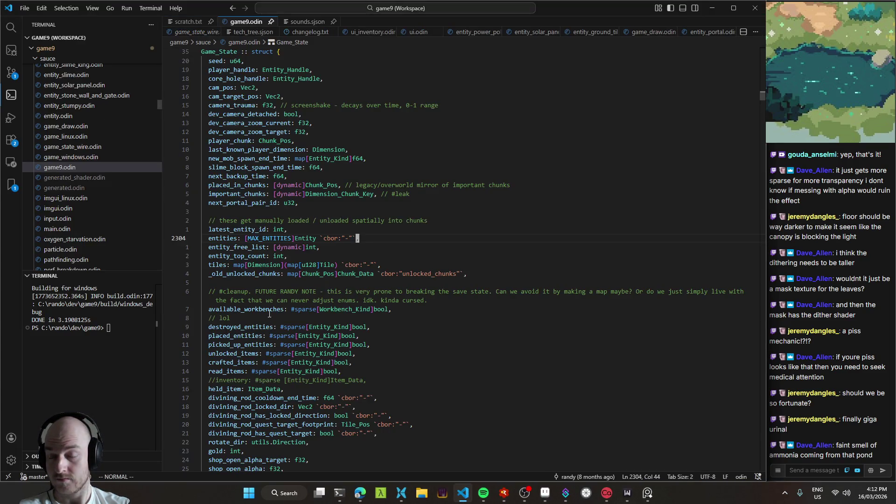
pyautogui.hotkey('ctrl', 'shift', 'g')
pyautogui.click(70, 221)
pyautogui.click(77, 231)
pyautogui.click(79, 246)
pyautogui.click(79, 231)
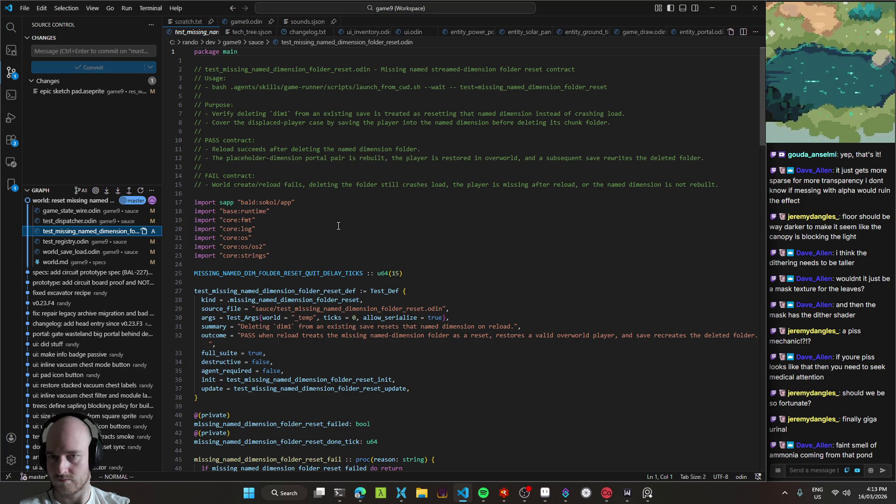
pyautogui.click(79, 242)
# - Compare the game_state_wire.odin and world_save_load.odin diffs, then switch to the terminal
pyautogui.click(74, 211)
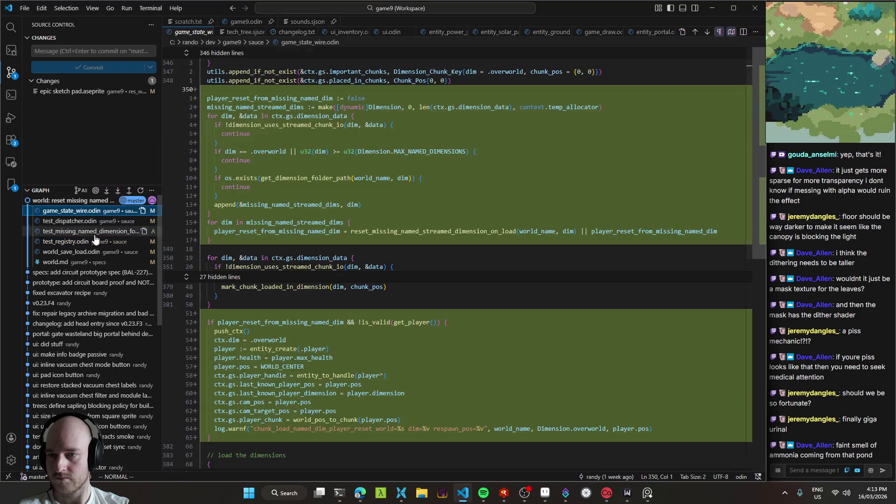
pyautogui.click(74, 253)
pyautogui.click(74, 212)
pyautogui.click(73, 252)
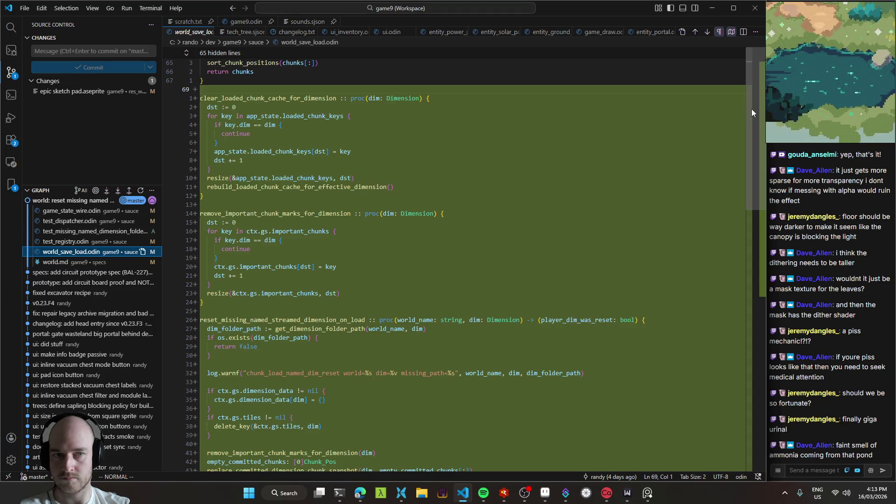
pyautogui.moveTo(753, 111); pyautogui.dragTo(756, 262)
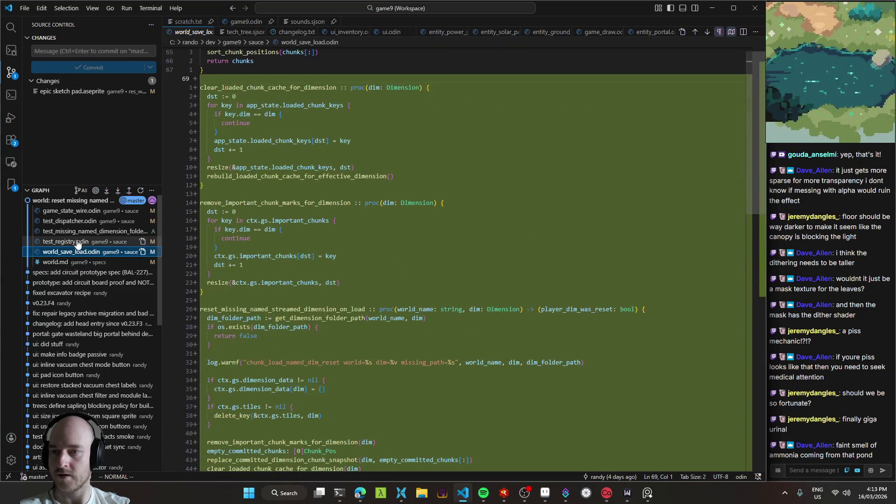
pyautogui.click(75, 231)
pyautogui.click(68, 211)
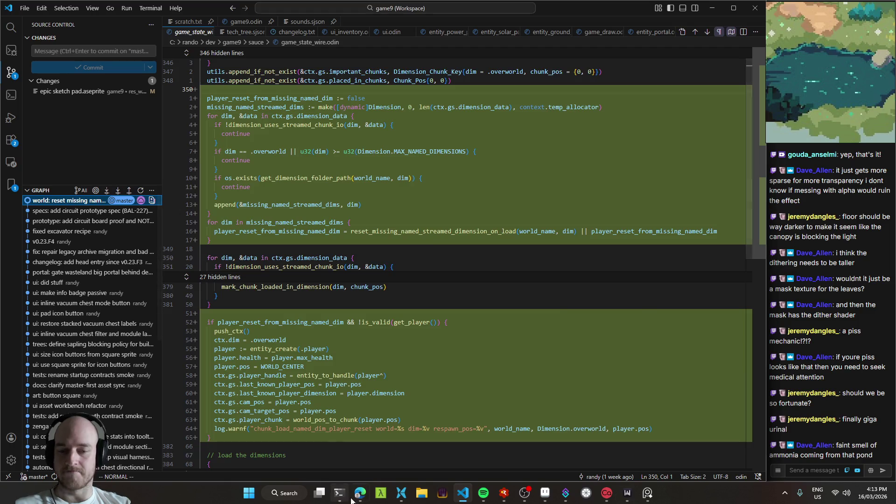
pyautogui.click(360, 493)
pyautogui.click(339, 493)
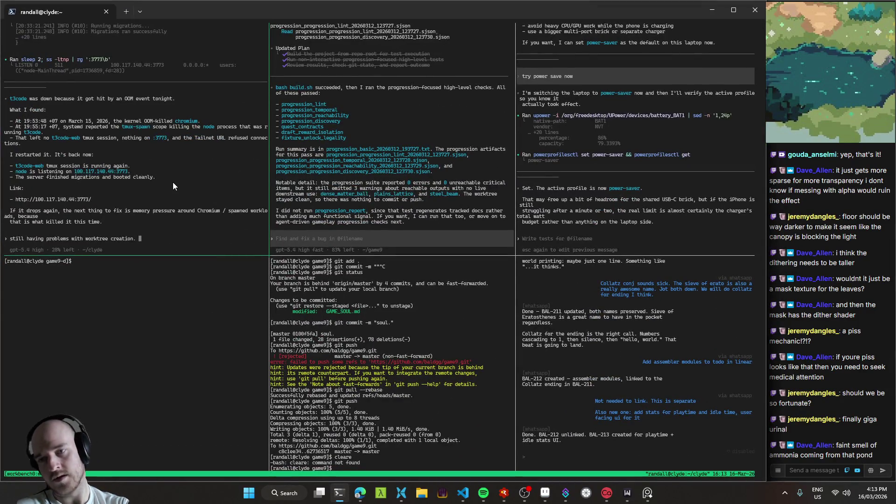
# - Ask the terminal agent to archive the worktree folder and all threads while keeping the project
pyautogui.write('can we nuke the entire workt')
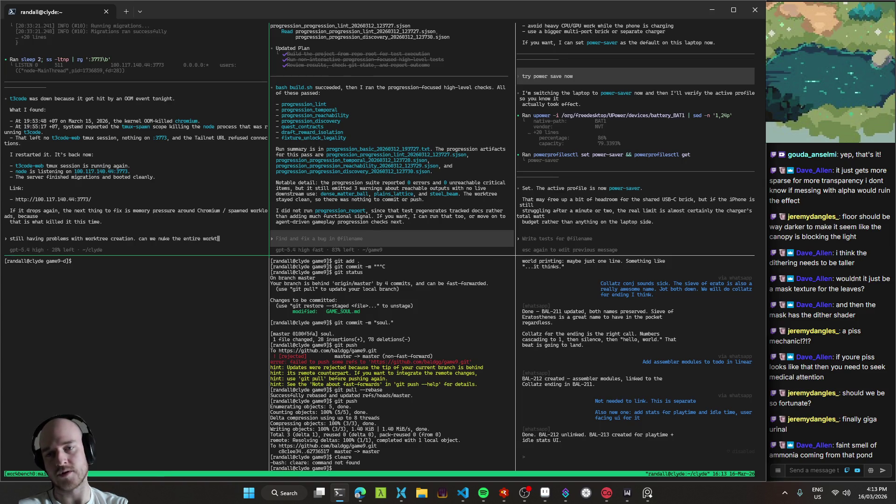
pyautogui.write('and all the threads? just archive th')
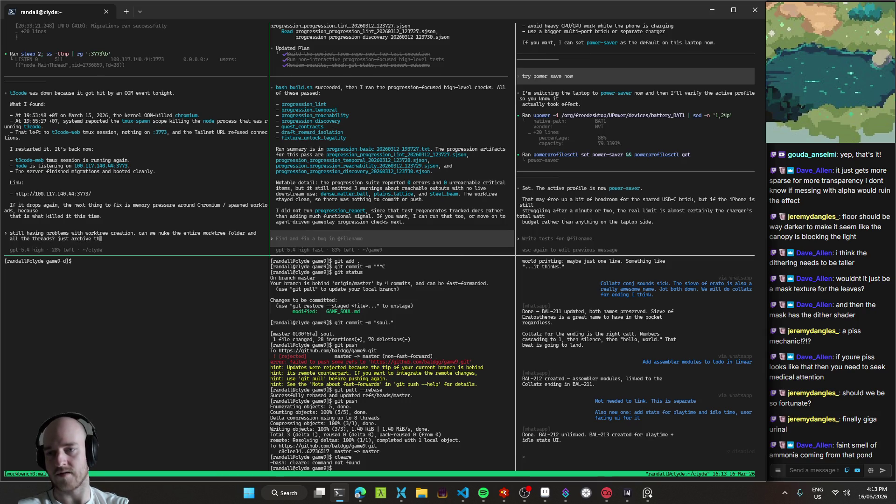
pyautogui.write('em elswhere in')
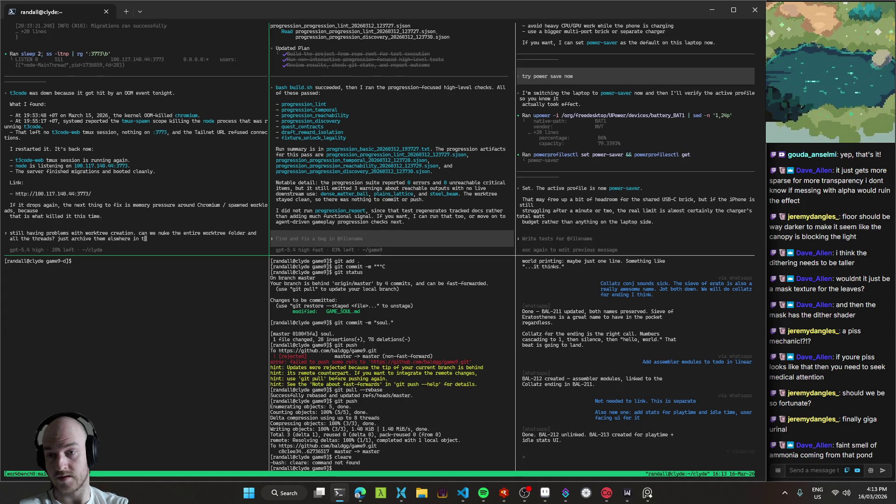
pyautogui.write('tever. full')
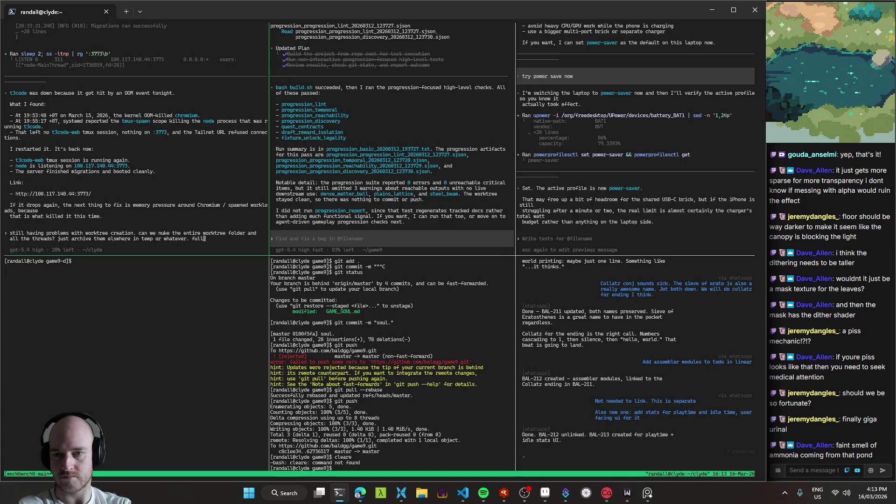
pyautogui.write(' wipe of thre')
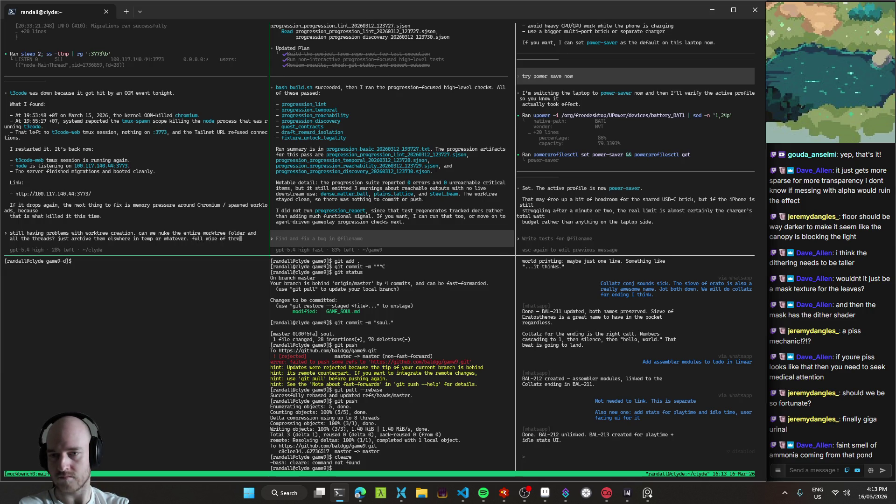
pyautogui.write('ads, keep the p')
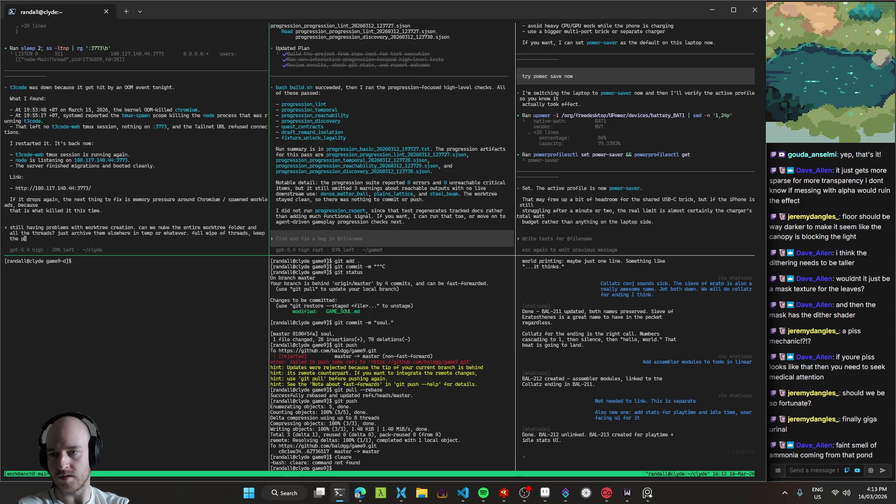
pyautogui.write('roject tho?')
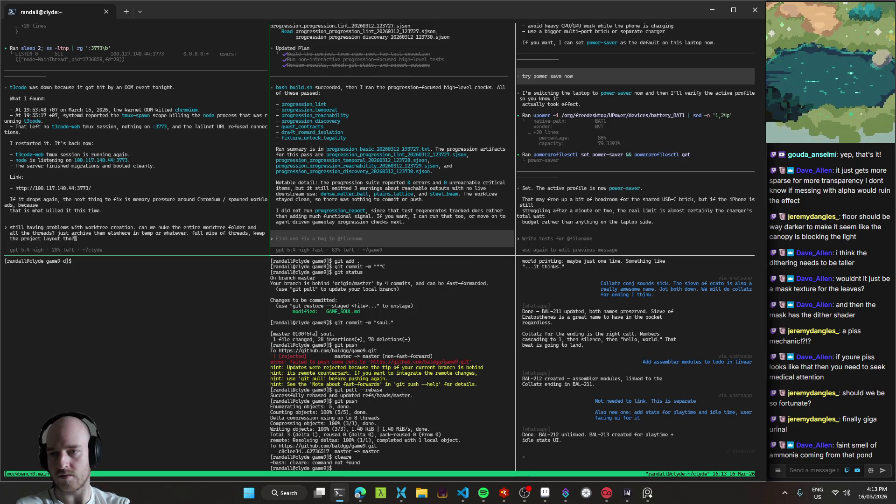
pyautogui.press('Return')
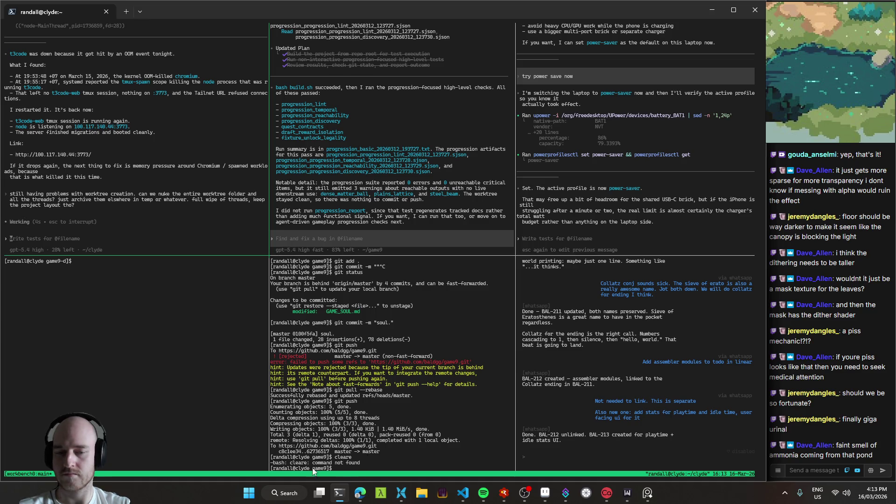
pyautogui.click(359, 496)
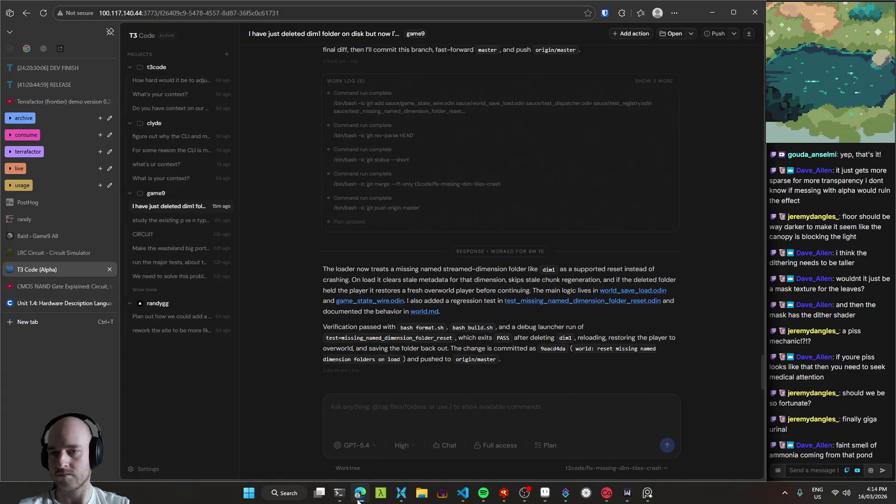
# - Check the audio player plan thread, return to the dim1 folder thread, and minimize Edge
pyautogui.rightClick(358, 500)
pyautogui.click(194, 394)
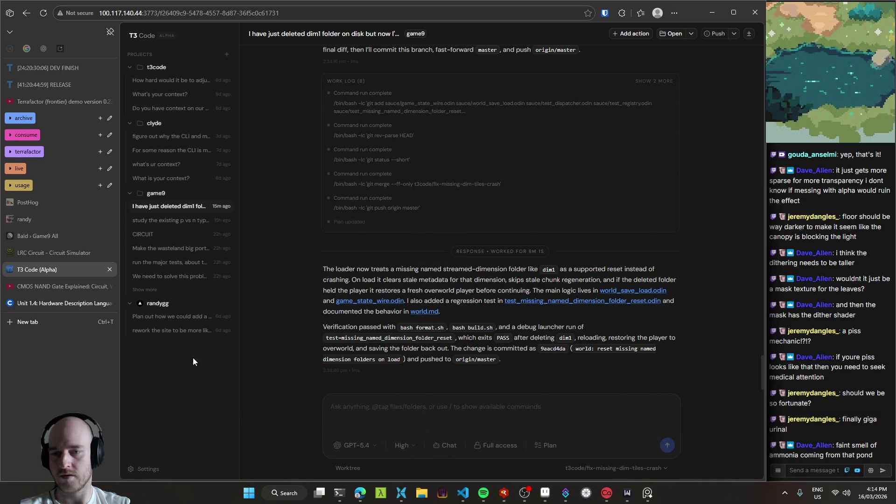
pyautogui.click(178, 316)
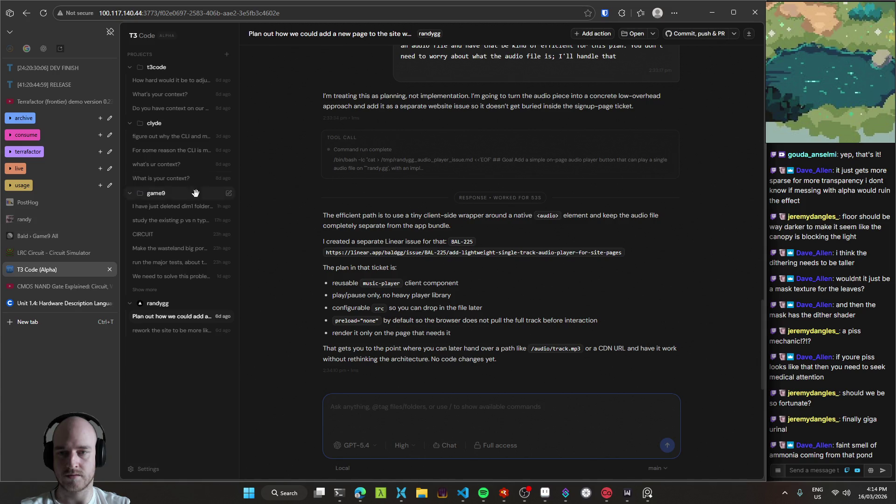
pyautogui.click(167, 206)
pyautogui.moveTo(358, 499)
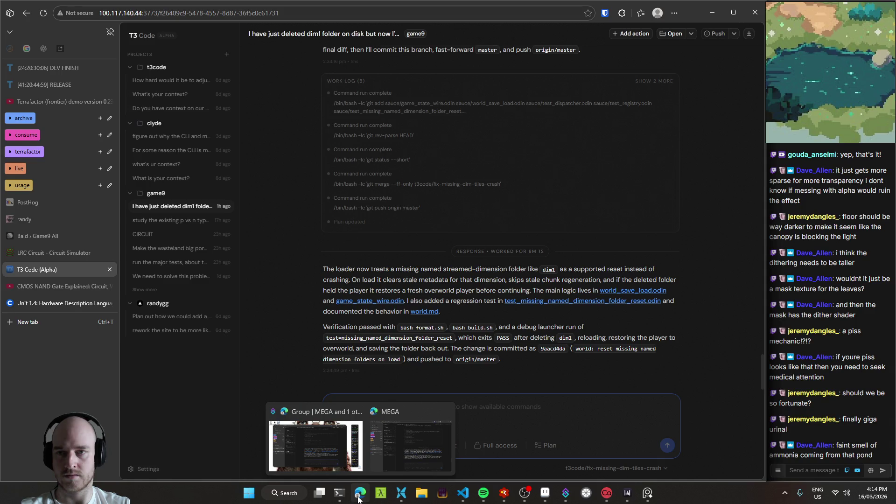
pyautogui.click(713, 12)
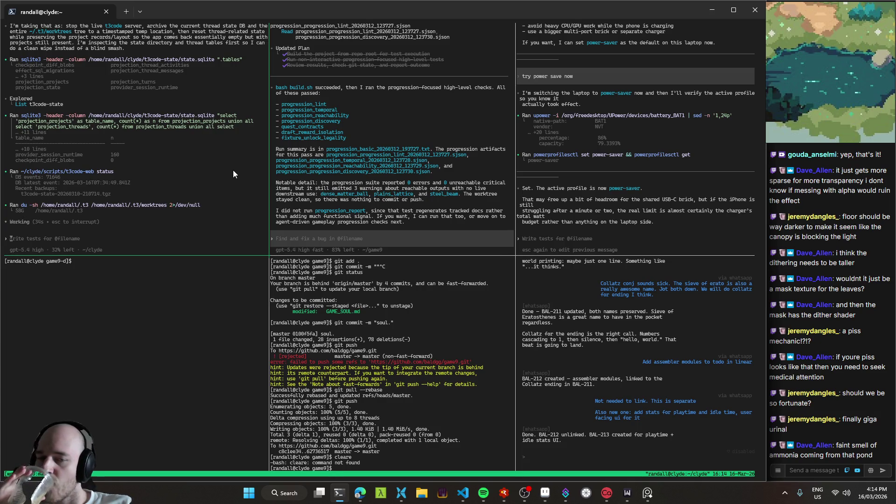
# - Minimize the terminal, scroll the game_state_wire.odin diff, and bring Aseprite forward
pyautogui.click(706, 11)
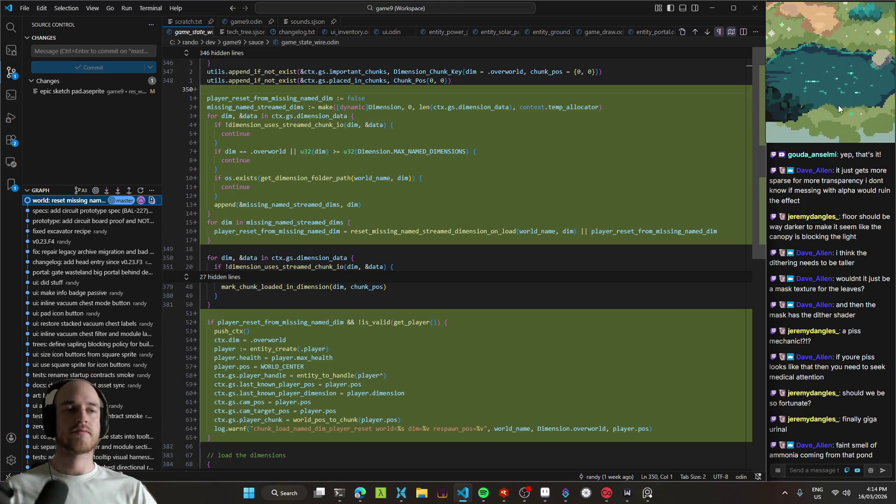
pyautogui.scroll(-3, 824, 95)
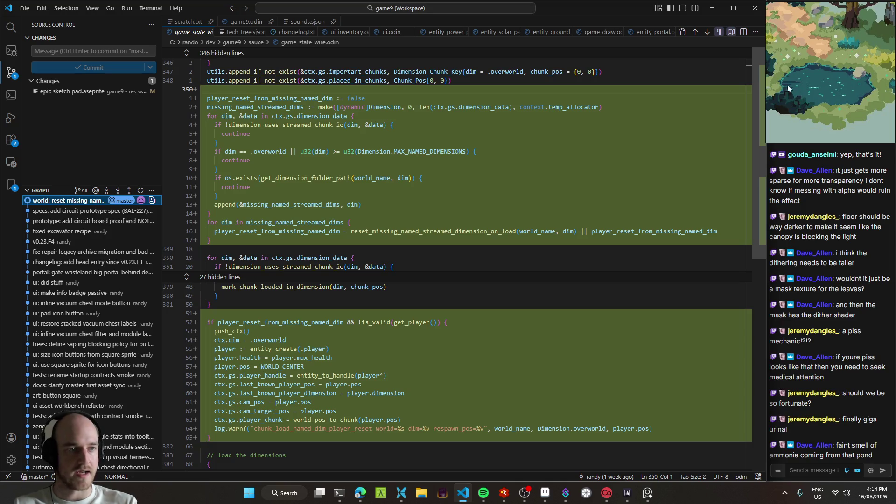
pyautogui.click(545, 493)
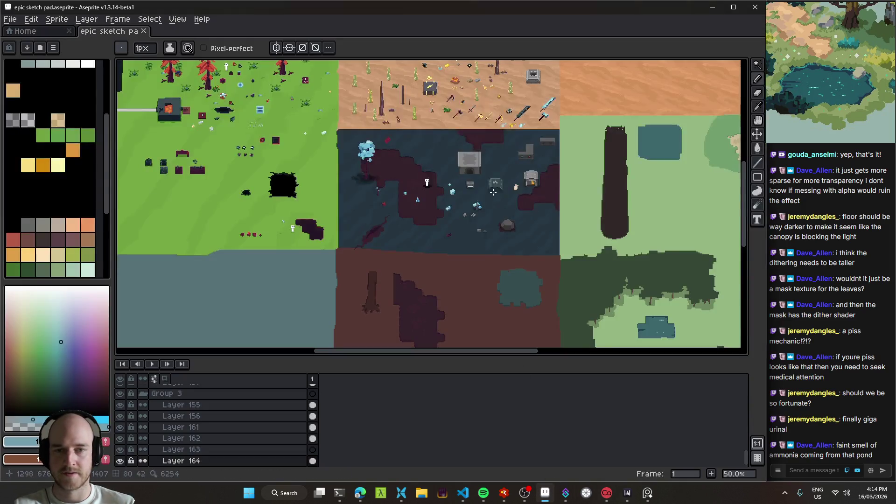
# - Eyedrop the pond highlight #74a0b0 and replace it with #468399 (HSV 196/54/60)
pyautogui.scroll(4, 656, 327)
pyautogui.press('v')
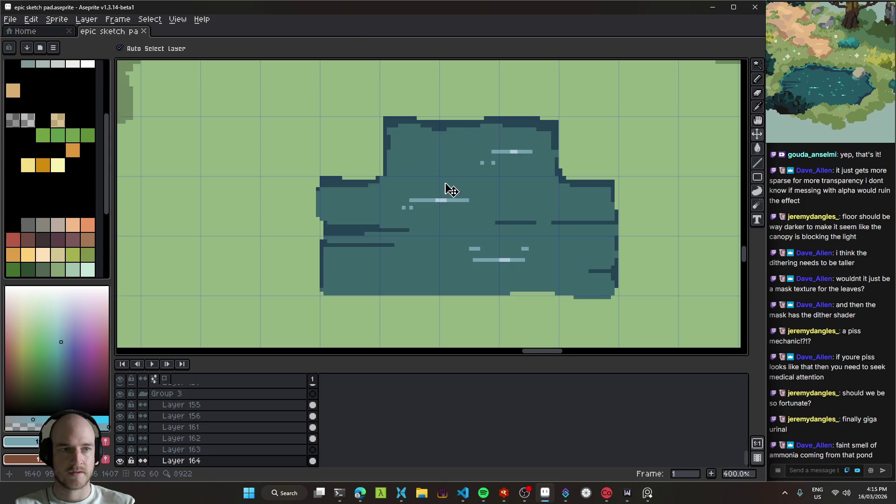
pyautogui.scroll(3, 448, 196)
pyautogui.press('i')
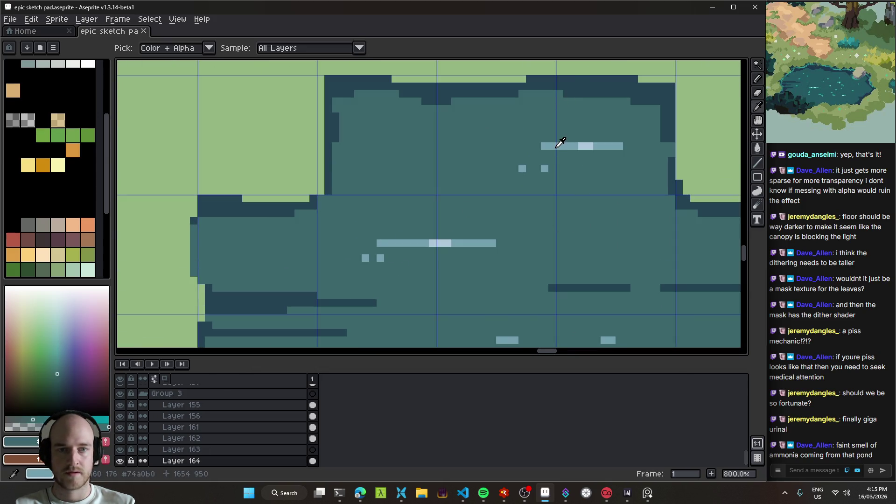
pyautogui.click(558, 146)
pyautogui.hotkey('shift', 'r')
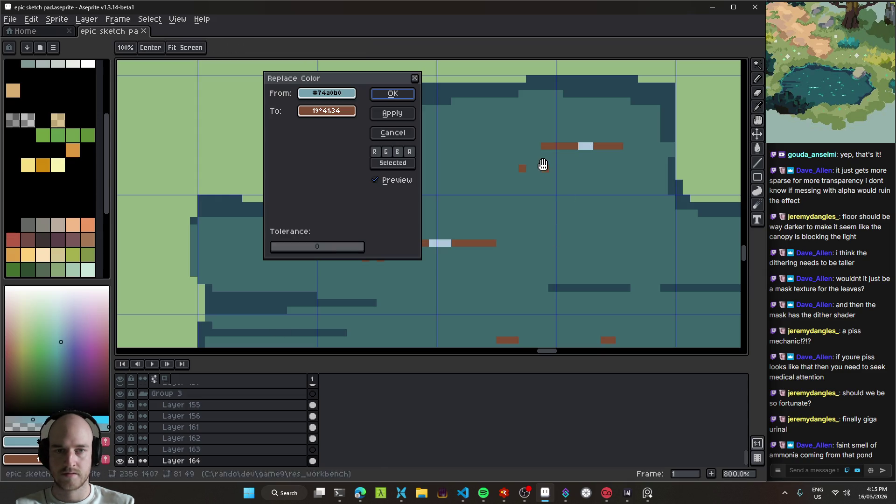
pyautogui.moveTo(327, 93); pyautogui.dragTo(327, 111)
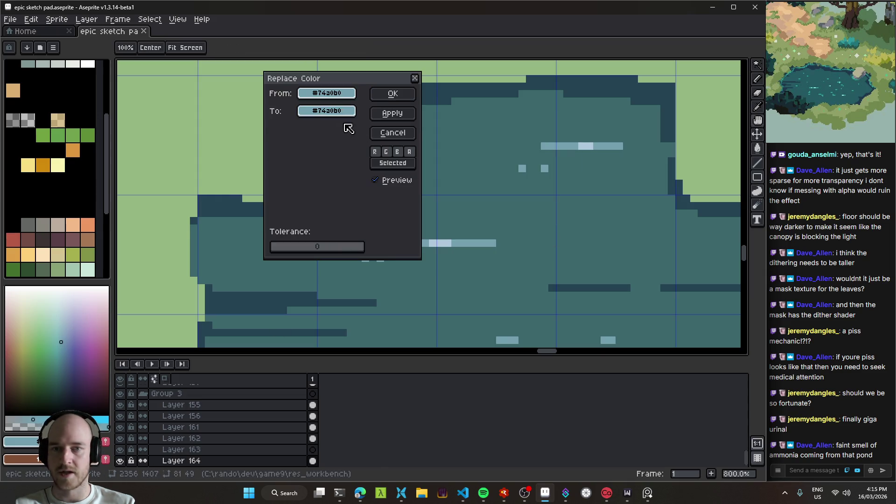
pyautogui.click(326, 111)
pyautogui.click(368, 131)
pyautogui.click(350, 130)
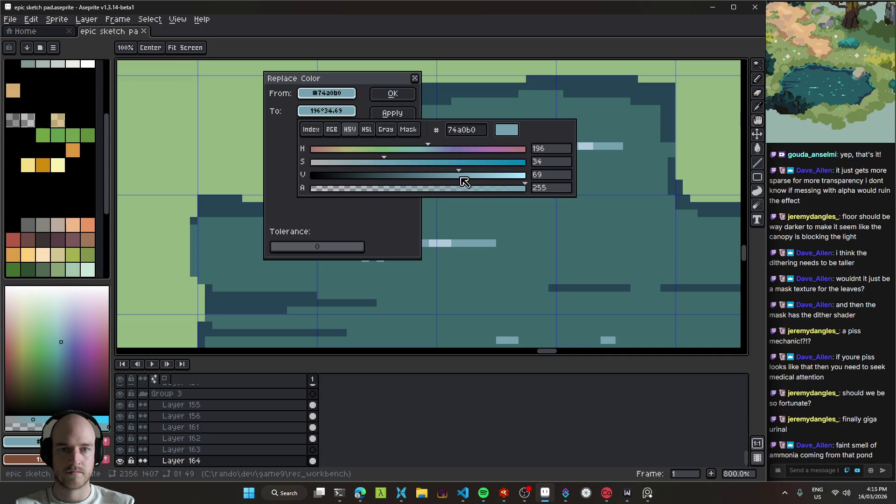
pyautogui.moveTo(389, 161); pyautogui.dragTo(429, 163)
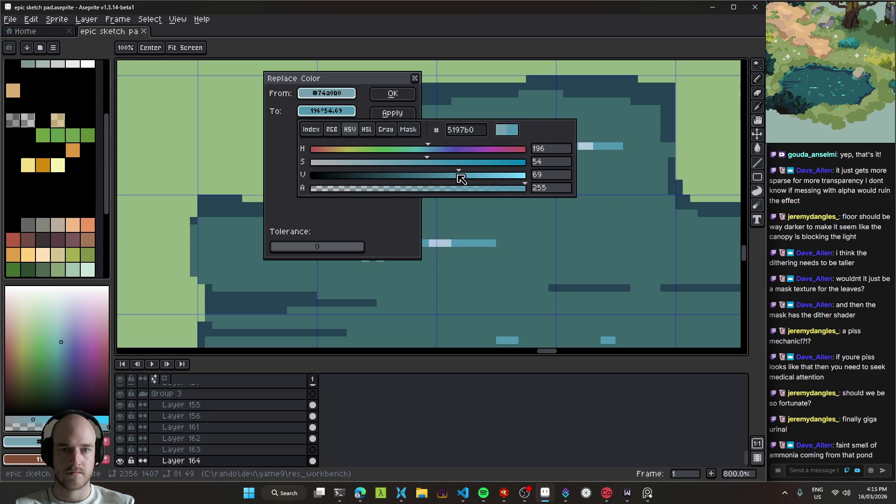
pyautogui.moveTo(458, 177); pyautogui.dragTo(437, 177)
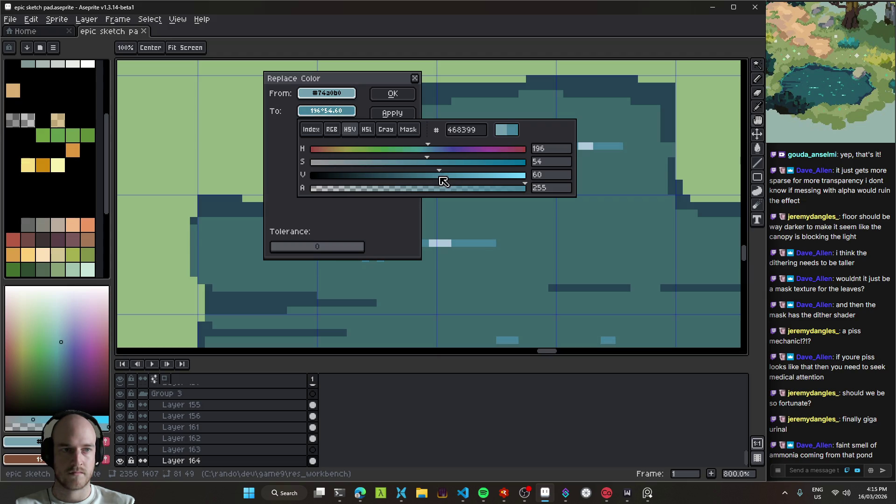
pyautogui.click(393, 94)
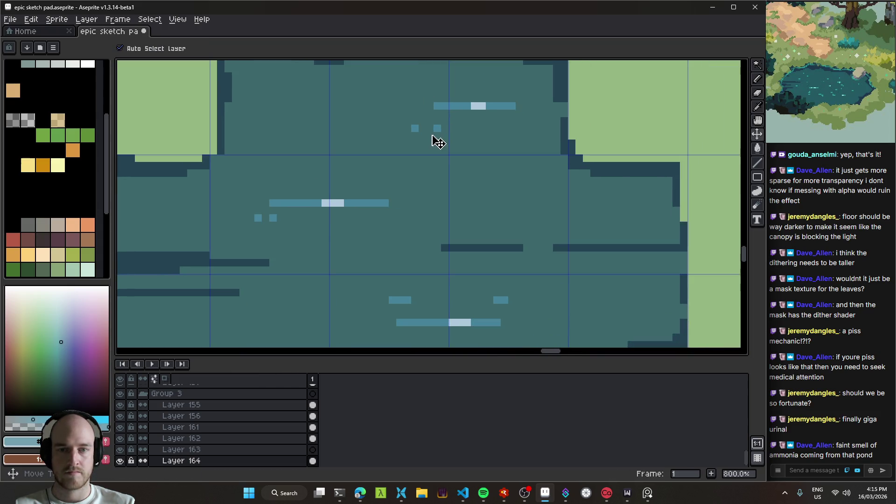
# - Repaint the pond's light ripple pixels in darker teal and eyedrop the pale highlight and #468399 colours
pyautogui.press('v')
pyautogui.scroll(-6, 432, 200)
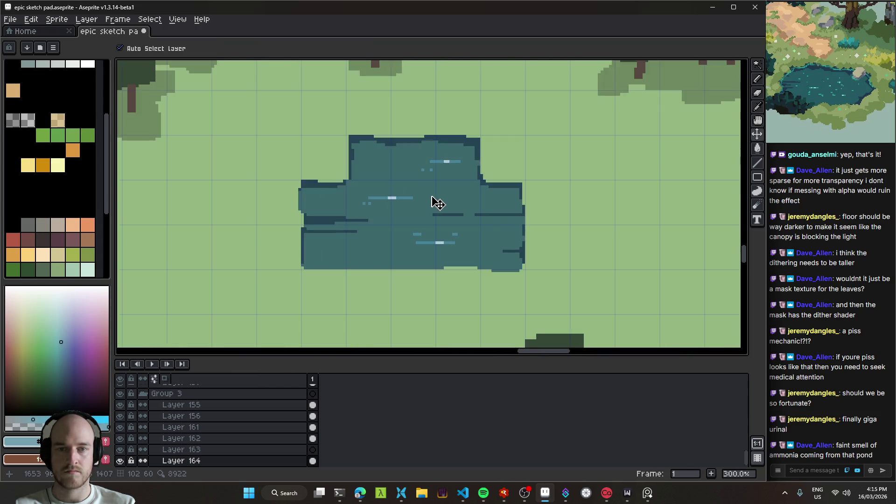
pyautogui.scroll(6, 433, 204)
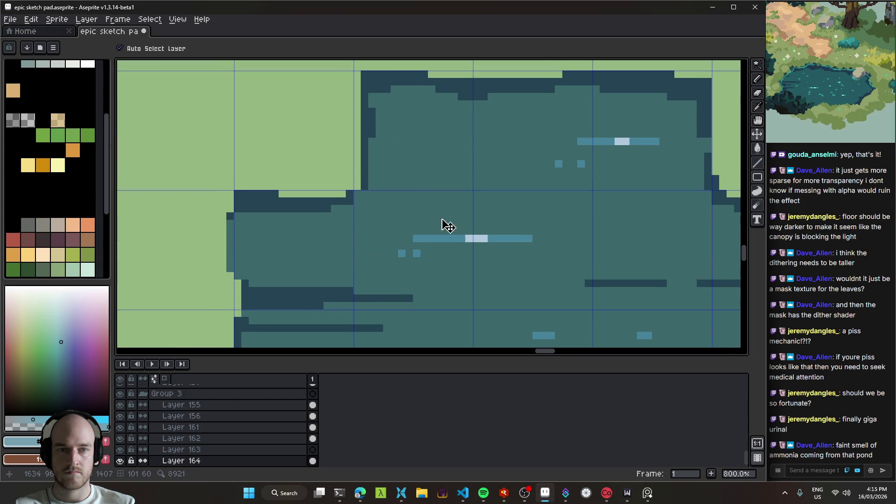
pyautogui.press('b')
pyautogui.moveTo(619, 142); pyautogui.dragTo(626, 142)
pyautogui.moveTo(627, 187); pyautogui.dragTo(531, 113)
pyautogui.moveTo(522, 286); pyautogui.dragTo(498, 283)
pyautogui.scroll(3, 472, 219)
pyautogui.keyDown('alt'); pyautogui.click(415, 221); pyautogui.keyUp('alt')
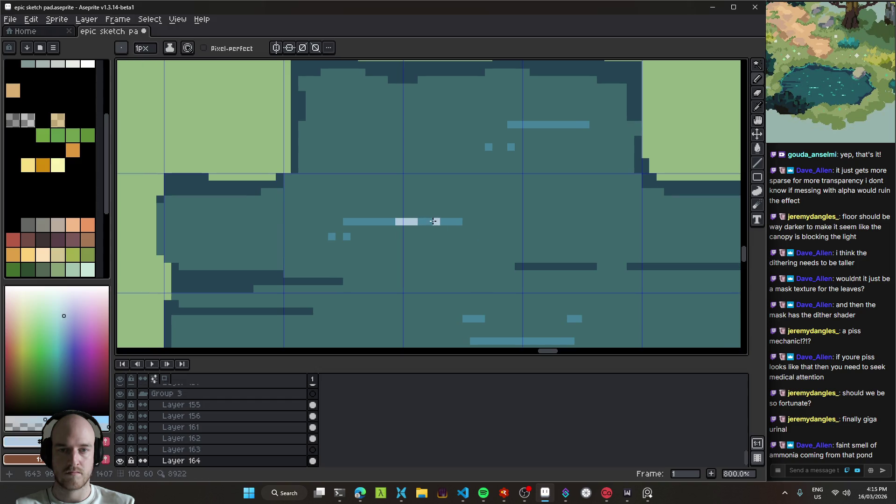
pyautogui.scroll(-4, 384, 235)
pyautogui.scroll(3, 392, 239)
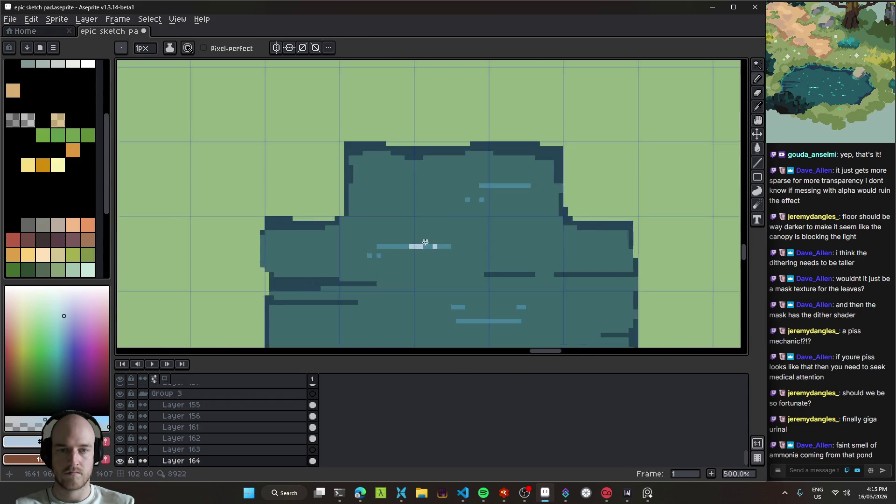
pyautogui.keyDown('alt'); pyautogui.click(395, 246); pyautogui.keyUp('alt')
pyautogui.scroll(-1, 399, 241)
# - Draw pale-blue highlight streaks along the pond's upper shoreline, redoing one misplaced stroke
pyautogui.press('v')
pyautogui.scroll(4, 526, 195)
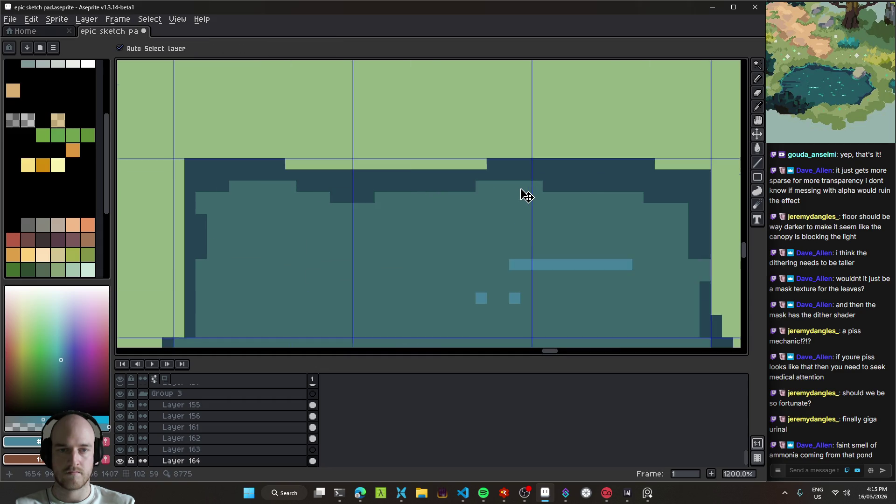
pyautogui.press('b')
pyautogui.moveTo(471, 193)
pyautogui.mouseDown()
pyautogui.moveTo(515, 174)
pyautogui.moveTo(580, 169)
pyautogui.mouseUp()
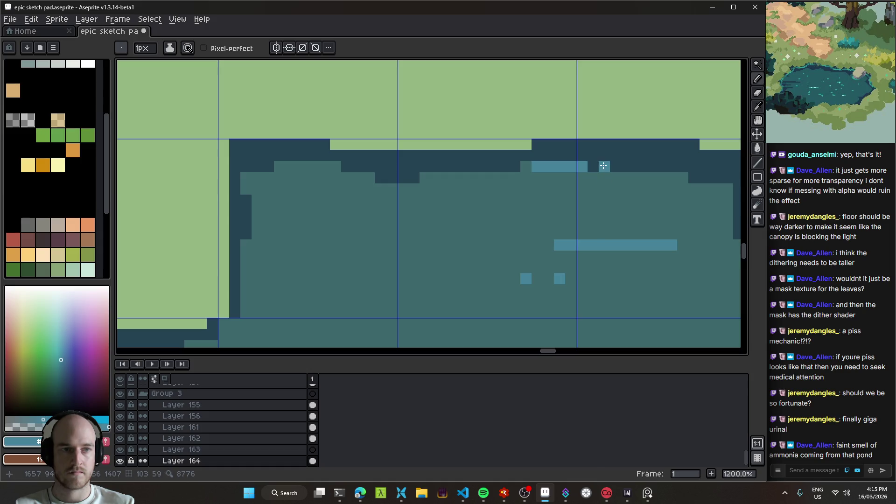
pyautogui.hotkey('ctrl', 'z')
pyautogui.hotkey('ctrl', 'z')
pyautogui.hotkey('ctrl', 'z')
pyautogui.moveTo(544, 156)
pyautogui.mouseDown()
pyautogui.moveTo(694, 155)
pyautogui.moveTo(514, 146)
pyautogui.moveTo(543, 176)
pyautogui.mouseUp()
pyautogui.click(649, 156)
pyautogui.moveTo(167, 144)
pyautogui.mouseDown()
pyautogui.moveTo(413, 167)
pyautogui.moveTo(490, 157)
pyautogui.mouseUp()
pyautogui.click(324, 157)
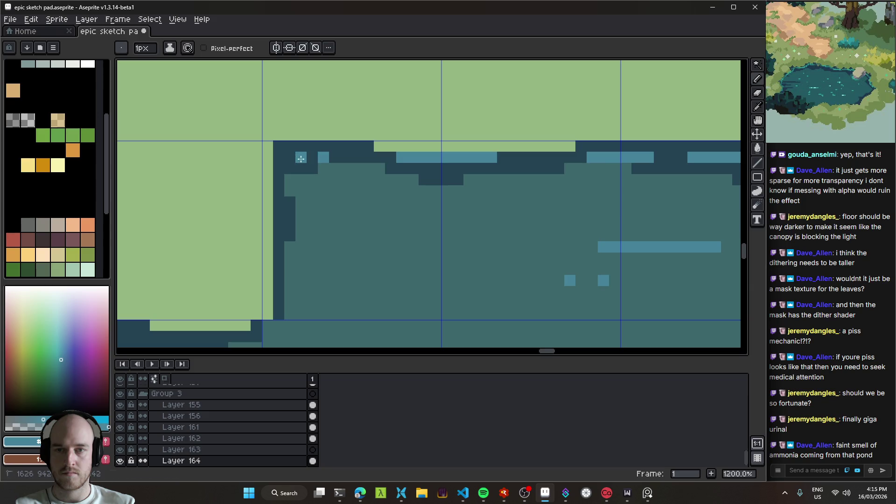
pyautogui.scroll(-6, 312, 162)
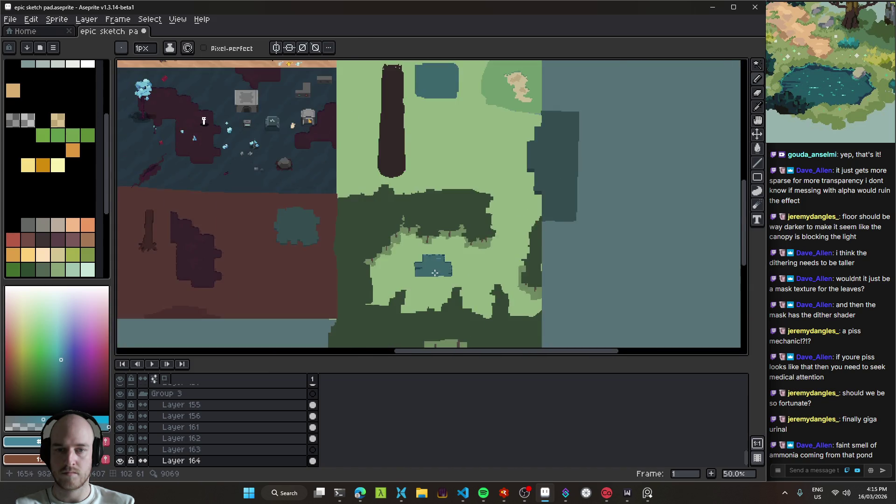
# - Pick the grass green and paint a 5px pencil strip along the pond's top edge
pyautogui.scroll(3, 401, 249)
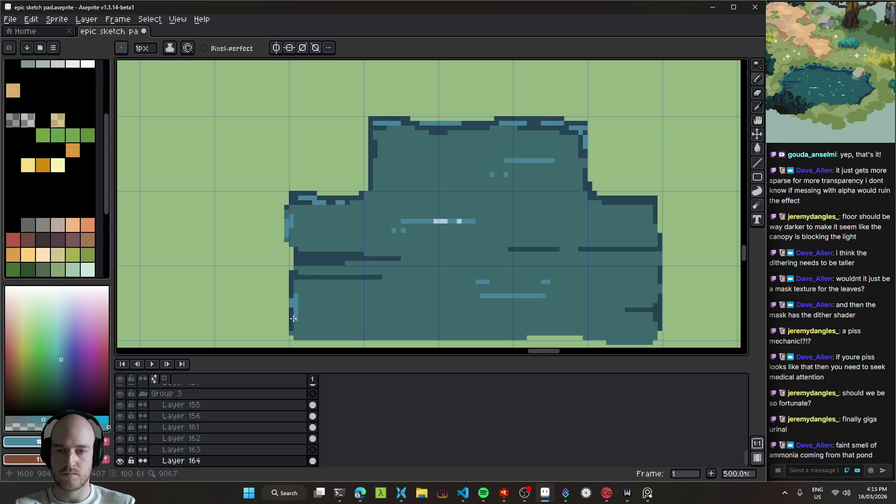
pyautogui.scroll(-2, 370, 180)
pyautogui.scroll(2, 392, 154)
pyautogui.press('v')
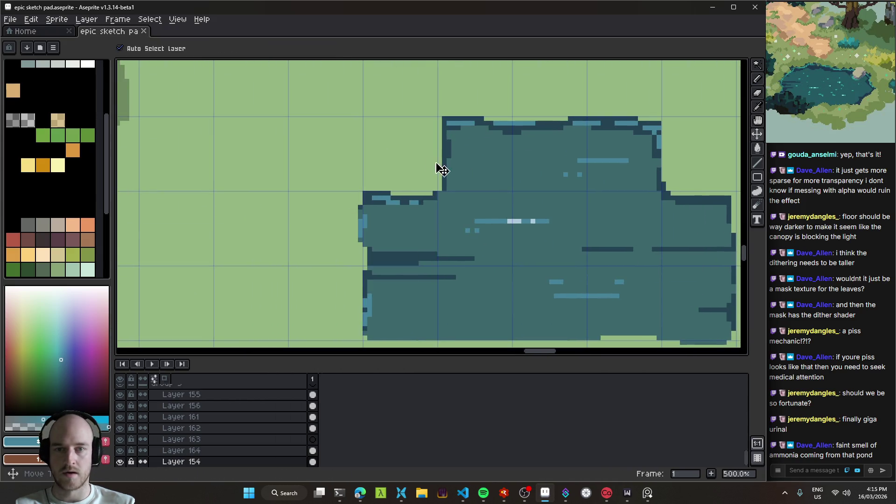
pyautogui.keyDown('alt'); pyautogui.click(212, 249); pyautogui.keyUp('alt')
pyautogui.press('b')
pyautogui.press('+')
pyautogui.press('+')
pyautogui.press('+')
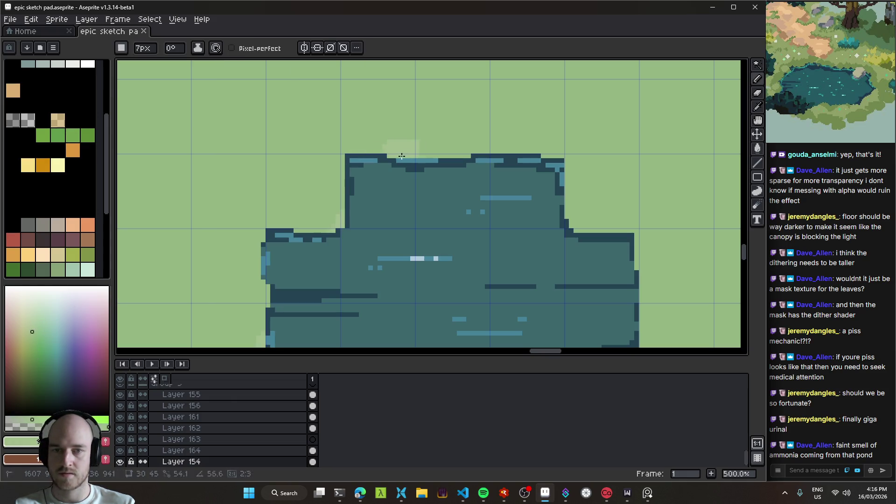
pyautogui.click(357, 146)
pyautogui.moveTo(363, 154)
pyautogui.mouseDown()
pyautogui.moveTo(420, 138)
pyautogui.moveTo(462, 148)
pyautogui.moveTo(500, 135)
pyautogui.moveTo(507, 152)
pyautogui.moveTo(540, 157)
pyautogui.mouseUp()
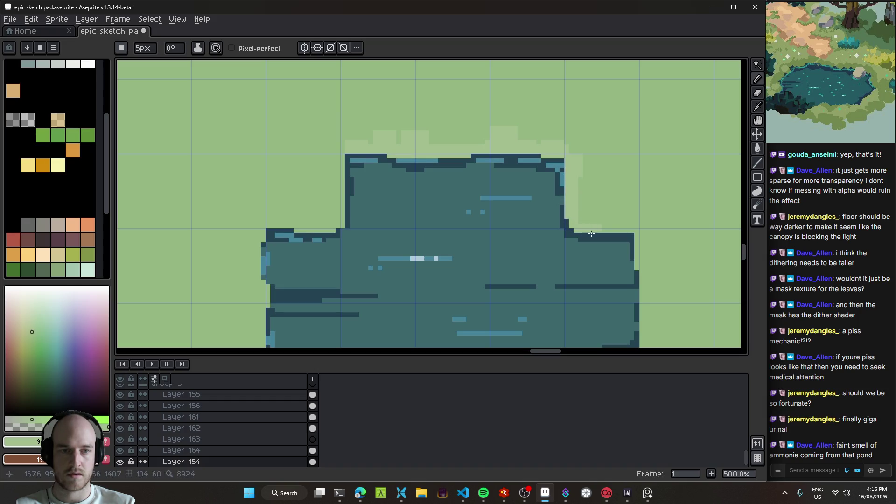
# - Sample the light strip colour #a2bc8f to replace it with #94b681
pyautogui.scroll(-4, 591, 234)
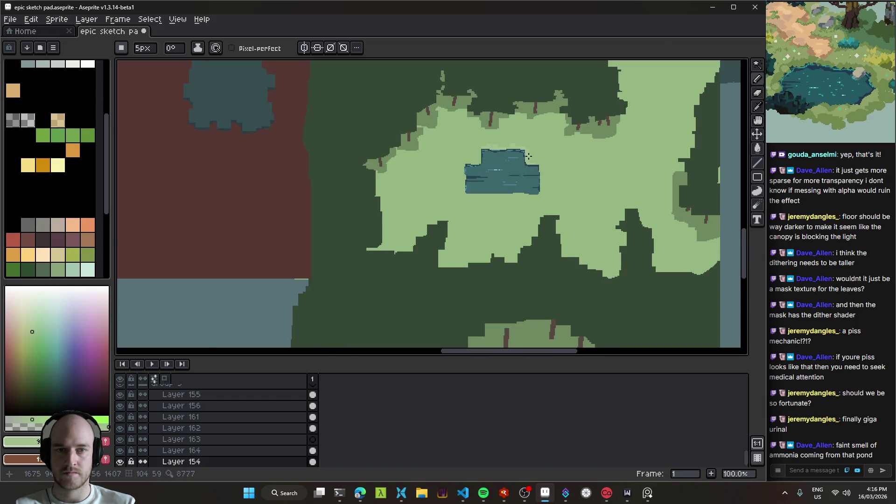
pyautogui.scroll(2, 528, 156)
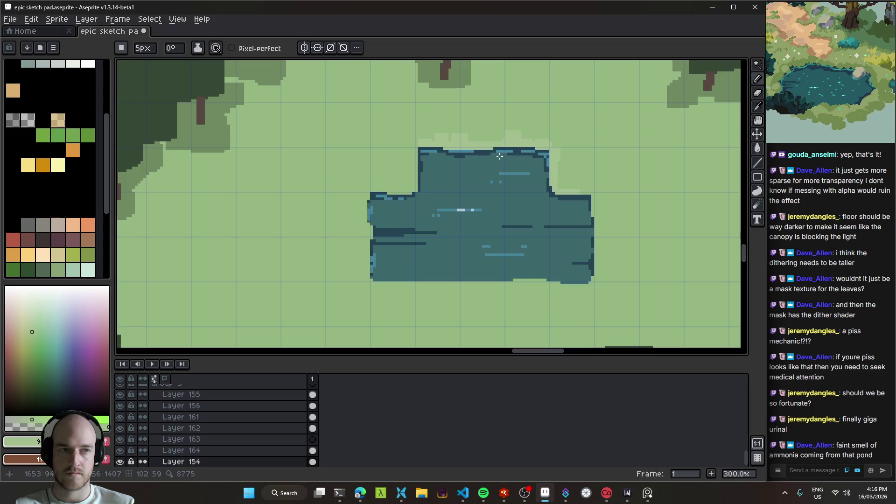
pyautogui.scroll(2, 500, 156)
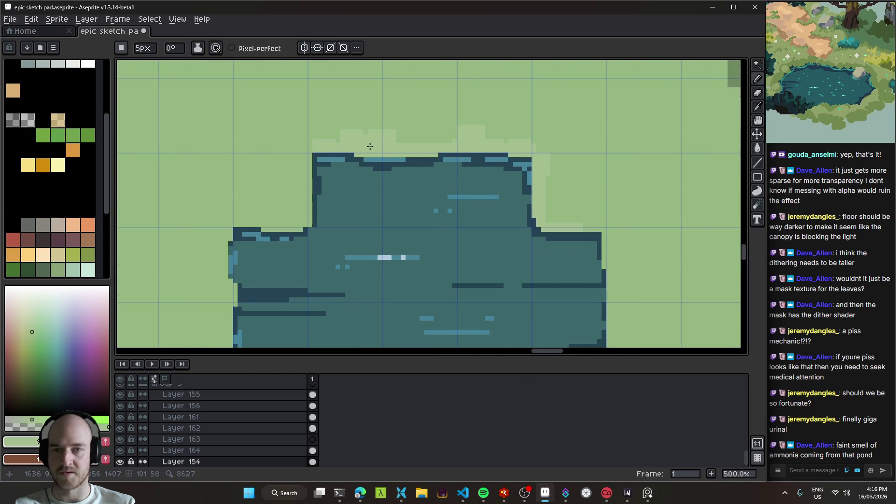
pyautogui.keyDown('alt'); pyautogui.click(395, 140); pyautogui.keyUp('alt')
# - Replace the pale shoreline green #a2bc8f with a darker green, #749672 (HSV 118°, 24%, 59%)
pyautogui.hotkey('shift', 'r')
pyautogui.rightClick(456, 100)
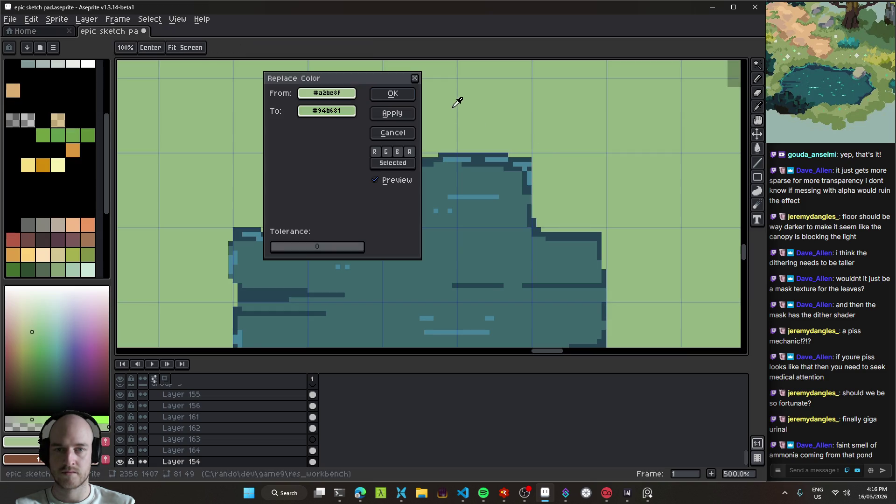
pyautogui.click(349, 110)
pyautogui.click(350, 129)
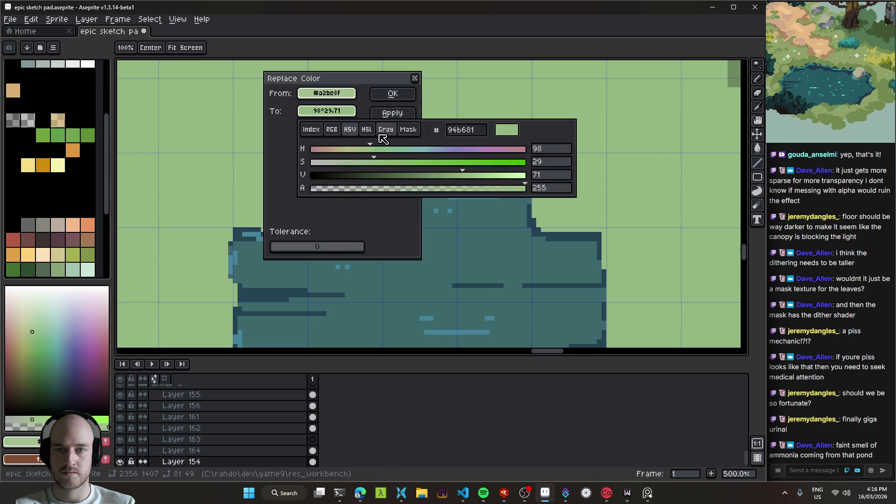
pyautogui.moveTo(466, 177); pyautogui.dragTo(447, 180)
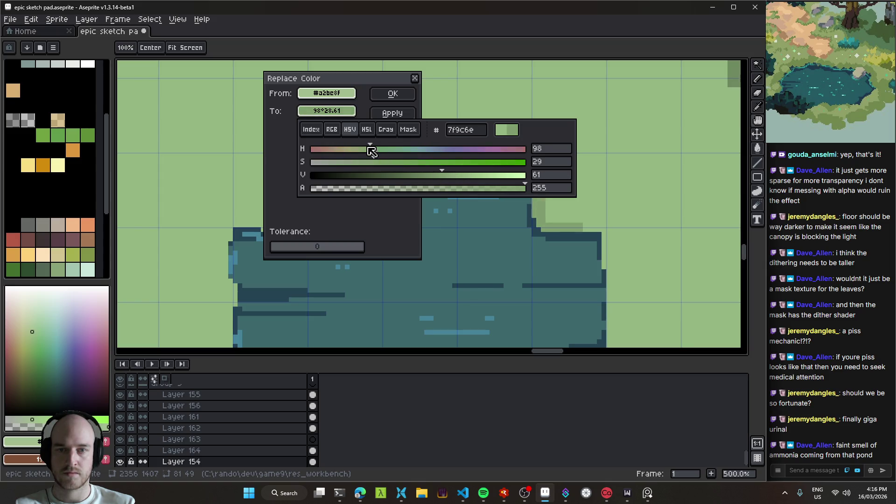
pyautogui.moveTo(374, 152); pyautogui.dragTo(376, 153)
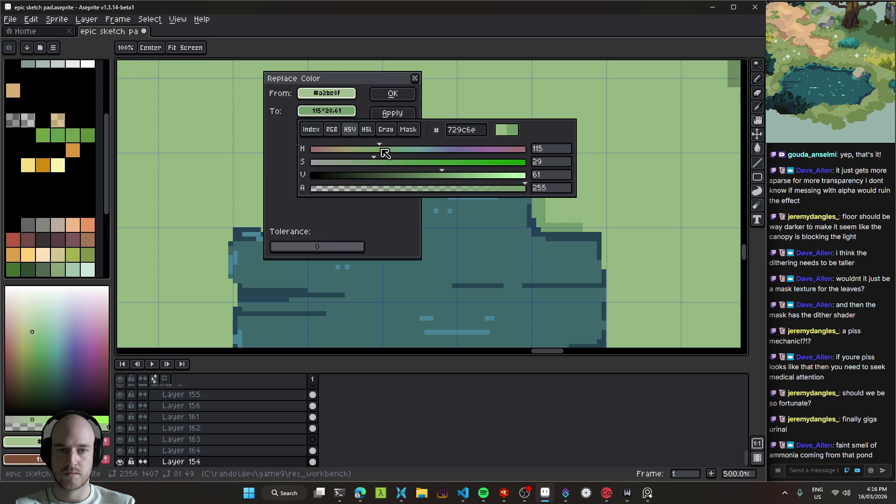
pyautogui.moveTo(446, 178); pyautogui.dragTo(439, 177)
pyautogui.moveTo(375, 163)
pyautogui.mouseDown()
pyautogui.moveTo(363, 163)
pyautogui.moveTo(379, 164)
pyautogui.mouseUp()
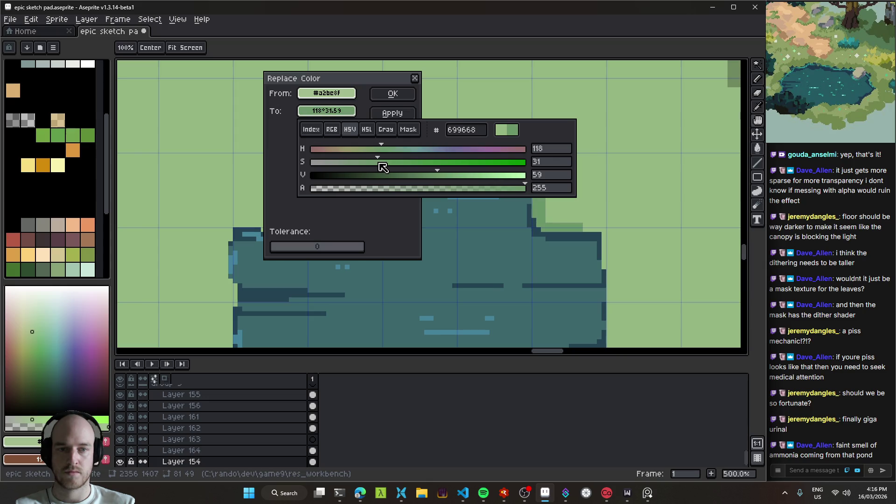
pyautogui.click(396, 93)
# - Select the green band above the pond
pyautogui.scroll(-4, 455, 184)
pyautogui.scroll(3, 429, 156)
pyautogui.moveTo(428, 156); pyautogui.dragTo(517, 128)
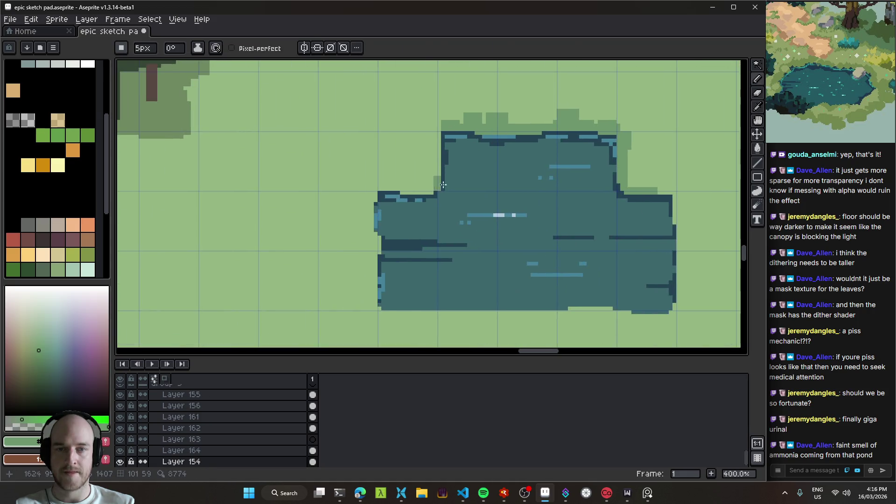
# - Try shifting the green band up and right, check it with the background hidden, then undo
pyautogui.press('b')
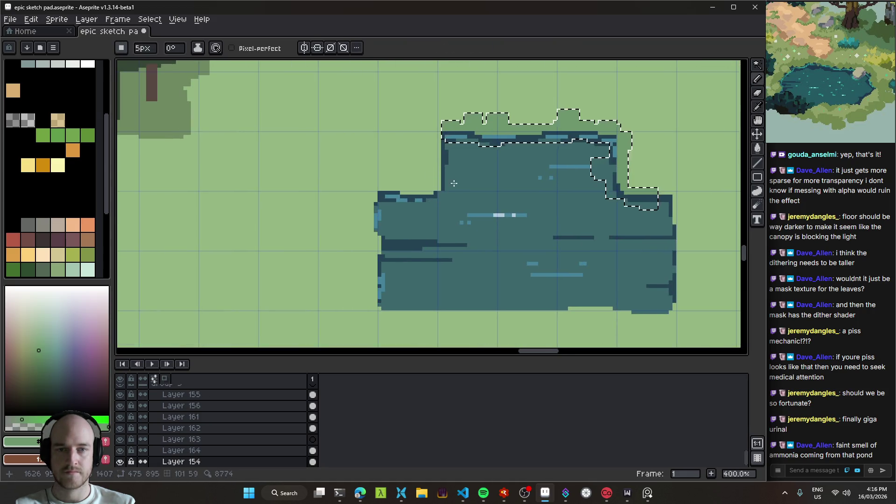
pyautogui.press('v')
pyautogui.moveTo(450, 142); pyautogui.dragTo(502, 115)
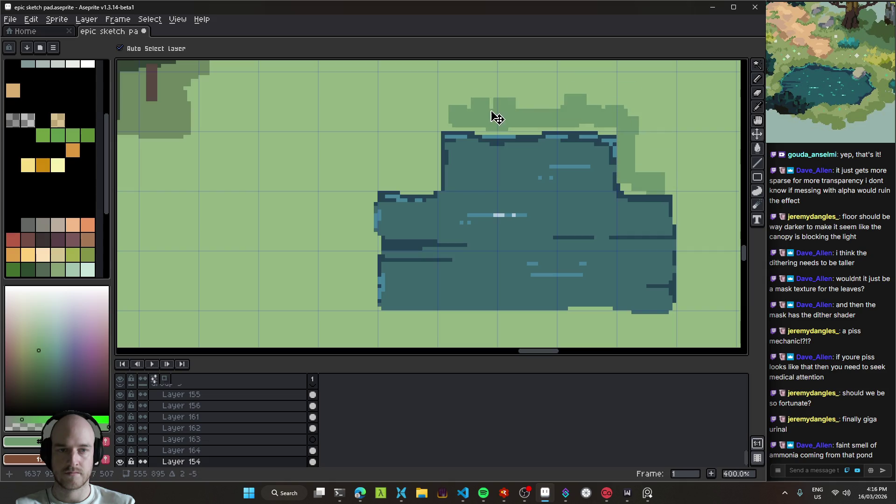
pyautogui.scroll(1, 517, 143)
pyautogui.scroll(-1, 432, 156)
pyautogui.hotkey('shift', 'x')
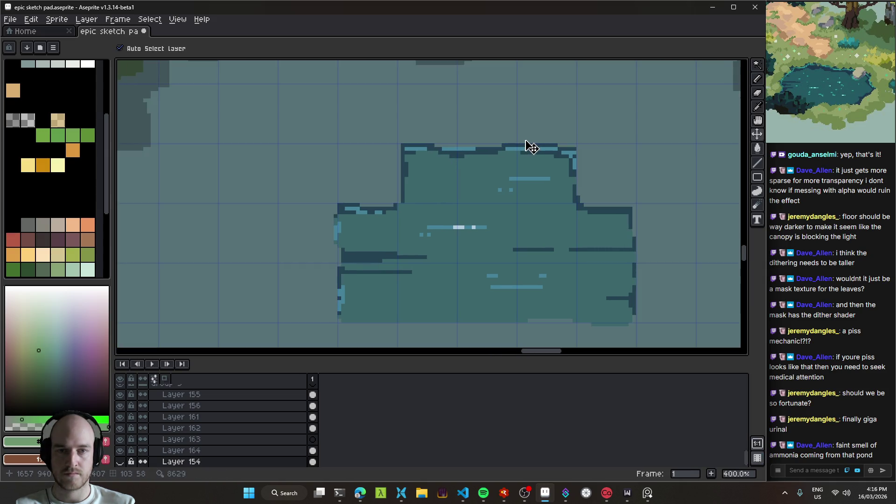
pyautogui.hotkey('shift', 'x')
pyautogui.moveTo(454, 140); pyautogui.dragTo(463, 134)
pyautogui.hotkey('ctrl', 'z')
# - Pencil the darker green shoreline along the pond's left, bottom and right edges
pyautogui.press('b')
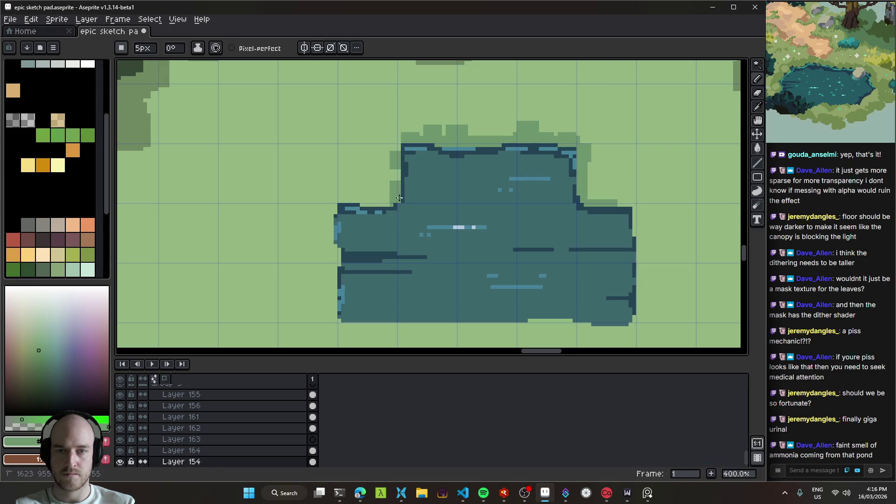
pyautogui.moveTo(380, 205)
pyautogui.mouseDown()
pyautogui.moveTo(336, 206)
pyautogui.moveTo(331, 232)
pyautogui.mouseUp()
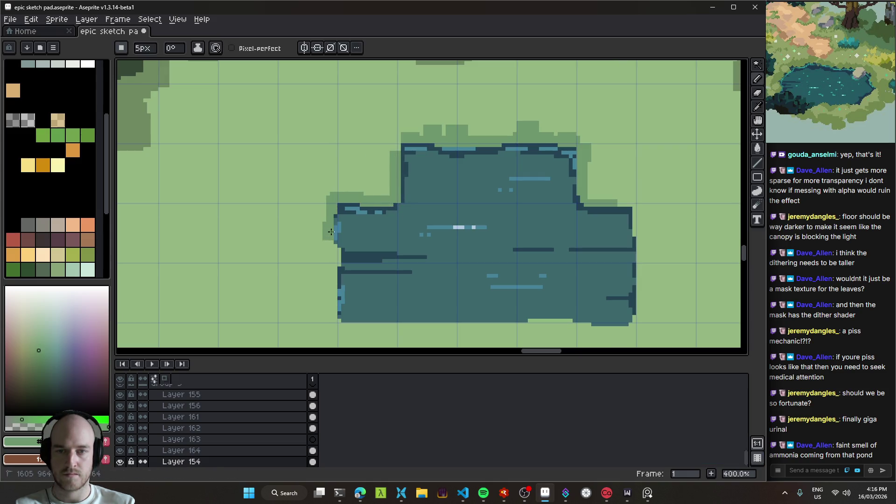
pyautogui.moveTo(333, 303); pyautogui.dragTo(353, 319)
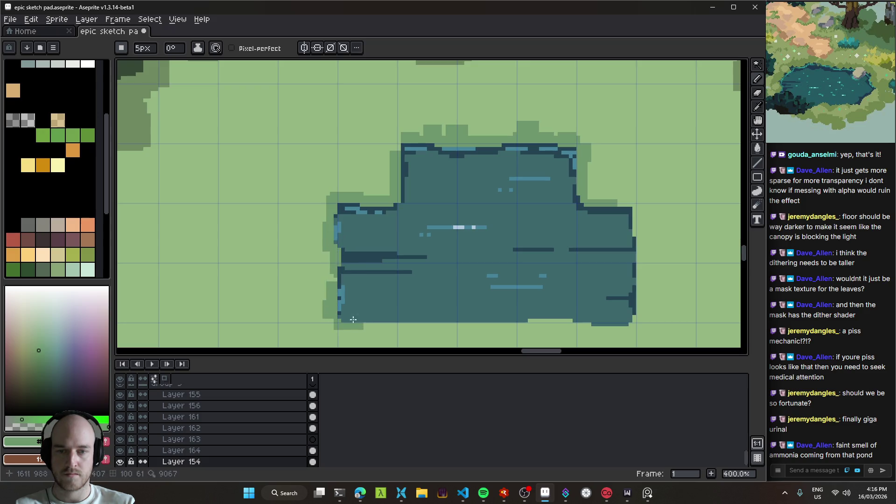
pyautogui.moveTo(353, 267); pyautogui.dragTo(299, 222)
pyautogui.moveTo(380, 283); pyautogui.dragTo(498, 270)
pyautogui.moveTo(587, 218)
pyautogui.mouseDown()
pyautogui.moveTo(587, 254)
pyautogui.moveTo(584, 236)
pyautogui.mouseUp()
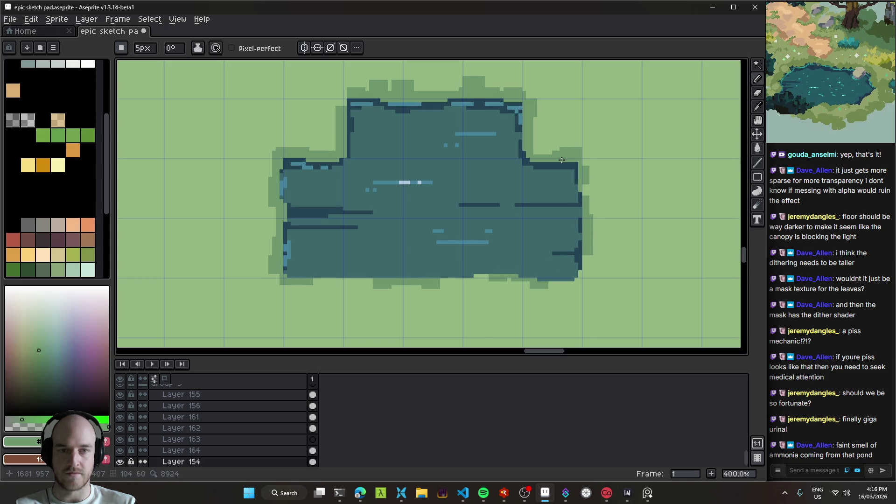
# - Look around the pond and save the sprite
pyautogui.scroll(-3, 558, 235)
pyautogui.scroll(1, 564, 239)
pyautogui.scroll(-1, 502, 237)
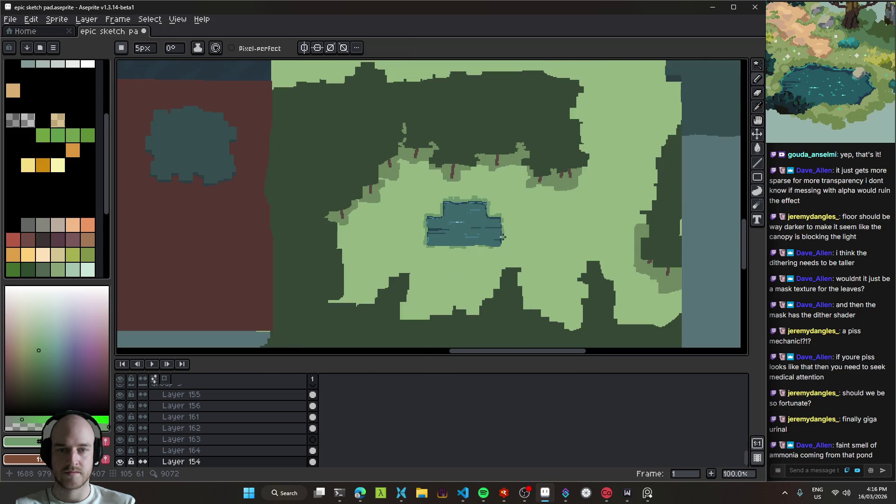
pyautogui.moveTo(513, 241); pyautogui.dragTo(489, 230)
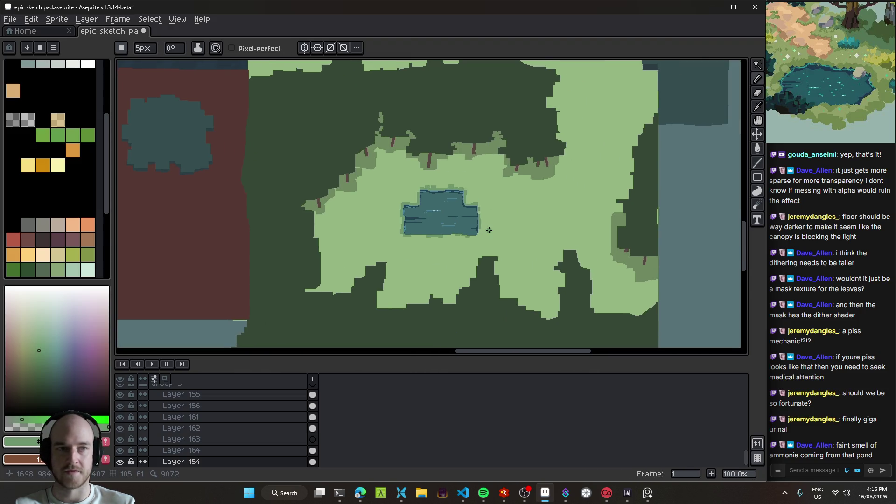
pyautogui.hscroll(2, 452, 222)
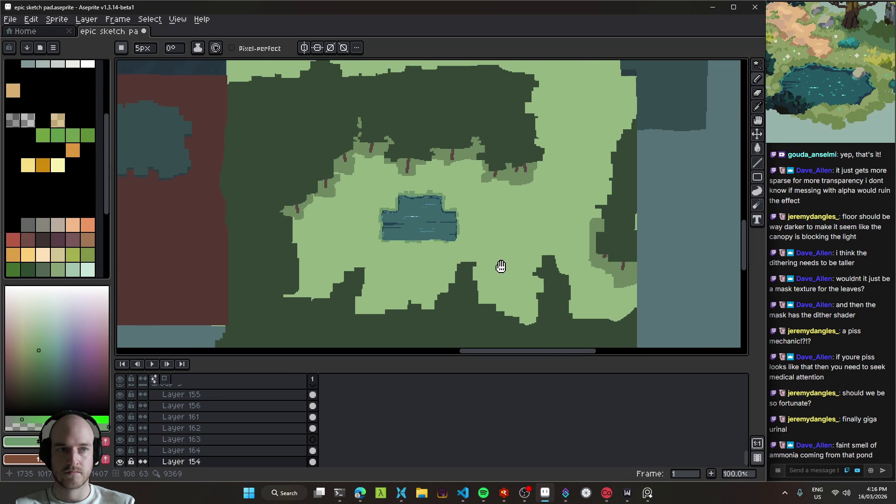
pyautogui.hotkey('ctrl', 's')
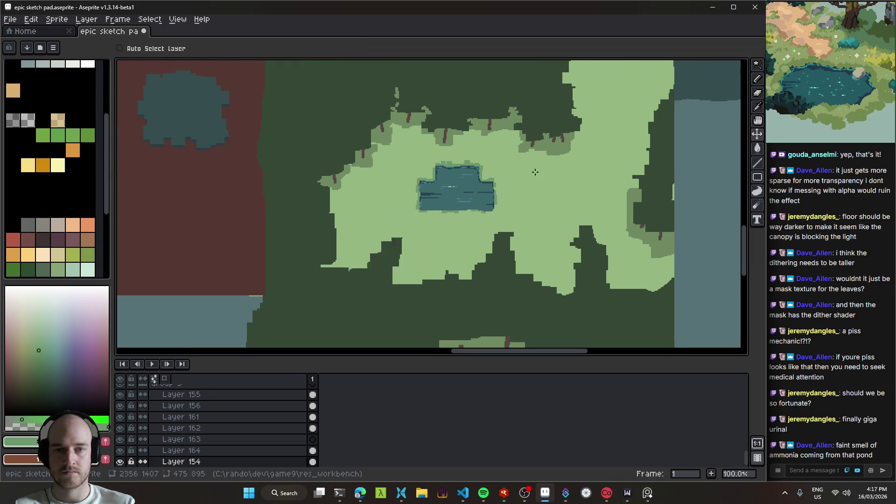
# - Centre the pond and sample its teal #3c676a as the colour to replace
pyautogui.scroll(1, 514, 219)
pyautogui.scroll(-1, 517, 211)
pyautogui.scroll(1, 517, 211)
pyautogui.scroll(-1, 644, 180)
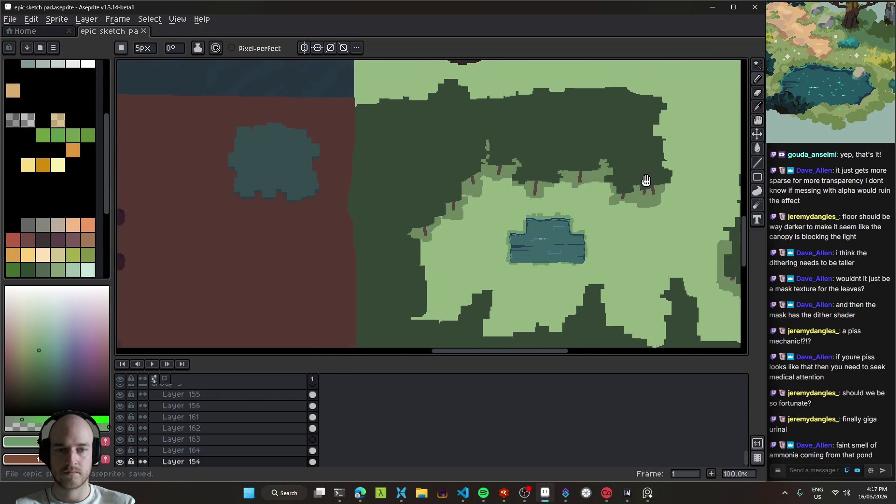
pyautogui.hscroll(-3, 578, 205)
pyautogui.moveTo(578, 206); pyautogui.dragTo(585, 185)
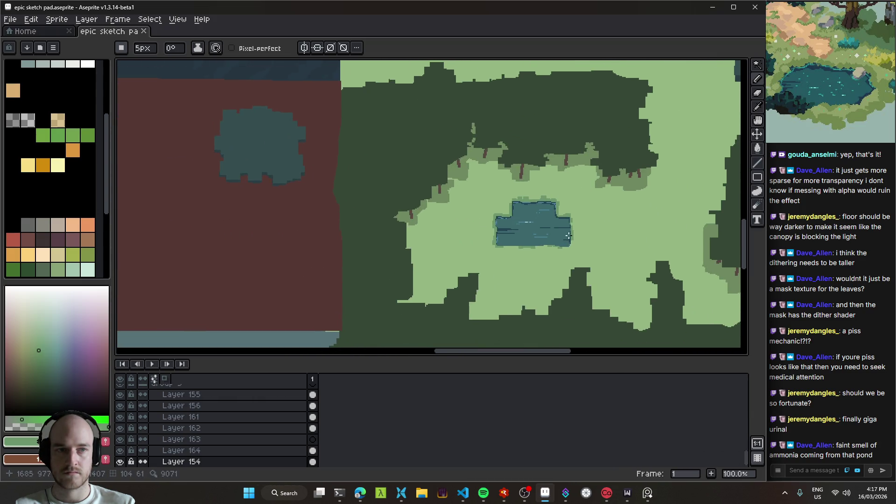
pyautogui.keyDown('ctrl'); pyautogui.click(547, 234); pyautogui.keyUp('ctrl')
# - Replace the pond teal #3c676a with blue-teal #205b6e (HSV 194°, 71%, 43%)
pyautogui.scroll(2, 541, 220)
pyautogui.keyDown('alt'); pyautogui.click(545, 226); pyautogui.keyUp('alt')
pyautogui.hotkey('shift', 'r')
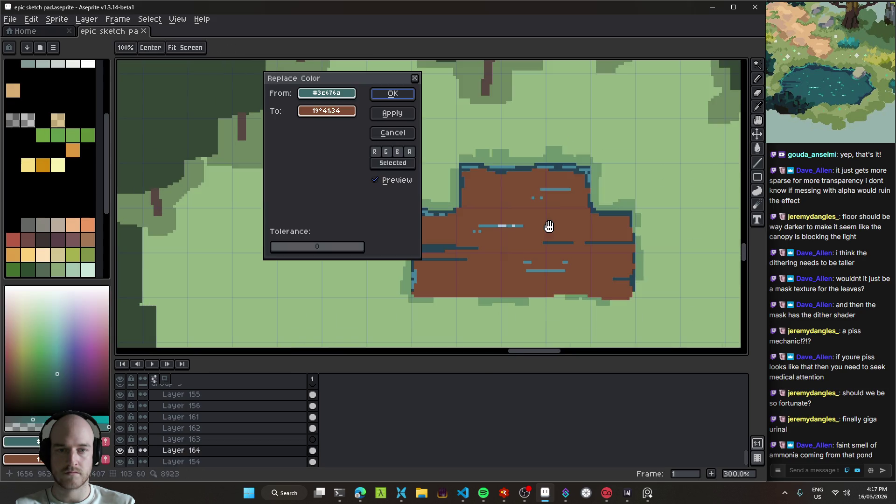
pyautogui.moveTo(346, 112)
pyautogui.mouseDown()
pyautogui.moveTo(349, 90)
pyautogui.moveTo(200, 96)
pyautogui.mouseUp()
pyautogui.click(341, 116)
pyautogui.click(410, 210)
pyautogui.click(147, 128)
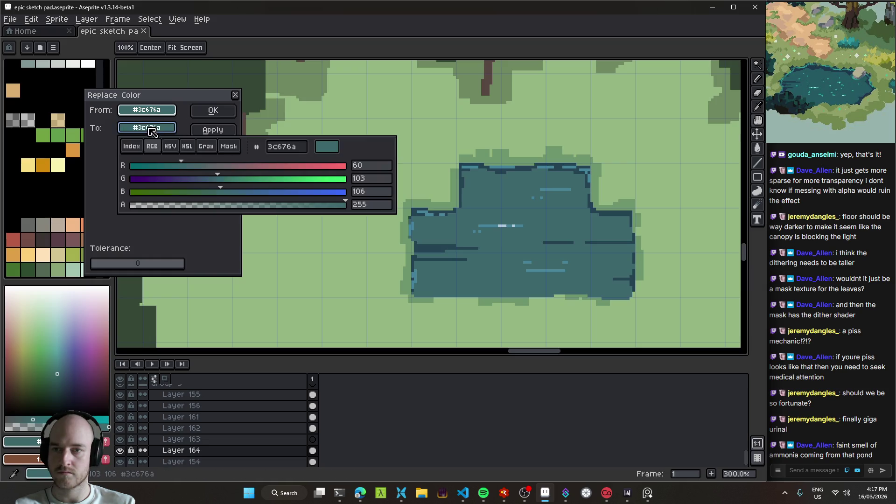
pyautogui.click(170, 146)
pyautogui.moveTo(222, 192)
pyautogui.mouseDown()
pyautogui.moveTo(233, 195)
pyautogui.moveTo(223, 192)
pyautogui.moveTo(244, 181)
pyautogui.moveTo(293, 182)
pyautogui.moveTo(283, 181)
pyautogui.mouseUp()
pyautogui.click(227, 179)
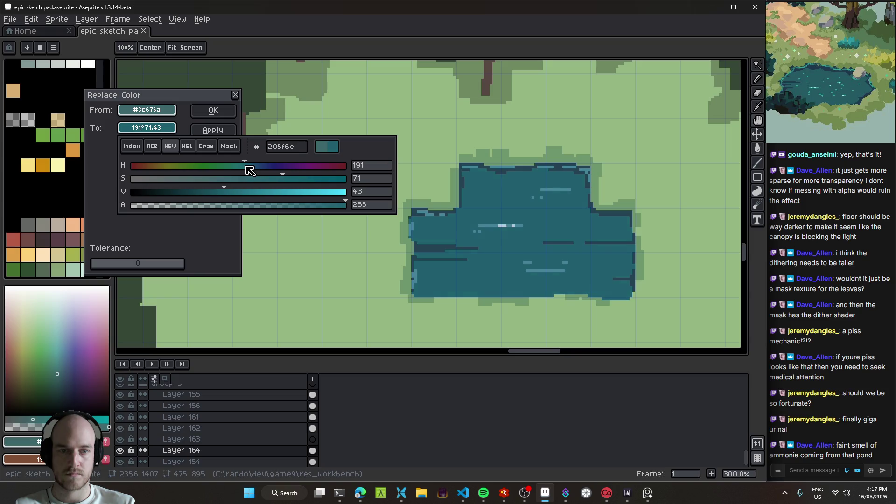
pyautogui.moveTo(249, 171); pyautogui.dragTo(251, 171)
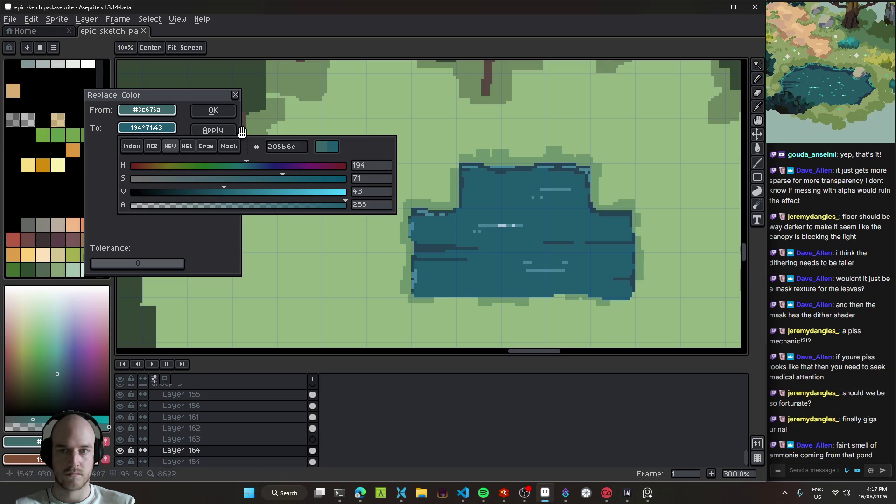
pyautogui.click(226, 116)
# - Switch to the Move tool and bring the whole forest clearing into view
pyautogui.press('v')
pyautogui.scroll(-2, 462, 232)
pyautogui.moveTo(496, 249); pyautogui.dragTo(504, 244)
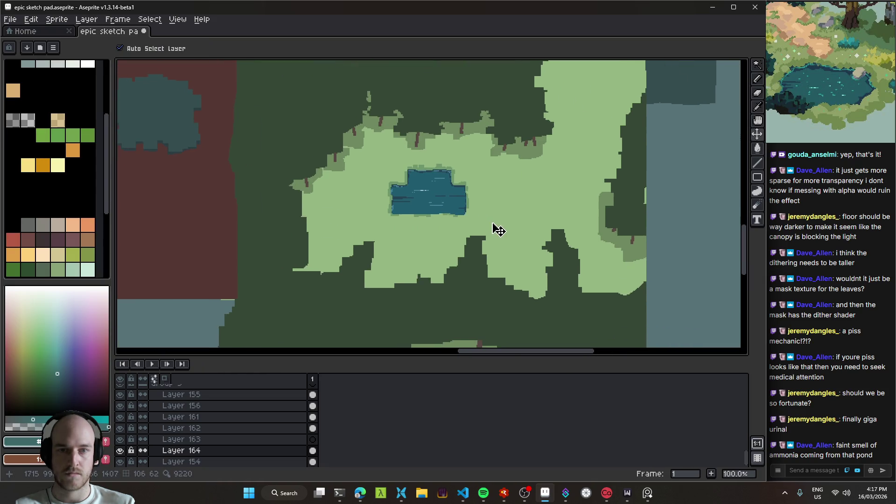
# - Save the sketch and look around the forest map
pyautogui.scroll(1, 420, 227)
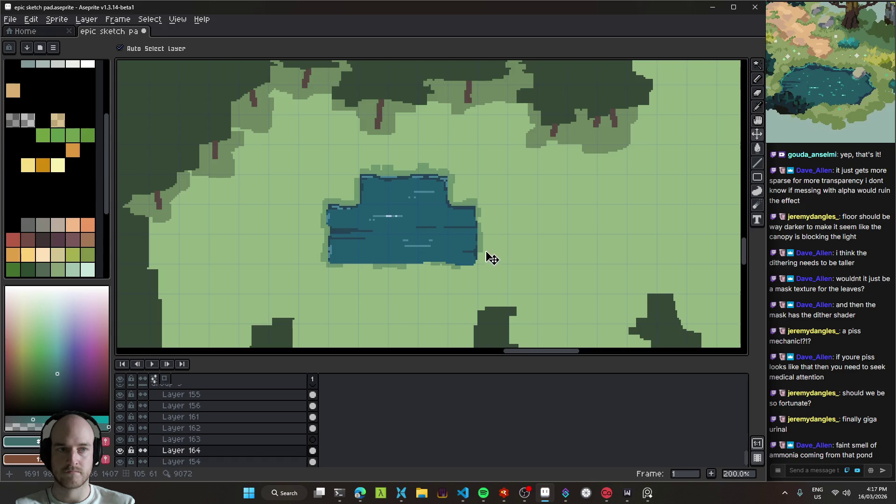
pyautogui.hotkey('ctrl', 's')
pyautogui.scroll(-1, 467, 248)
pyautogui.scroll(1, 474, 251)
pyautogui.scroll(-1, 476, 251)
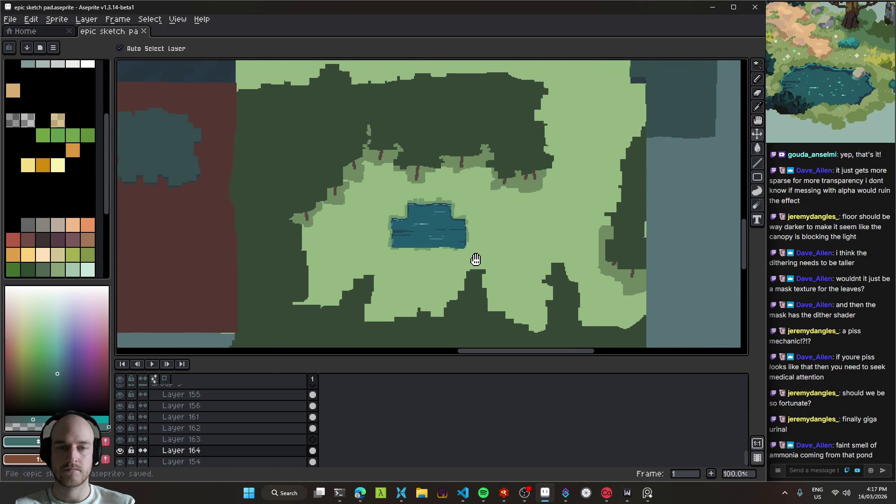
pyautogui.scroll(2, 496, 247)
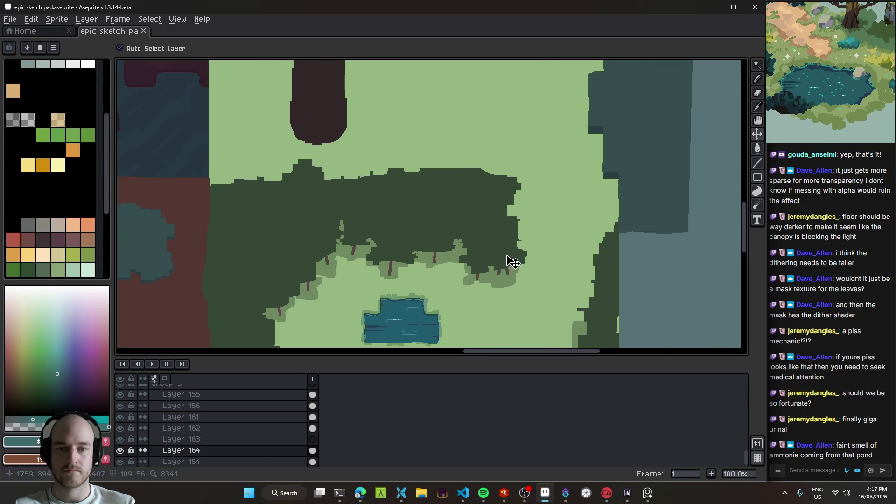
pyautogui.moveTo(477, 197); pyautogui.dragTo(625, 361)
pyautogui.scroll(1, 520, 246)
pyautogui.scroll(-1, 510, 180)
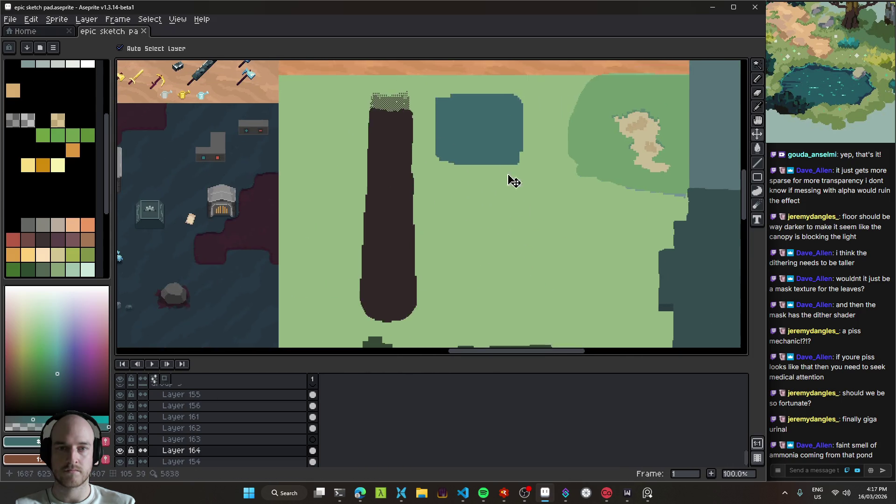
# - Undo stray changes, select Layer 154 holding the grey-teal rectangle, and save
pyautogui.click(494, 195)
pyautogui.hotkey('ctrl', 'z')
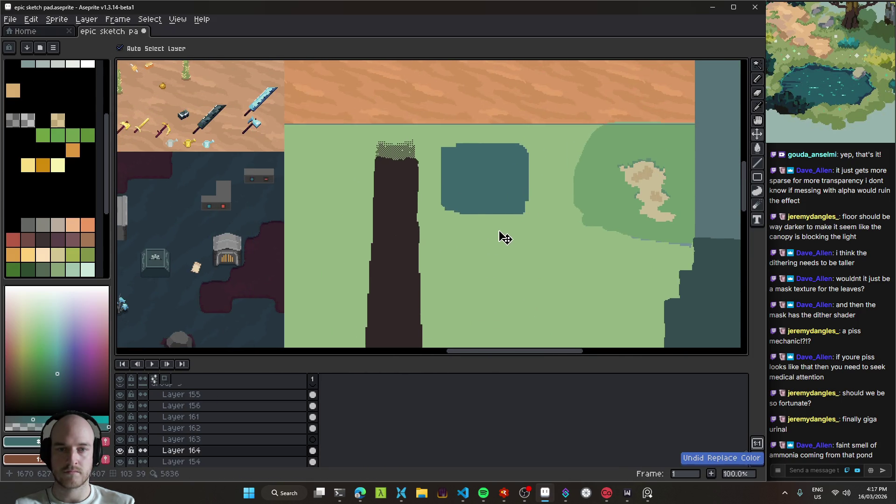
pyautogui.moveTo(500, 236); pyautogui.dragTo(496, 184)
pyautogui.hotkey('ctrl', 'z')
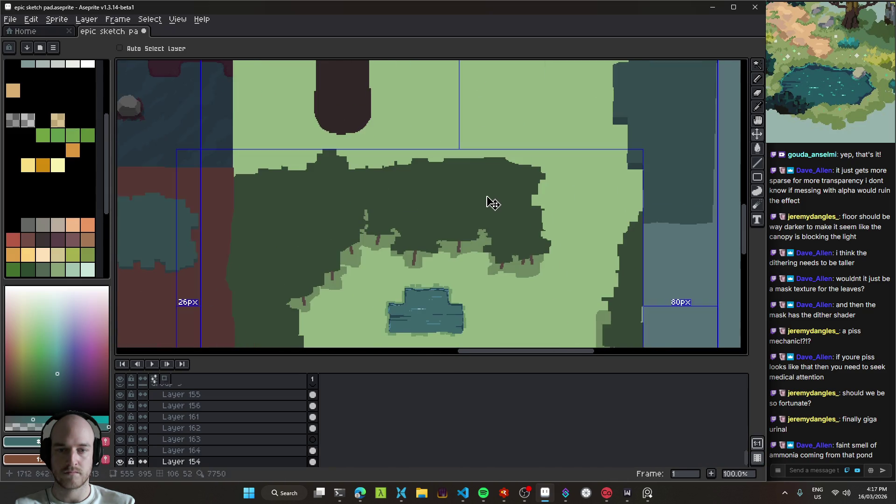
pyautogui.hotkey('ctrl', 'z')
pyautogui.click(494, 123)
pyautogui.hotkey('ctrl', 's')
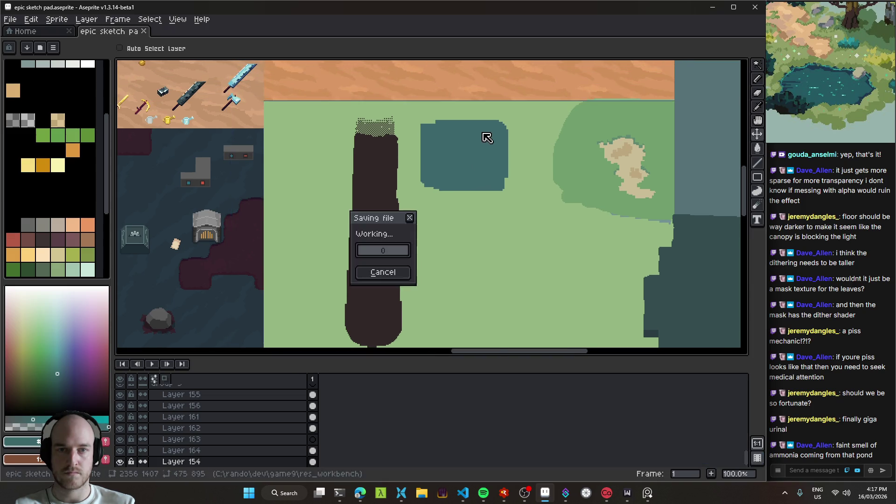
# - Fill the grey-teal rectangle beside the tree trunk with sampled grass green
pyautogui.scroll(1, 468, 165)
pyautogui.keyDown('alt'); pyautogui.click(537, 180); pyautogui.keyUp('alt')
pyautogui.press('g')
pyautogui.click(467, 177)
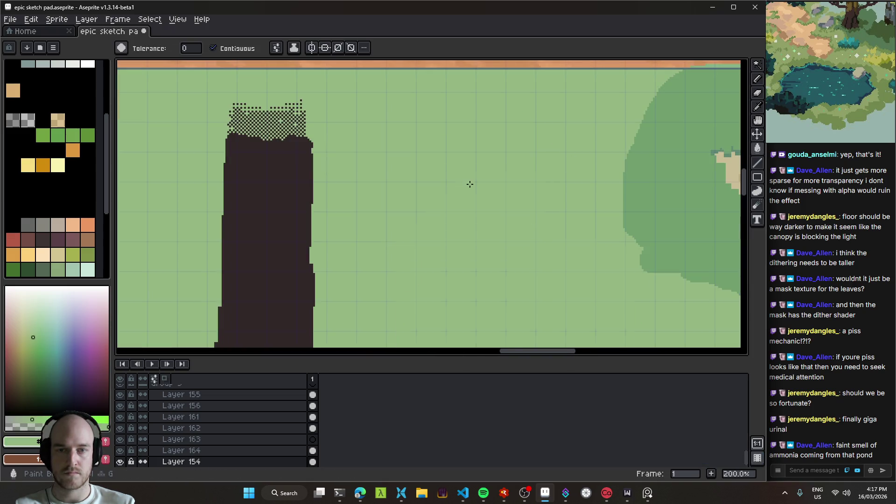
pyautogui.hotkey('ctrl', 's')
# - Undo the accidental grass-green fill of the orange band and save
pyautogui.scroll(-1, 521, 202)
pyautogui.scroll(1, 333, 142)
pyautogui.scroll(1, 332, 141)
pyautogui.click(304, 128)
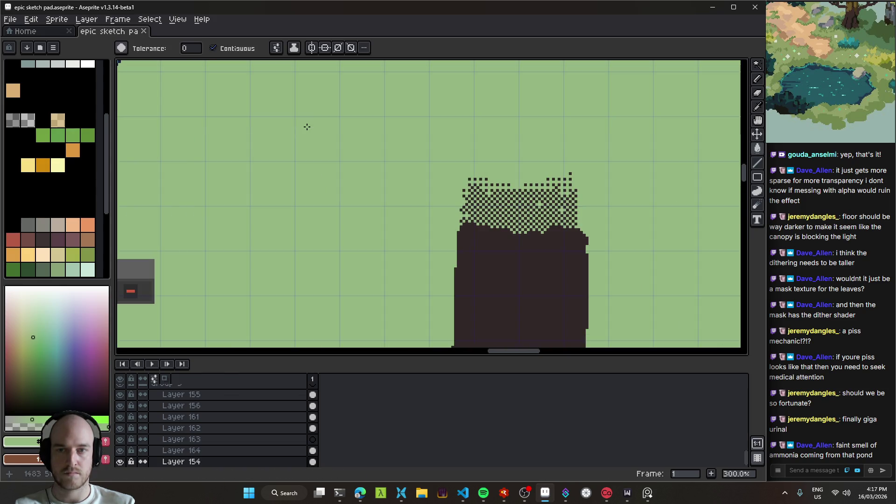
pyautogui.hotkey('ctrl', 'z')
pyautogui.scroll(-4, 441, 189)
pyautogui.hotkey('ctrl', 's')
# - Pan over the canopy and pond to review the map, saving along the way
pyautogui.scroll(2, 426, 206)
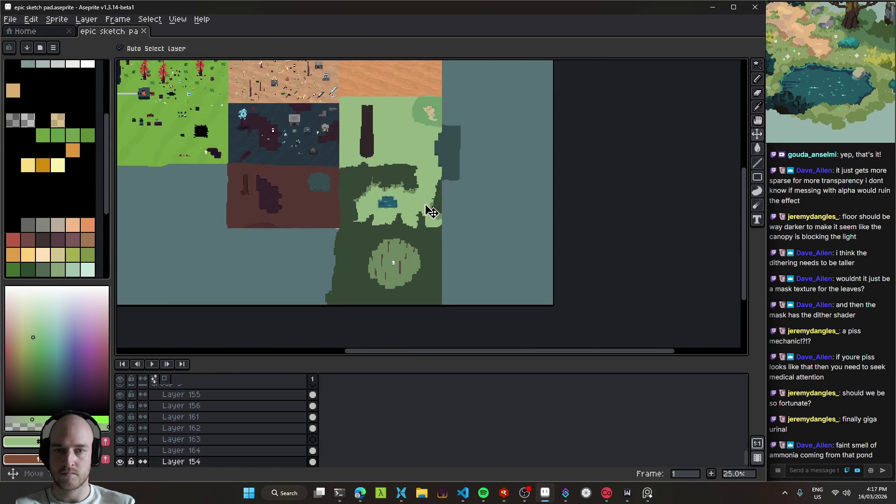
pyautogui.moveTo(472, 196); pyautogui.dragTo(514, 160)
pyautogui.hotkey('ctrl', 's')
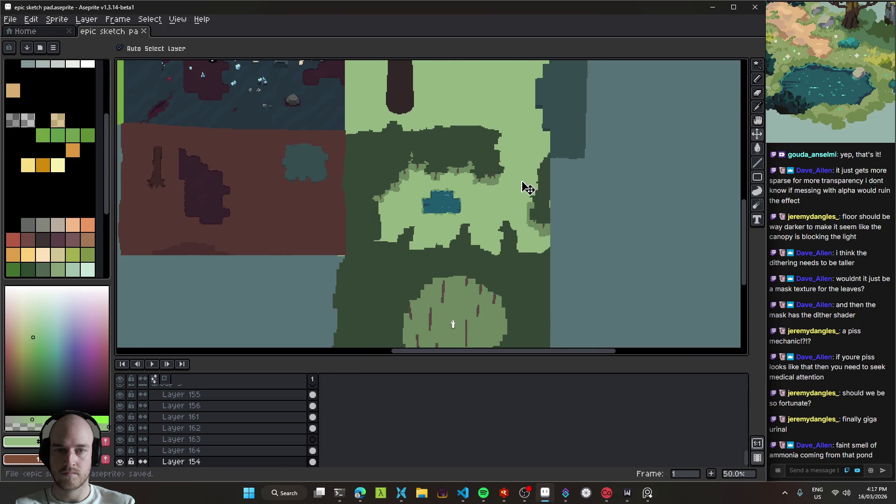
pyautogui.scroll(1, 526, 188)
pyautogui.moveTo(540, 195); pyautogui.dragTo(513, 238)
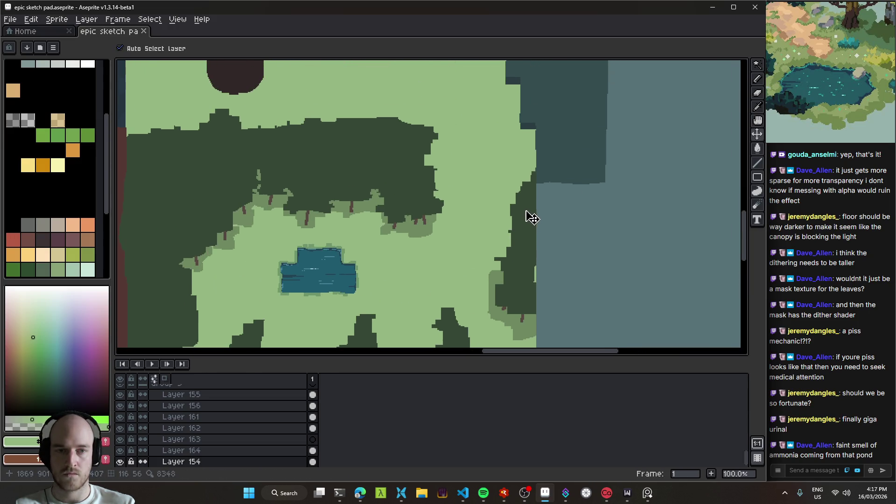
pyautogui.scroll(-2, 526, 220)
pyautogui.scroll(1, 528, 224)
pyautogui.moveTo(531, 232)
pyautogui.mouseDown()
pyautogui.moveTo(507, 198)
pyautogui.moveTo(609, 211)
pyautogui.moveTo(586, 271)
pyautogui.moveTo(490, 229)
pyautogui.moveTo(593, 298)
pyautogui.mouseUp()
pyautogui.hotkey('ctrl', 's')
pyautogui.scroll(-1, 490, 229)
pyautogui.scroll(1, 379, 72)
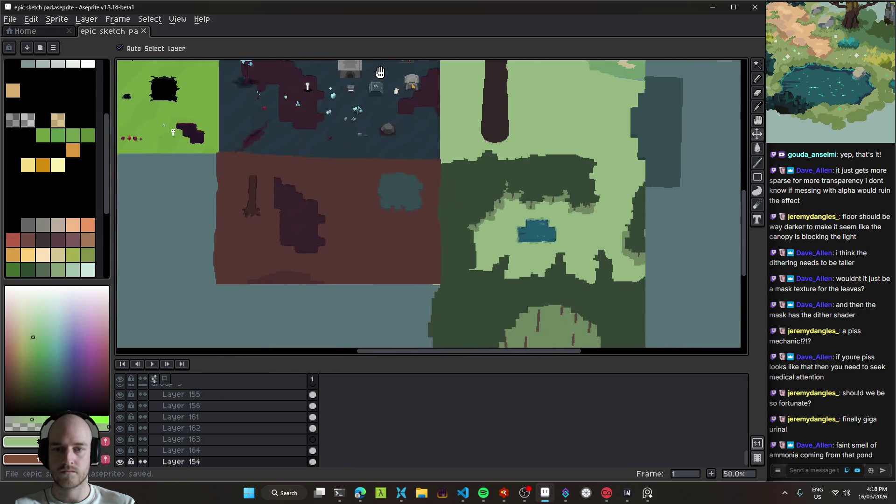
# - Bring Windows Terminal forward and scroll back through the left tmux pane
pyautogui.click(361, 494)
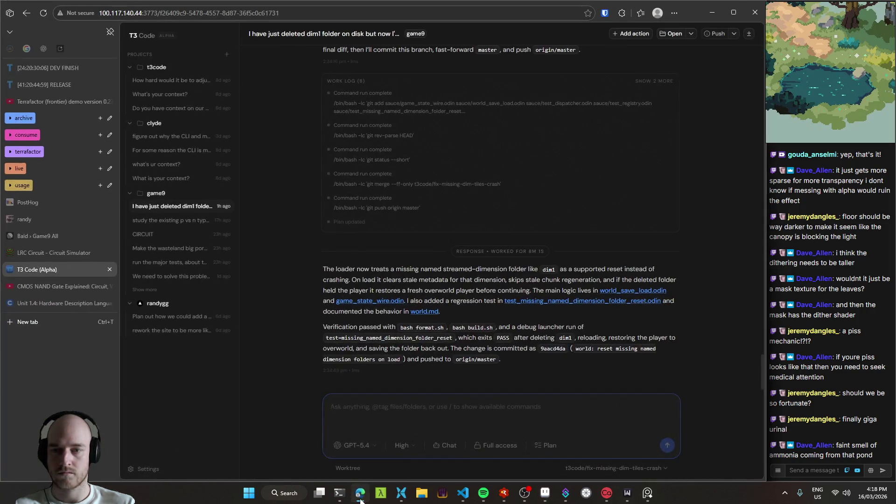
pyautogui.click(360, 493)
pyautogui.click(340, 494)
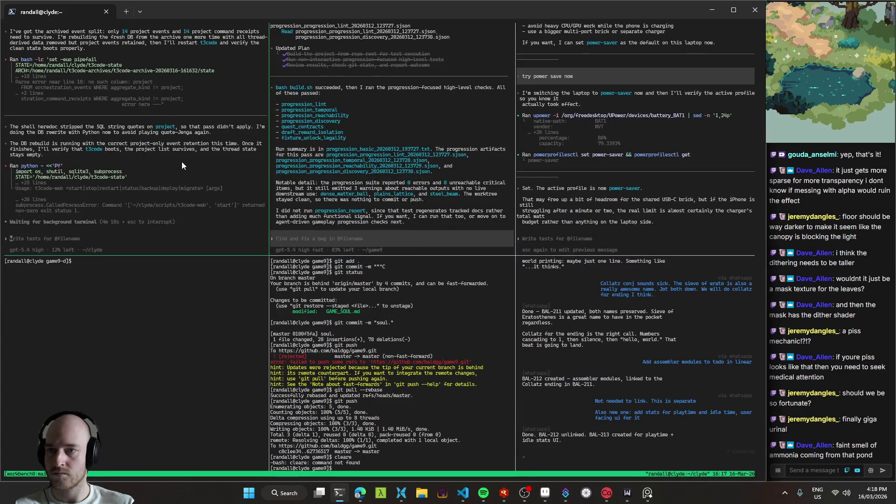
pyautogui.scroll(4, 177, 196)
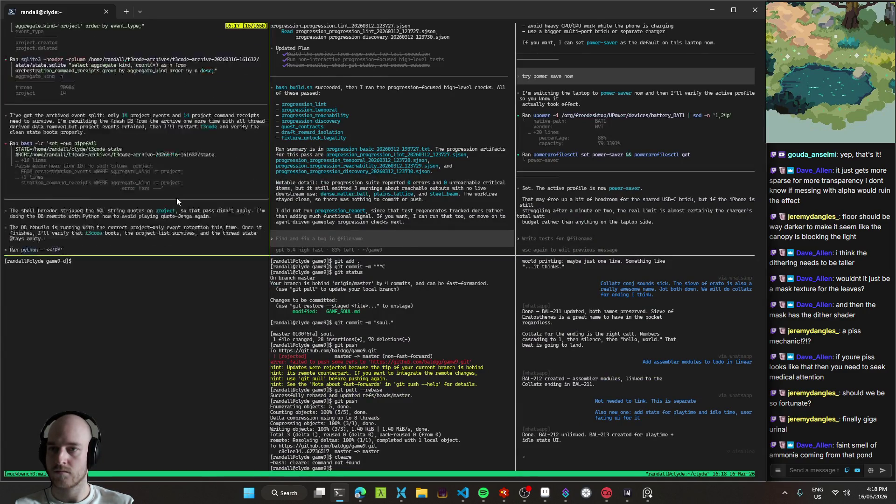
pyautogui.scroll(2, 181, 195)
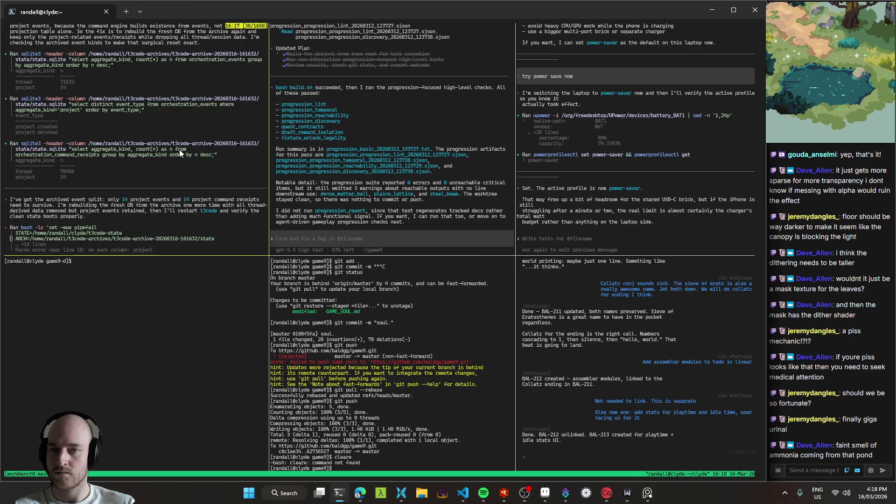
pyautogui.scroll(5, 179, 149)
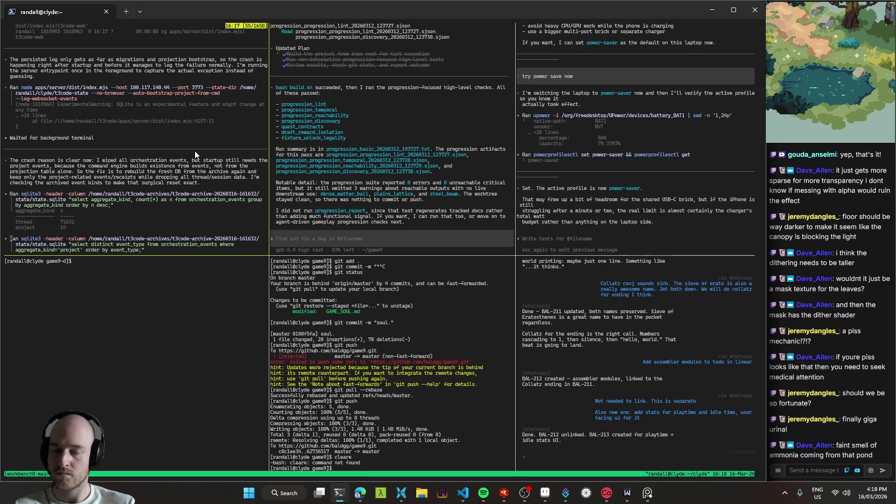
pyautogui.scroll(-11, 194, 151)
# - Interrupt the agent and tell it to wipe everything, including the projects
pyautogui.press('Escape')
pyautogui.write('nah just wipe it all, including proje')
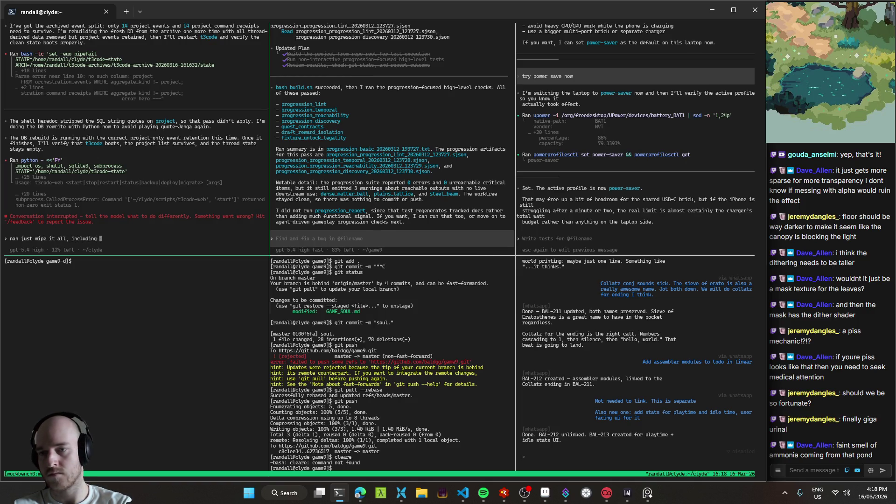
pyautogui.write('ts')
pyautogui.press('Return')
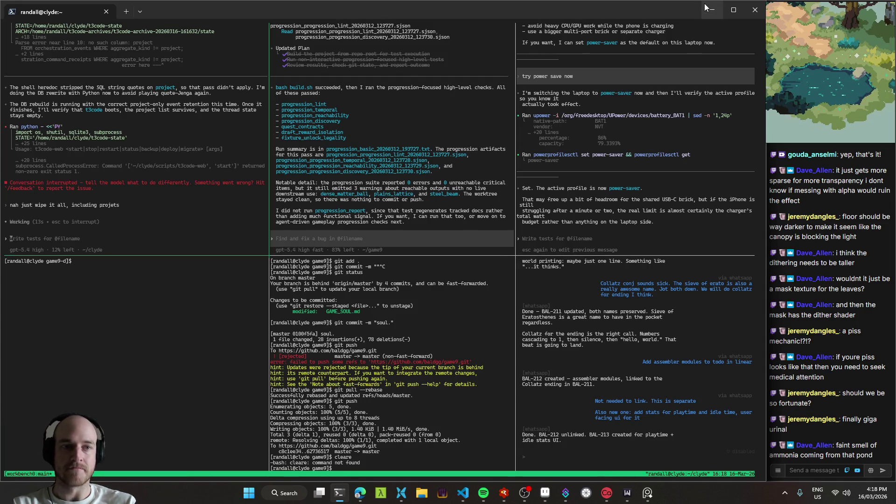
pyautogui.click(712, 4)
# - Zoom and scroll out to an overview of the whole sprite sheet
pyautogui.scroll(2, 537, 271)
pyautogui.scroll(-3, 604, 307)
pyautogui.hscroll(5, 605, 307)
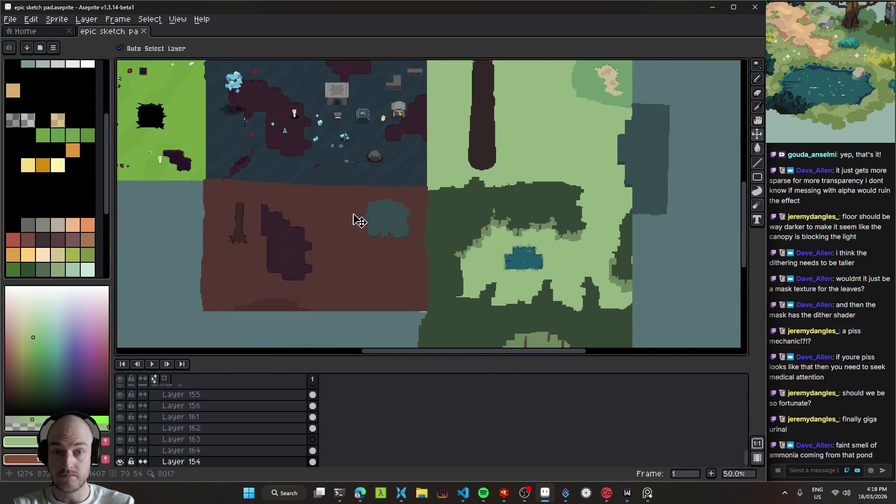
pyautogui.scroll(-2, 556, 242)
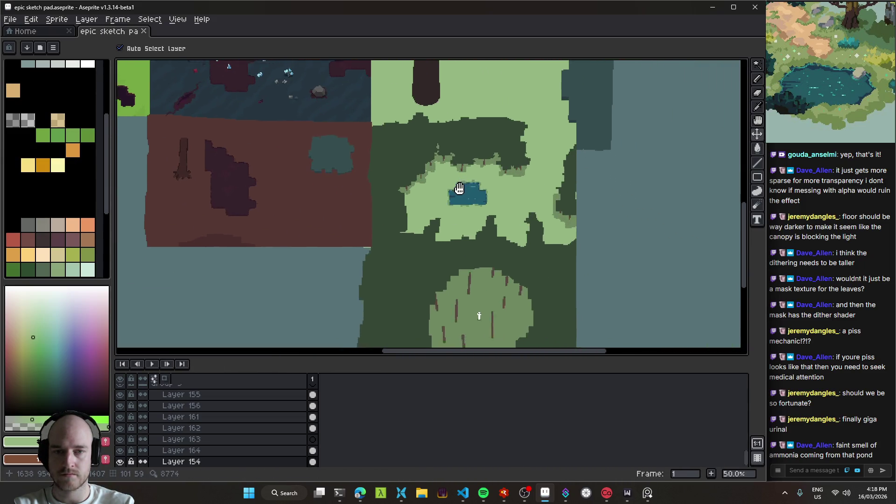
pyautogui.scroll(5, 550, 296)
pyautogui.hscroll(-4, 514, 280)
pyautogui.scroll(-1, 467, 270)
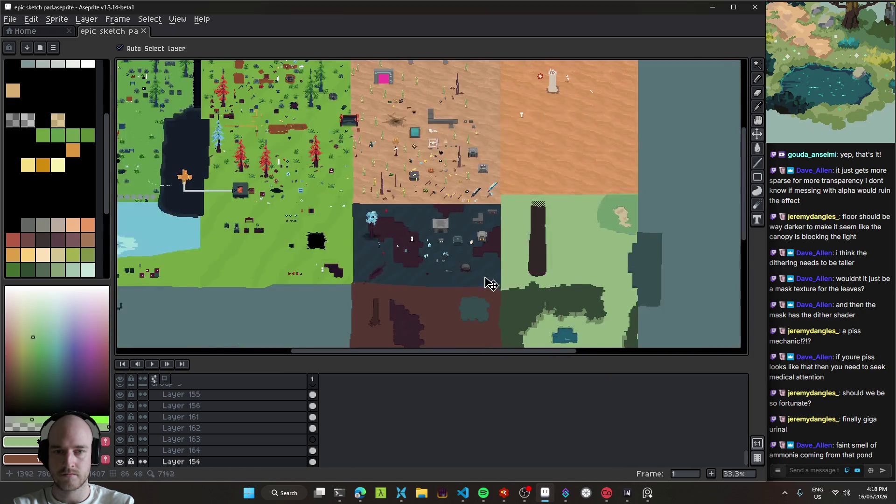
pyautogui.scroll(-5, 488, 280)
pyautogui.scroll(5, 557, 254)
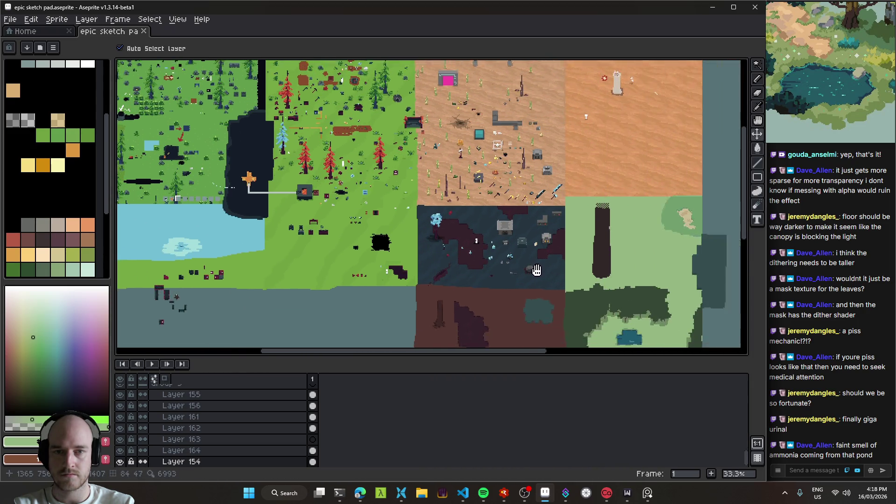
pyautogui.scroll(-1, 529, 257)
pyautogui.scroll(-2, 513, 220)
pyautogui.scroll(2, 495, 181)
pyautogui.moveTo(495, 181)
pyautogui.mouseDown()
pyautogui.moveTo(534, 229)
pyautogui.moveTo(450, 182)
pyautogui.moveTo(514, 213)
pyautogui.moveTo(452, 234)
pyautogui.moveTo(403, 204)
pyautogui.moveTo(478, 230)
pyautogui.moveTo(497, 209)
pyautogui.mouseUp()
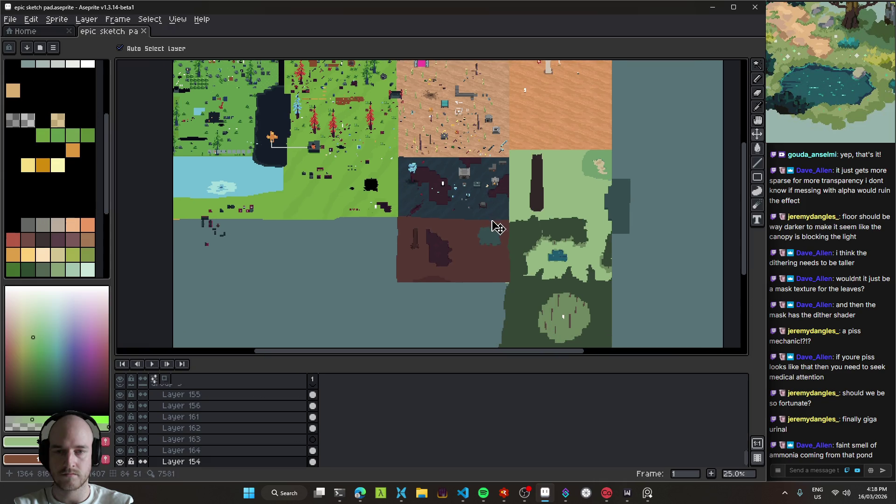
# - Pan over the brown forest floor with its trees and pond, and make Layer 160 active
pyautogui.scroll(4, 453, 251)
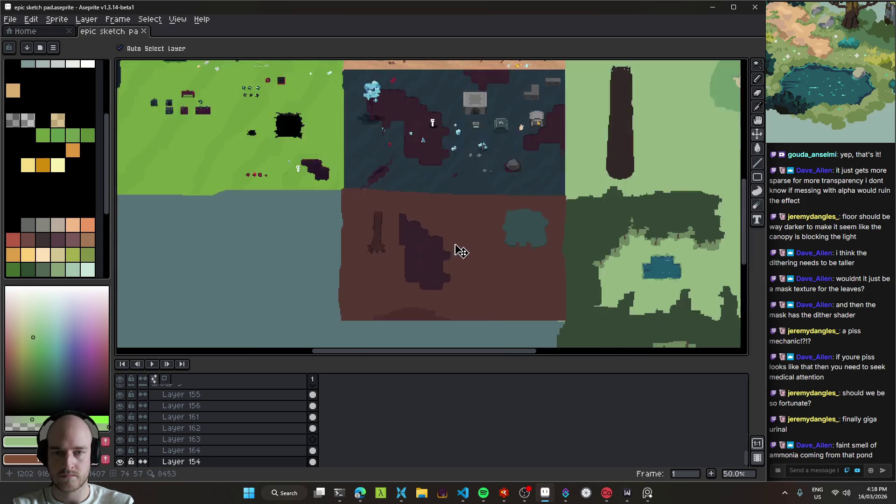
pyautogui.moveTo(472, 246)
pyautogui.mouseDown()
pyautogui.moveTo(481, 276)
pyautogui.moveTo(474, 142)
pyautogui.moveTo(504, 220)
pyautogui.moveTo(495, 213)
pyautogui.mouseUp()
pyautogui.moveTo(457, 161)
pyautogui.mouseDown()
pyautogui.moveTo(483, 284)
pyautogui.moveTo(456, 211)
pyautogui.mouseUp()
pyautogui.moveTo(468, 250); pyautogui.dragTo(465, 215)
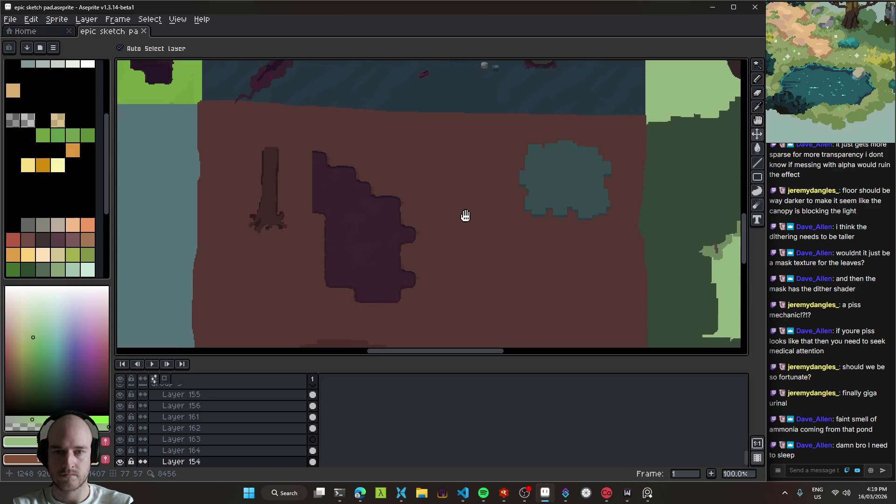
pyautogui.moveTo(444, 250); pyautogui.dragTo(427, 178)
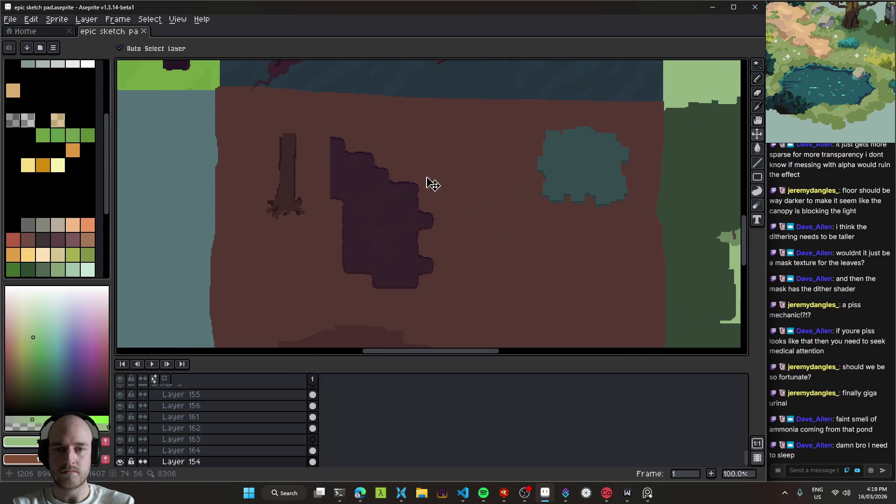
pyautogui.click(449, 218)
pyautogui.scroll(-1, 452, 232)
pyautogui.scroll(1, 500, 246)
pyautogui.moveTo(504, 233)
pyautogui.mouseDown()
pyautogui.moveTo(463, 237)
pyautogui.moveTo(438, 223)
pyautogui.mouseUp()
# - Try a darker brown fill on Layer 157's floor, then undo it to keep the original brown
pyautogui.keyDown('alt'); pyautogui.click(362, 314); pyautogui.keyUp('alt')
pyautogui.keyDown('ctrl'); pyautogui.click(440, 284); pyautogui.keyUp('ctrl')
pyautogui.click(452, 270)
pyautogui.hotkey('ctrl', 'z')
pyautogui.hotkey('ctrl', 'z')
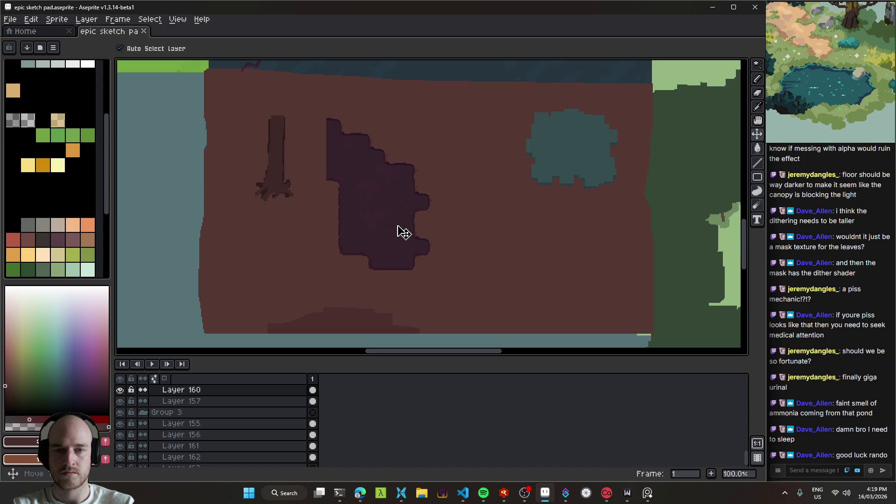
# - Undo the accidental cel move and make Layer 157 active and visible again
pyautogui.scroll(1, 416, 215)
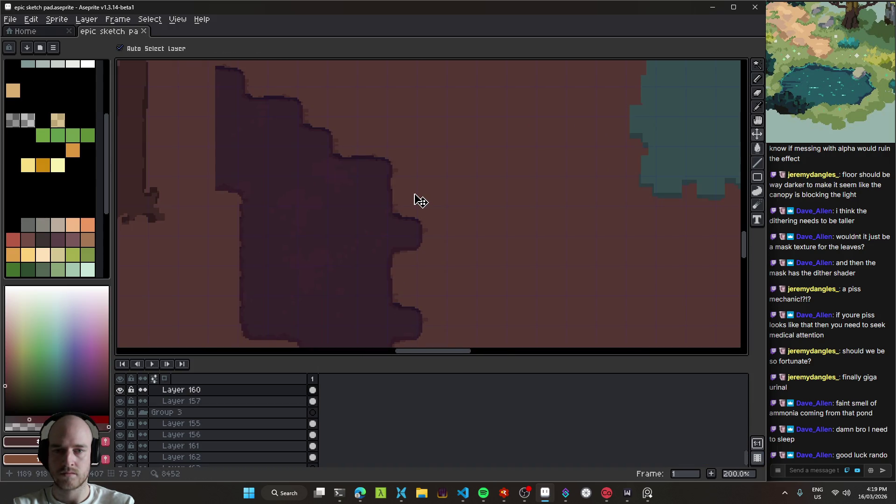
pyautogui.press('w')
pyautogui.click(418, 184)
pyautogui.hotkey('ctrl', 'd')
pyautogui.press('v')
pyautogui.hotkey('ctrl', 'z')
pyautogui.hotkey('ctrl', 'z')
pyautogui.hotkey('ctrl', 'z')
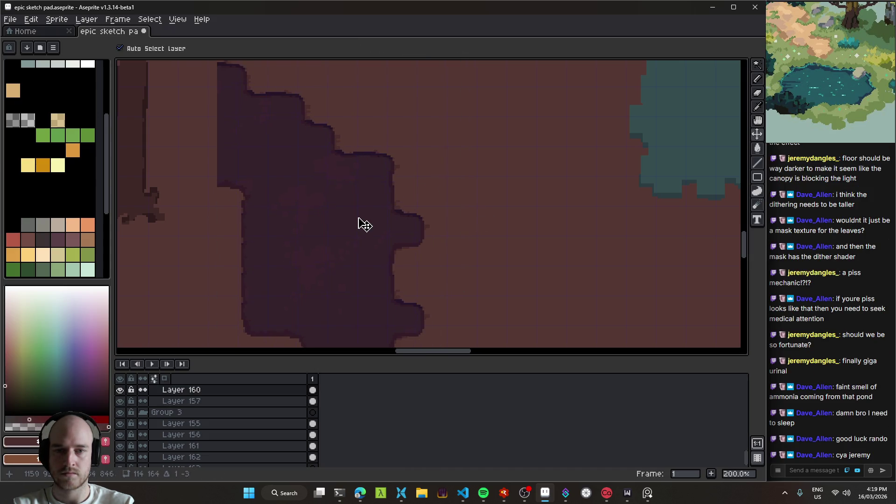
pyautogui.scroll(-2, 369, 217)
pyautogui.keyDown('ctrl'); pyautogui.click(411, 231); pyautogui.keyUp('ctrl')
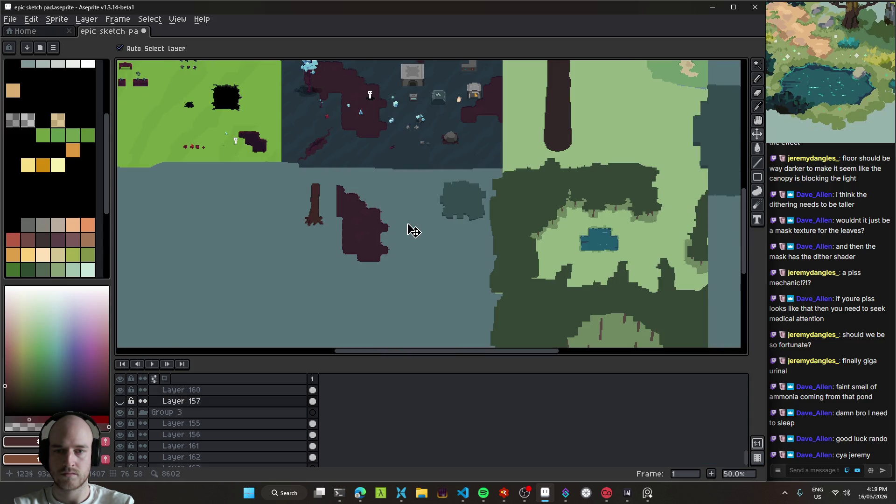
pyautogui.hotkey('ctrl', 'z')
# - Save the sketch pad at 50% zoom, then pan to show the brown floor among the map tiles
pyautogui.press('w')
pyautogui.press('v')
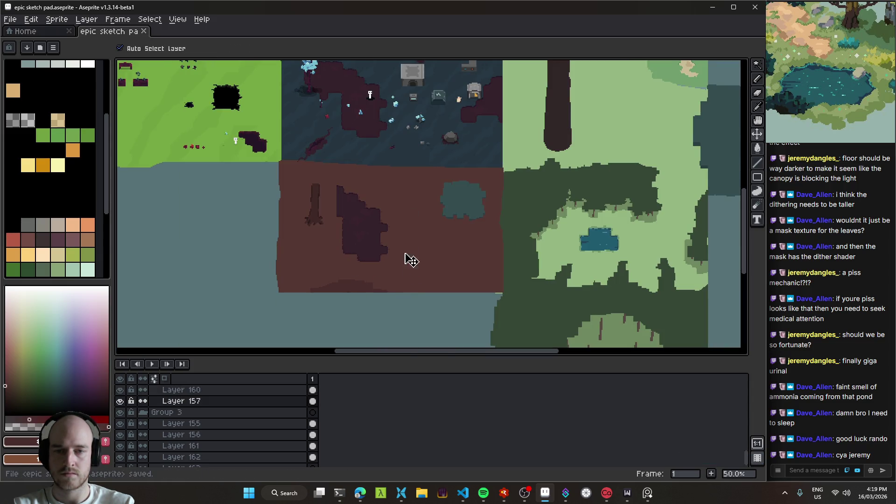
pyautogui.scroll(2, 411, 241)
pyautogui.scroll(-1, 431, 244)
pyautogui.hotkey('ctrl', 's')
pyautogui.press('w')
pyautogui.moveTo(467, 227)
pyautogui.mouseDown()
pyautogui.moveTo(425, 176)
pyautogui.moveTo(416, 188)
pyautogui.moveTo(488, 202)
pyautogui.moveTo(461, 104)
pyautogui.moveTo(562, 250)
pyautogui.moveTo(334, 205)
pyautogui.moveTo(469, 222)
pyautogui.moveTo(320, 246)
pyautogui.mouseUp()
pyautogui.scroll(-1, 355, 247)
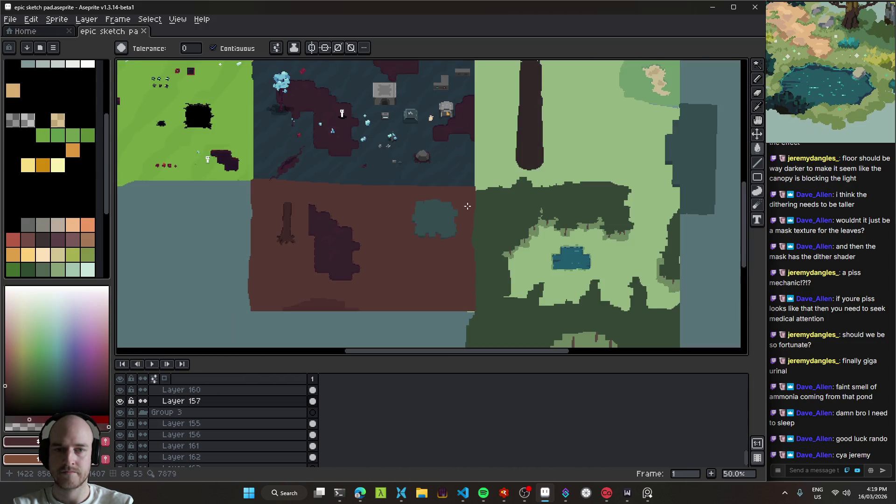
# - Pan across the whole sprite sheet at 33.3%, viewing the desert, dark and right-hand tiles
pyautogui.moveTo(390, 246)
pyautogui.mouseDown()
pyautogui.moveTo(386, 234)
pyautogui.moveTo(541, 180)
pyautogui.moveTo(418, 269)
pyautogui.moveTo(537, 252)
pyautogui.moveTo(435, 182)
pyautogui.moveTo(627, 259)
pyautogui.moveTo(293, 134)
pyautogui.mouseUp()
pyautogui.scroll(4, 462, 228)
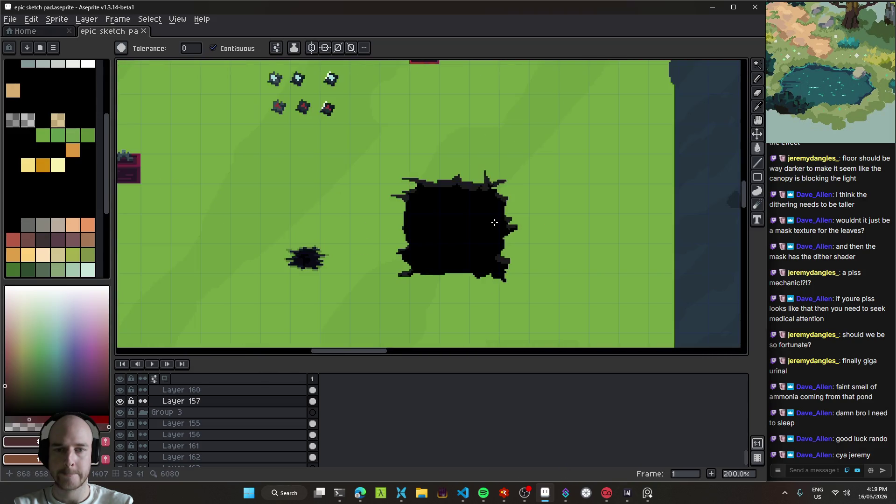
pyautogui.scroll(-5, 494, 226)
pyautogui.moveTo(494, 226)
pyautogui.mouseDown()
pyautogui.moveTo(558, 302)
pyautogui.moveTo(429, 272)
pyautogui.moveTo(327, 185)
pyautogui.mouseUp()
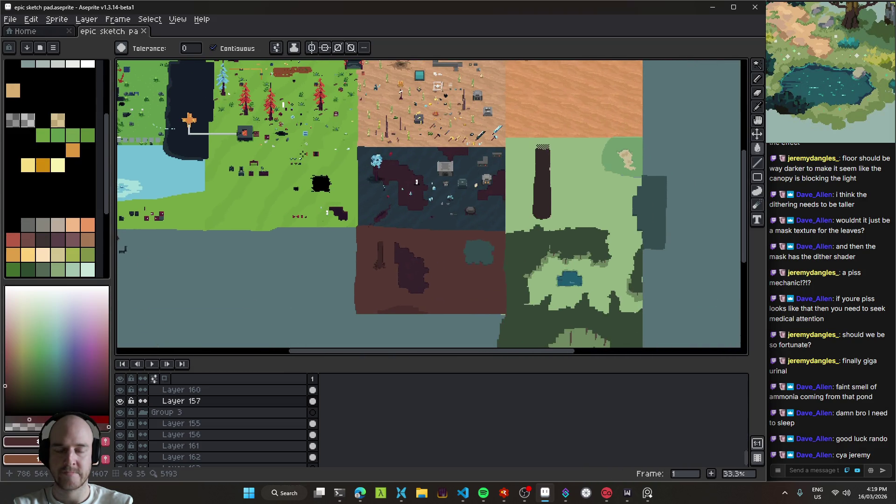
pyautogui.moveTo(431, 182)
pyautogui.mouseDown()
pyautogui.moveTo(436, 252)
pyautogui.moveTo(346, 276)
pyautogui.moveTo(337, 256)
pyautogui.moveTo(449, 230)
pyautogui.mouseUp()
pyautogui.moveTo(316, 251)
pyautogui.mouseDown()
pyautogui.moveTo(449, 210)
pyautogui.moveTo(481, 282)
pyautogui.mouseUp()
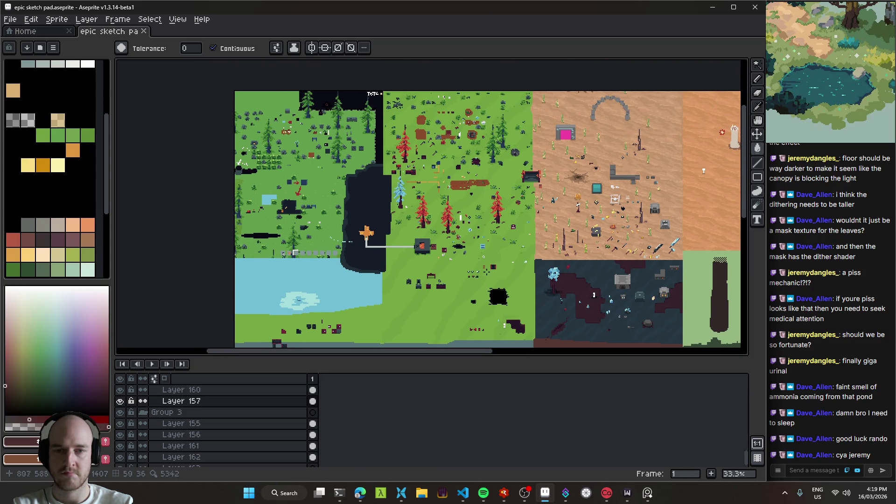
pyautogui.moveTo(636, 282); pyautogui.dragTo(408, 202)
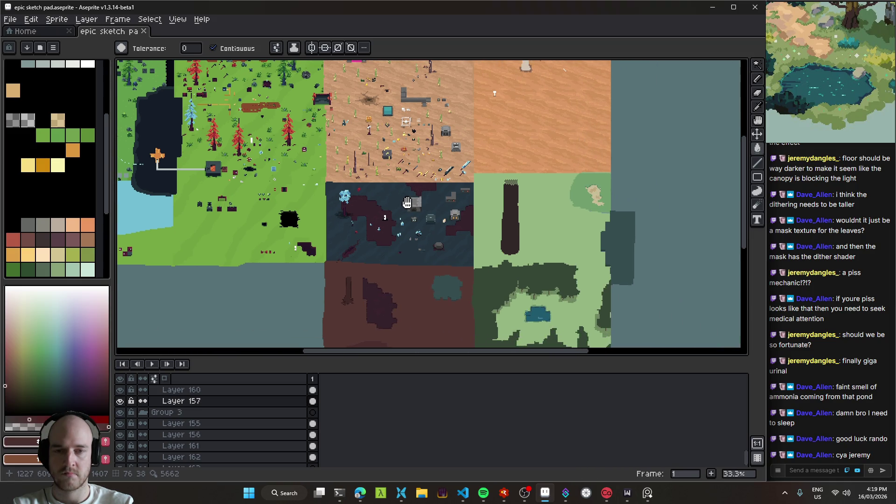
# - Save the sprite sheet again and zoom back to 100% on the brown floor tile
pyautogui.hotkey('ctrl', 's')
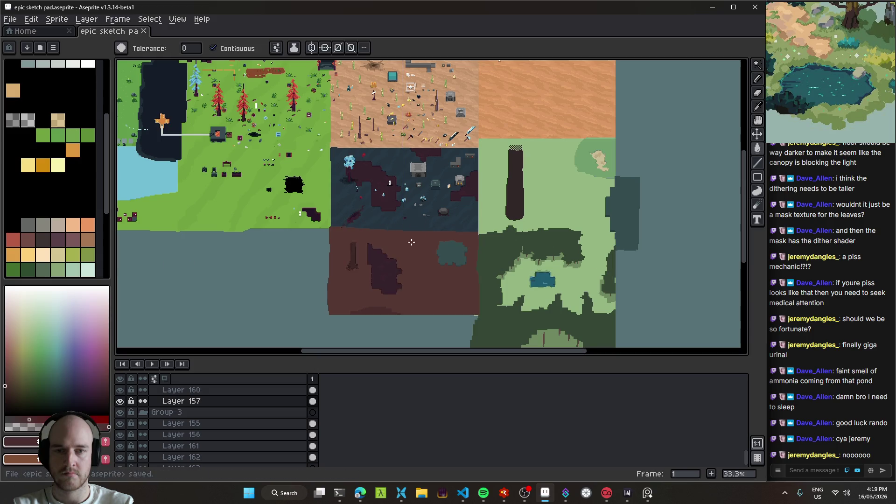
pyautogui.scroll(1, 411, 248)
pyautogui.moveTo(420, 254)
pyautogui.mouseDown()
pyautogui.moveTo(431, 165)
pyautogui.moveTo(452, 245)
pyautogui.moveTo(450, 236)
pyautogui.mouseUp()
pyautogui.scroll(1, 448, 245)
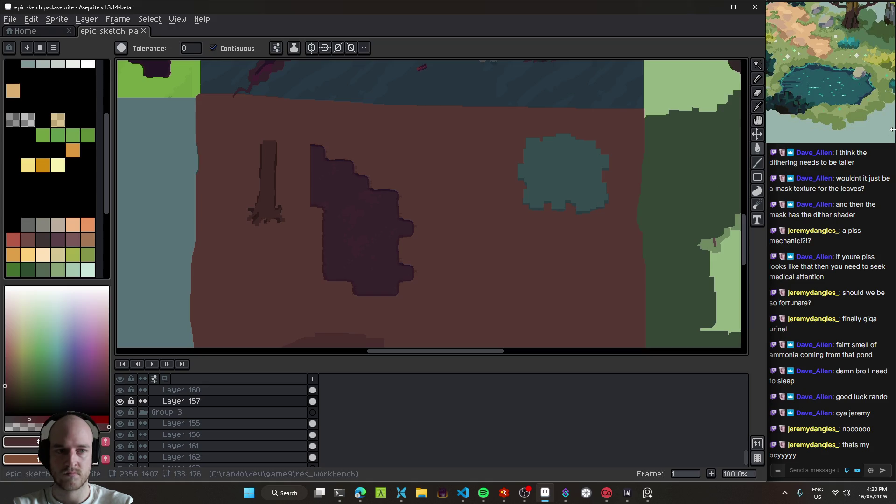
# - Zoom into the forest reference image and reposition its floating viewer window
pyautogui.scroll(-3, 839, 103)
pyautogui.scroll(-4, 839, 100)
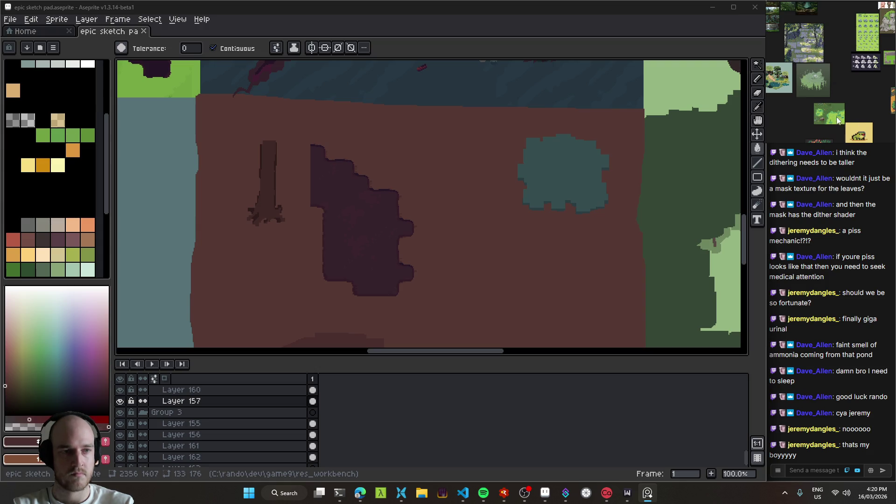
pyautogui.scroll(5, 830, 121)
pyautogui.scroll(-4, 835, 107)
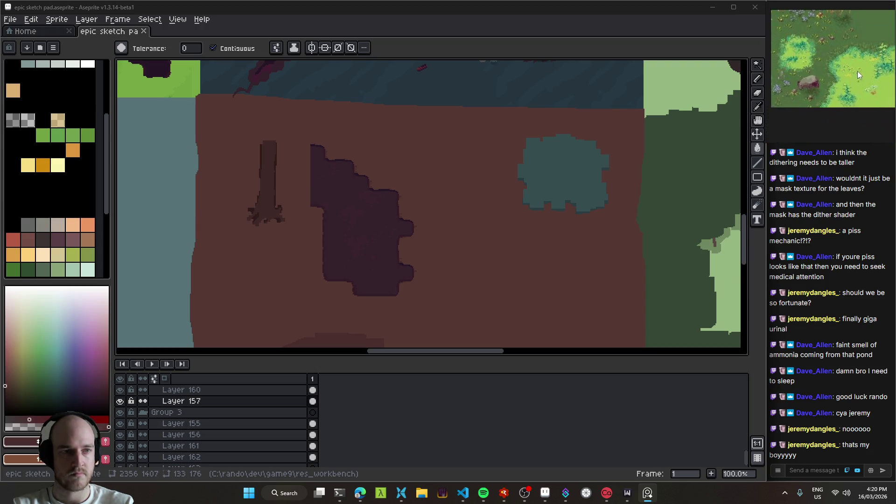
pyautogui.scroll(-2, 835, 100)
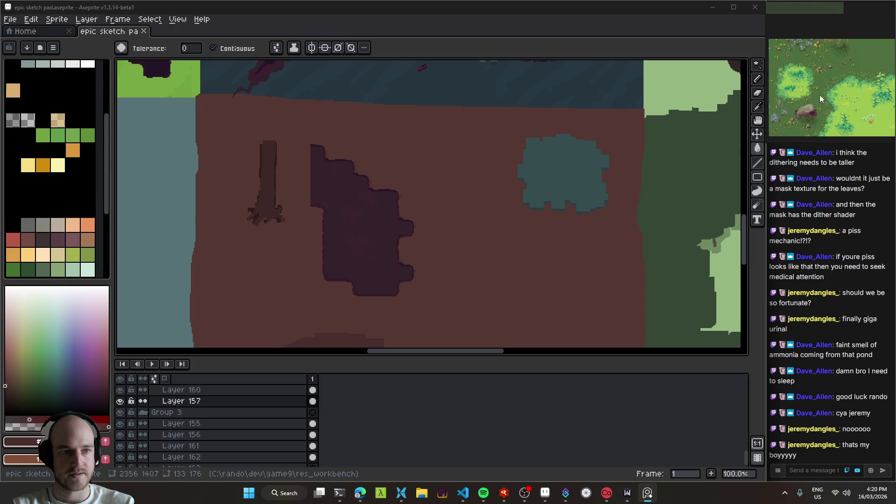
pyautogui.moveTo(840, 103); pyautogui.dragTo(807, 95)
pyautogui.scroll(-2, 806, 97)
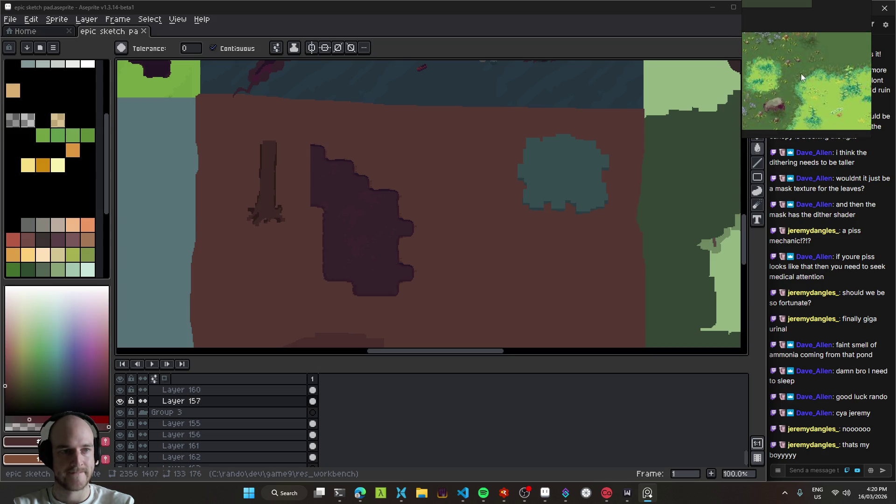
pyautogui.moveTo(809, 71)
pyautogui.mouseDown()
pyautogui.moveTo(798, 97)
pyautogui.moveTo(798, 81)
pyautogui.mouseUp()
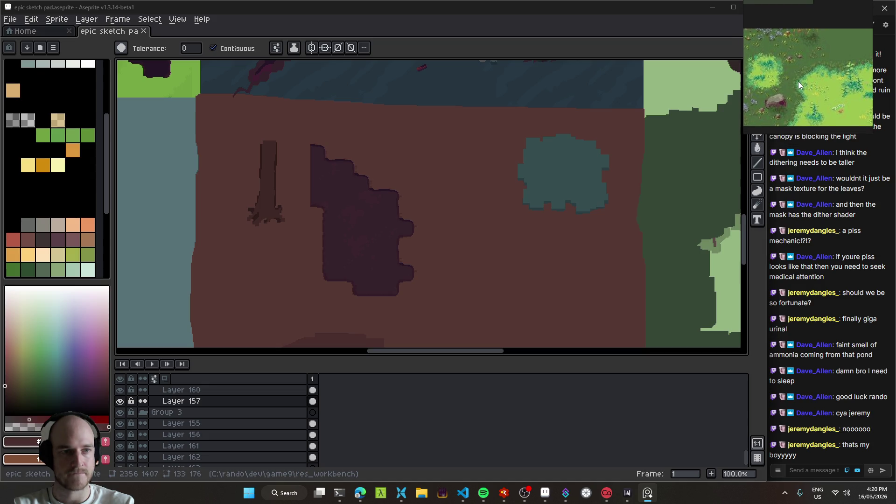
# - Pan the canvas at 50% to bring the grassy forest and desert tiles into view
pyautogui.moveTo(542, 225); pyautogui.dragTo(427, 181)
pyautogui.moveTo(535, 176)
pyautogui.mouseDown()
pyautogui.moveTo(480, 176)
pyautogui.moveTo(472, 187)
pyautogui.moveTo(591, 255)
pyautogui.mouseUp()
pyautogui.moveTo(472, 176)
pyautogui.mouseDown()
pyautogui.moveTo(544, 224)
pyautogui.moveTo(617, 235)
pyautogui.mouseUp()
pyautogui.moveTo(374, 231); pyautogui.dragTo(566, 256)
pyautogui.scroll(-2, 566, 231)
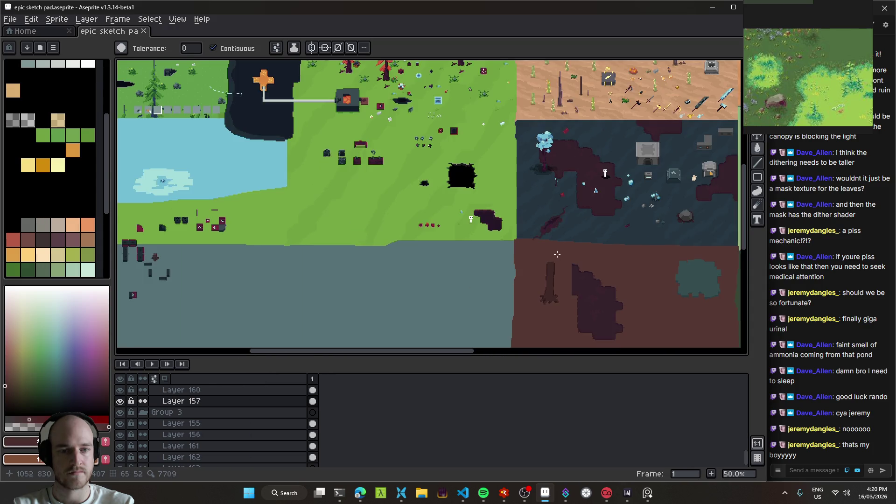
pyautogui.scroll(5, 565, 231)
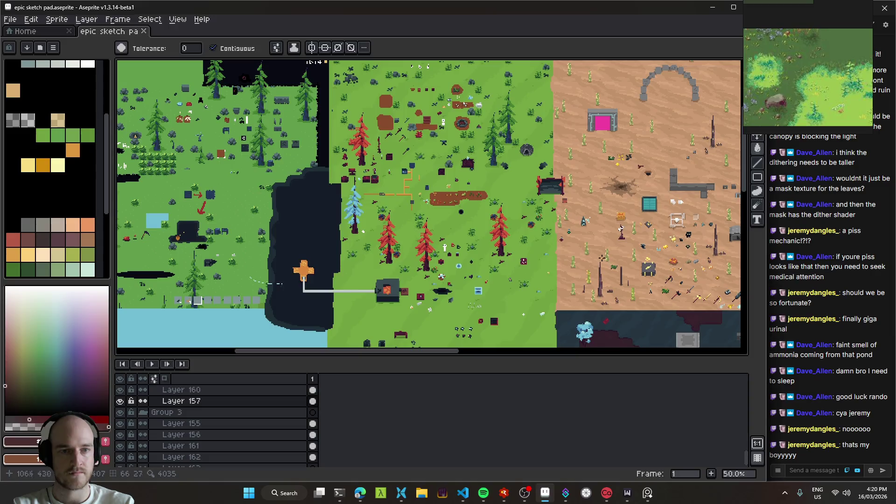
pyautogui.moveTo(571, 237); pyautogui.dragTo(472, 182)
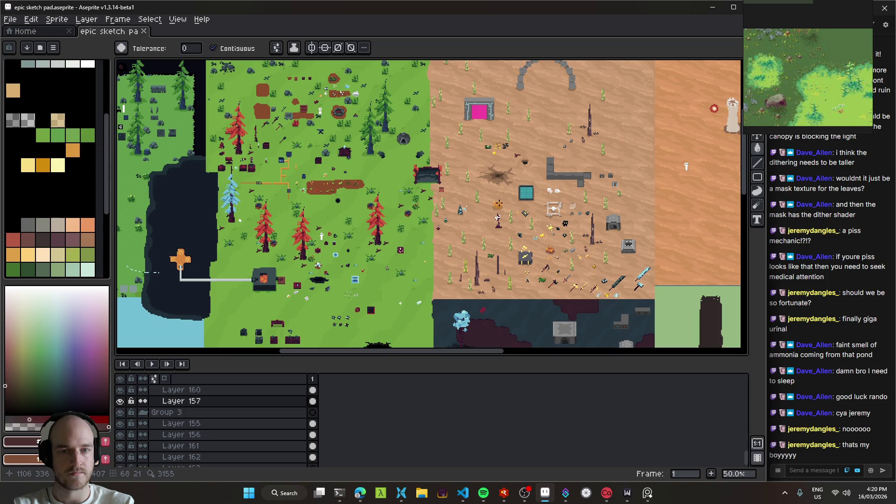
pyautogui.moveTo(559, 239); pyautogui.dragTo(507, 197)
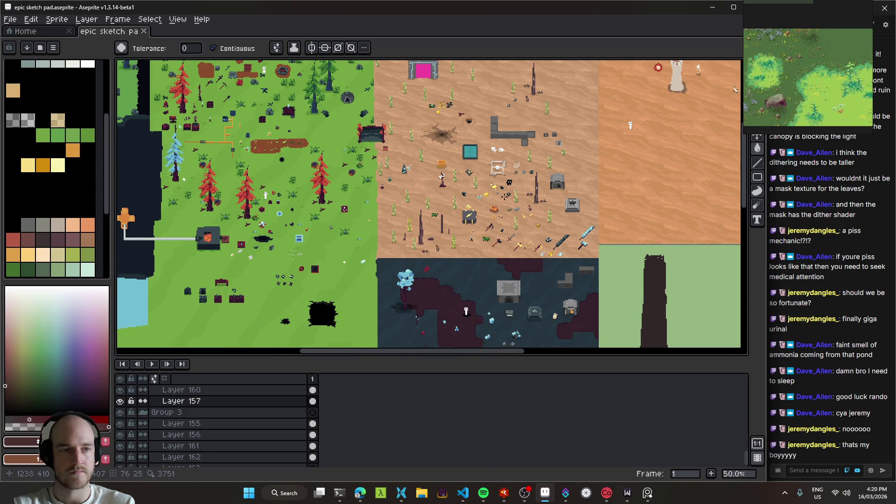
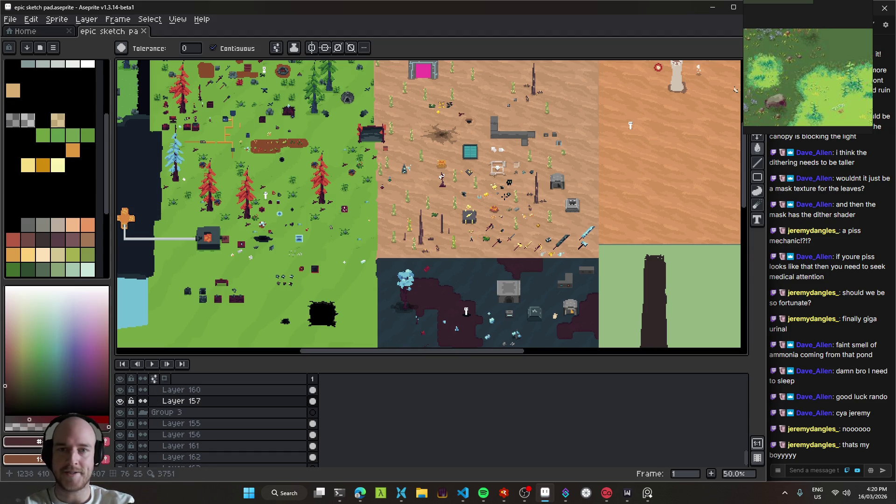
# - Pan and zoom across the desert map, then save the sketch
pyautogui.scroll(2, 401, 112)
pyautogui.scroll(-3, 403, 164)
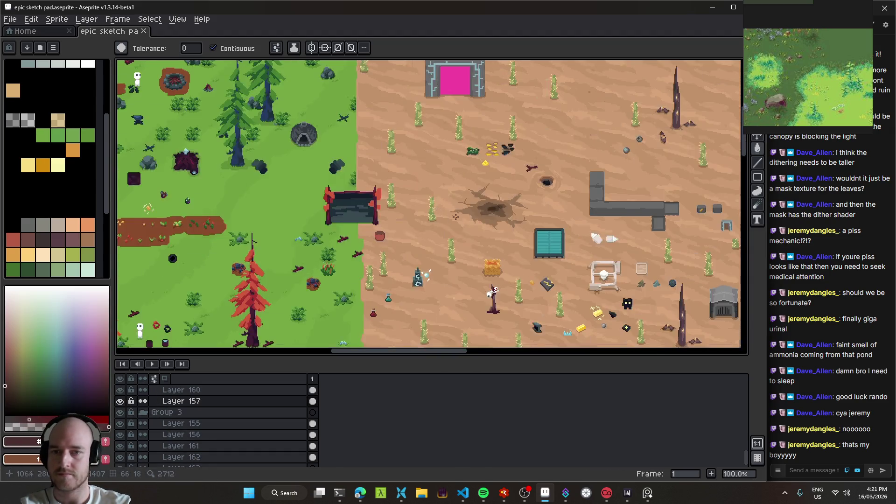
pyautogui.scroll(3, 355, 169)
pyautogui.moveTo(439, 153); pyautogui.dragTo(400, 226)
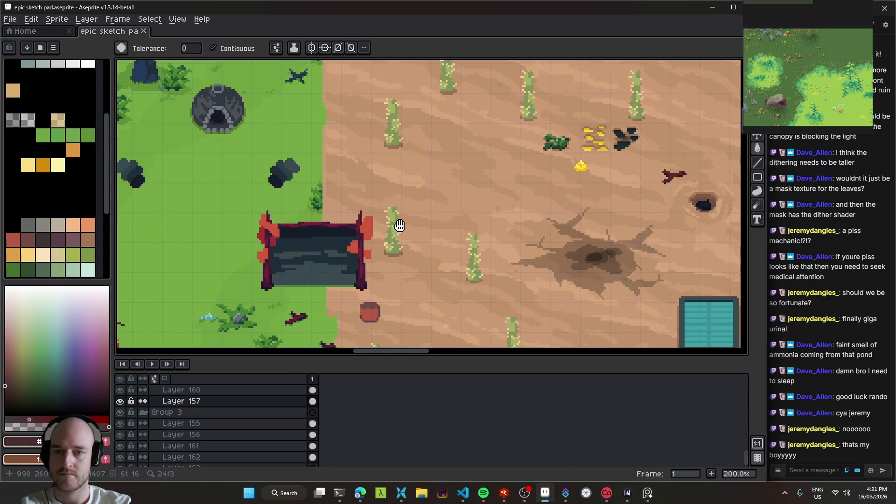
pyautogui.scroll(-1, 369, 212)
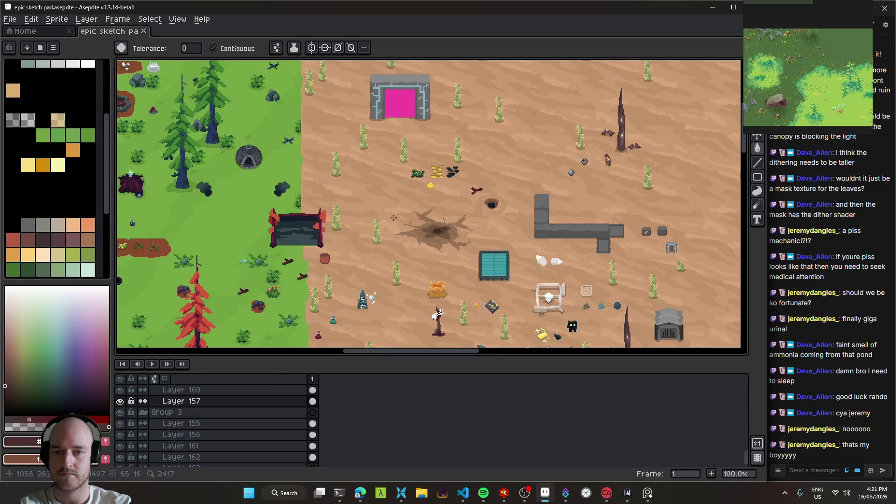
pyautogui.scroll(-2, 392, 207)
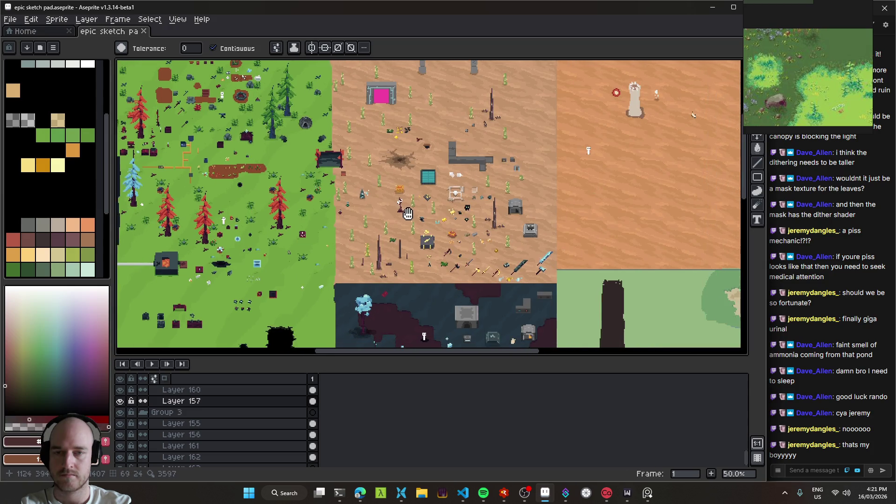
pyautogui.scroll(3, 346, 172)
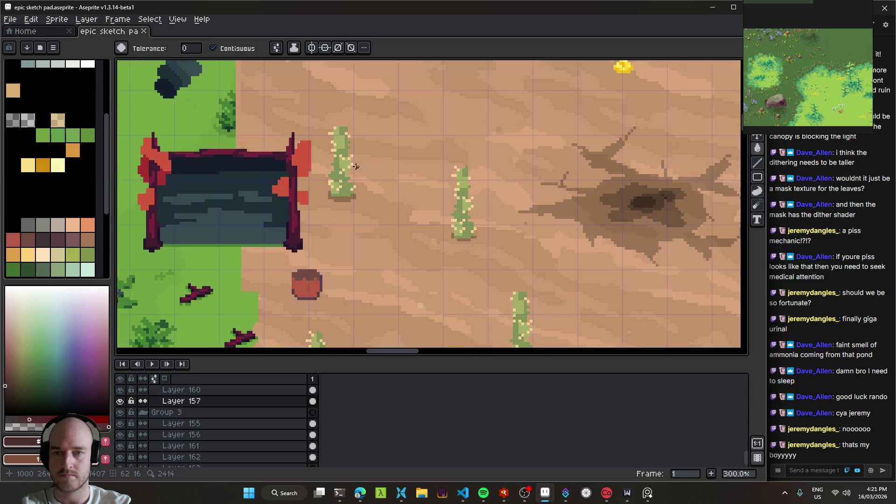
pyautogui.scroll(-1, 355, 175)
pyautogui.scroll(-2, 357, 179)
pyautogui.moveTo(356, 179); pyautogui.dragTo(299, 100)
pyautogui.hotkey('ctrl', 's')
# - With the Move tool, shift the teal blob up-left onto the brown and dark-blue edge
pyautogui.moveTo(398, 280)
pyautogui.mouseDown()
pyautogui.moveTo(398, 144)
pyautogui.moveTo(410, 144)
pyautogui.moveTo(522, 265)
pyautogui.moveTo(414, 274)
pyautogui.moveTo(455, 225)
pyautogui.moveTo(436, 115)
pyautogui.mouseUp()
pyautogui.scroll(2, 430, 265)
pyautogui.scroll(1, 481, 165)
pyautogui.scroll(-3, 477, 179)
pyautogui.moveTo(477, 178)
pyautogui.mouseDown()
pyautogui.moveTo(258, 245)
pyautogui.moveTo(348, 251)
pyautogui.mouseUp()
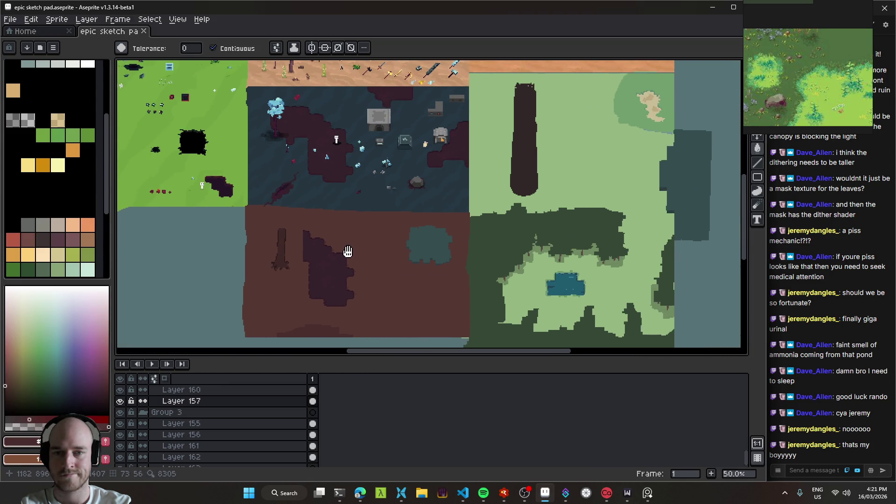
pyautogui.scroll(1, 421, 258)
pyautogui.scroll(-1, 423, 252)
pyautogui.moveTo(424, 252)
pyautogui.mouseDown()
pyautogui.moveTo(422, 232)
pyautogui.moveTo(510, 218)
pyautogui.moveTo(378, 207)
pyautogui.moveTo(417, 229)
pyautogui.moveTo(536, 220)
pyautogui.moveTo(454, 156)
pyautogui.moveTo(450, 215)
pyautogui.mouseUp()
pyautogui.press('v')
pyautogui.click(347, 192)
pyautogui.scroll(1, 419, 230)
pyautogui.scroll(-1, 523, 218)
pyautogui.scroll(1, 516, 211)
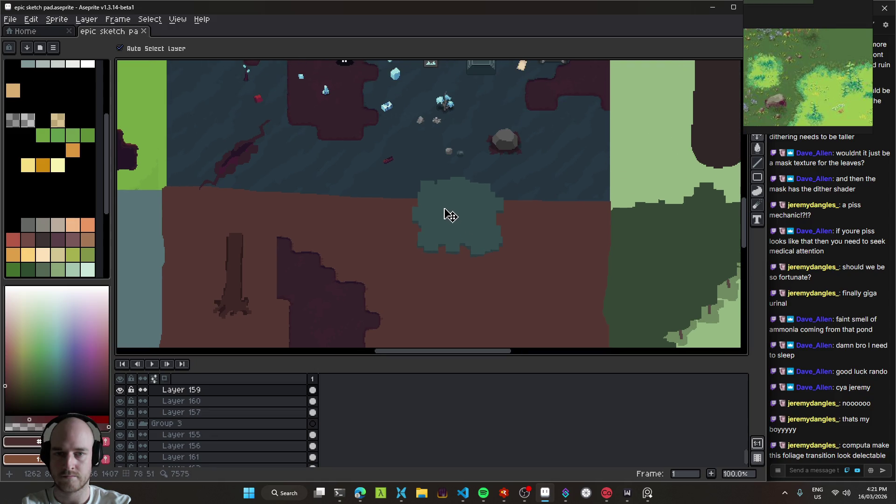
# - Replace the sampled teal of the blob with the dark ground colour
pyautogui.press('i')
pyautogui.click(440, 195)
pyautogui.hotkey('shift', 'r')
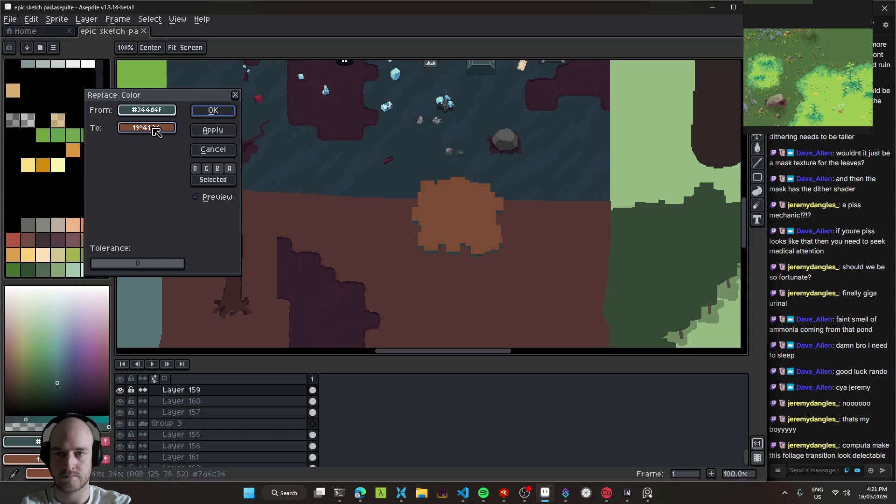
pyautogui.moveTo(147, 127); pyautogui.dragTo(411, 171)
pyautogui.click(213, 110)
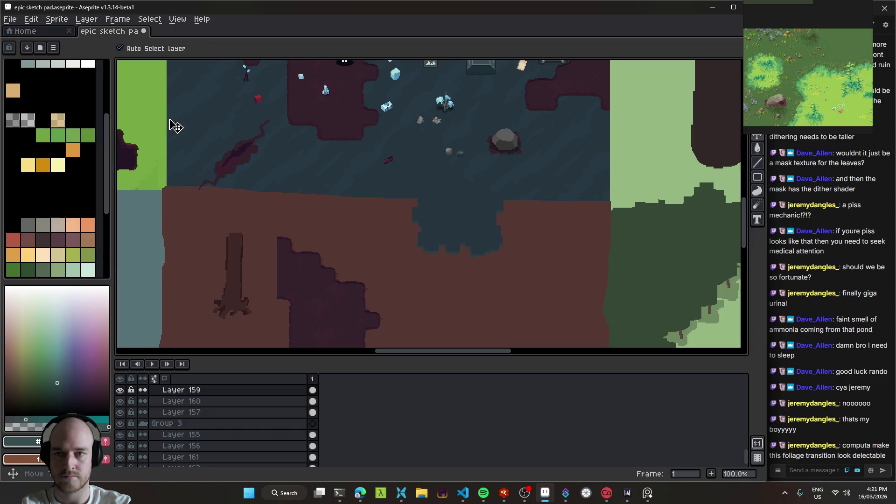
# - Undo that replacement and instead replace the teal with dark blue #273844
pyautogui.click(438, 248)
pyautogui.hotkey('shift', 'r')
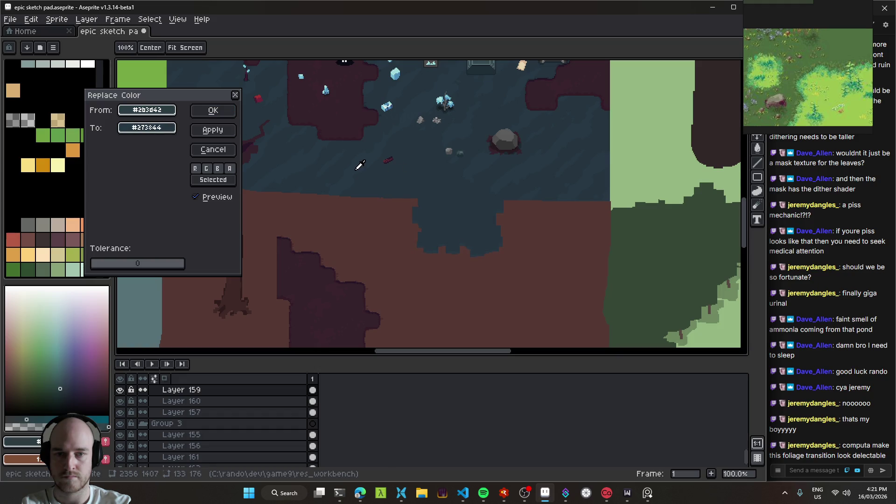
pyautogui.press('Escape')
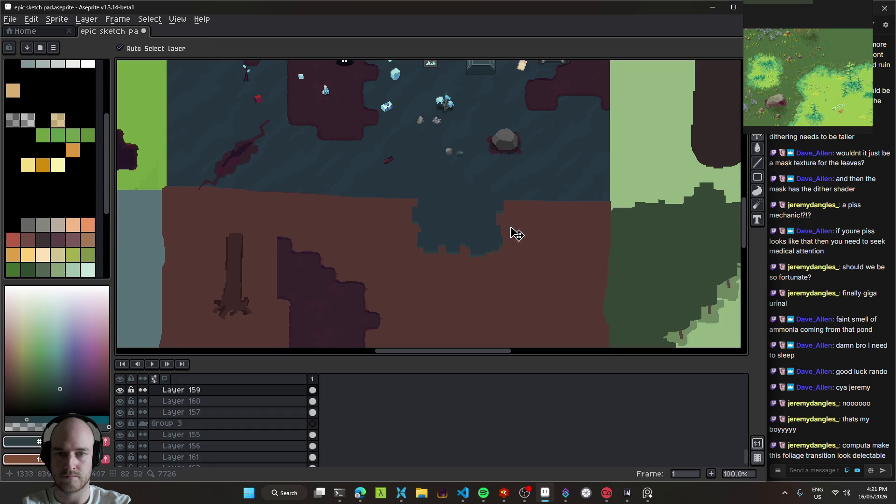
pyautogui.hotkey('ctrl', 'z')
pyautogui.hotkey('ctrl', 'z')
pyautogui.press('i')
pyautogui.click(445, 207)
pyautogui.hotkey('shift', 'r')
pyautogui.rightClick(299, 137)
pyautogui.click(213, 111)
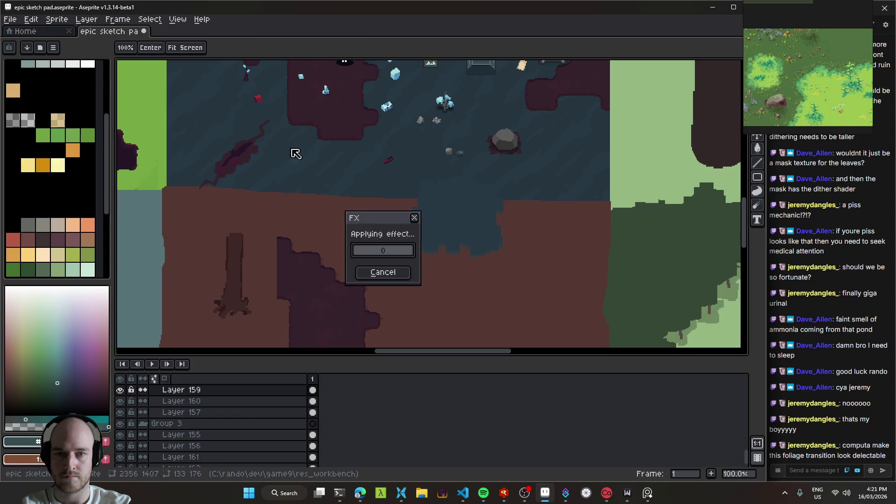
# - Try replacing #2b3d42 with #273844, then close Replace Color without applying
pyautogui.click(459, 247)
pyautogui.hotkey('shift', 'r')
pyautogui.rightClick(352, 169)
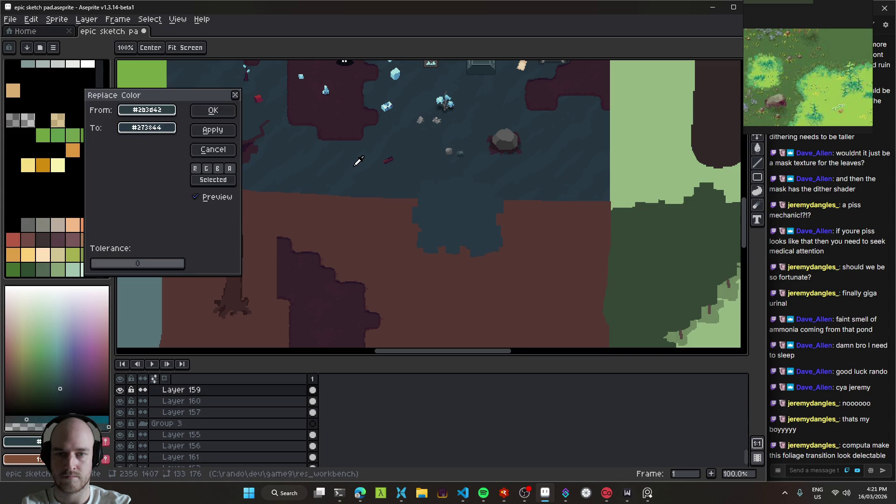
pyautogui.scroll(2, 424, 203)
pyautogui.scroll(-1, 442, 203)
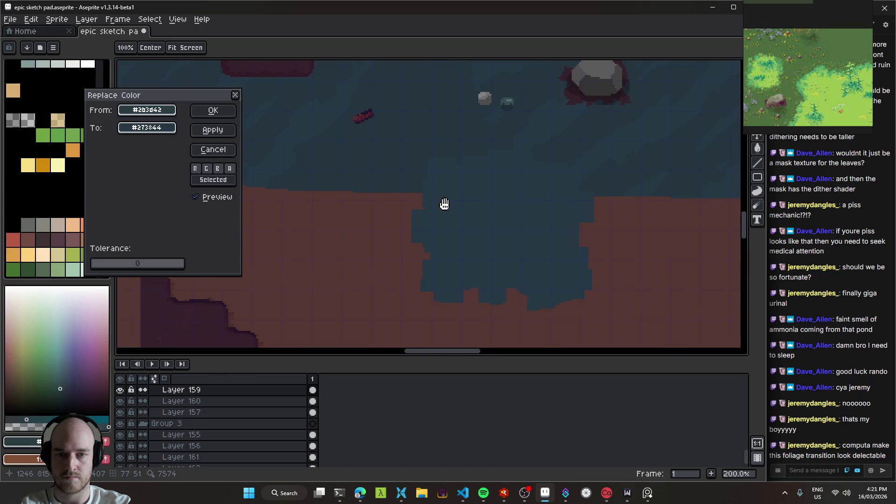
pyautogui.press('Return')
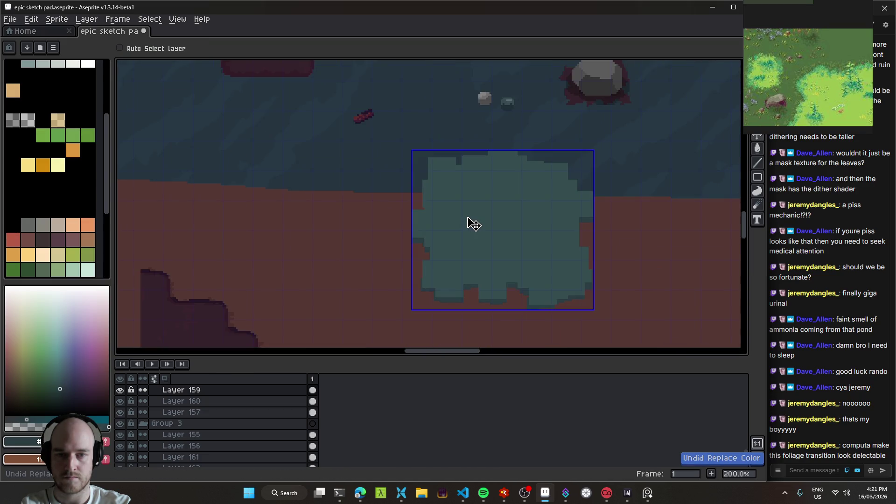
# - Re-sample the blob's teal and replace it with the darker blue
pyautogui.press('i')
pyautogui.click(477, 215)
pyautogui.hotkey('shift', 'r')
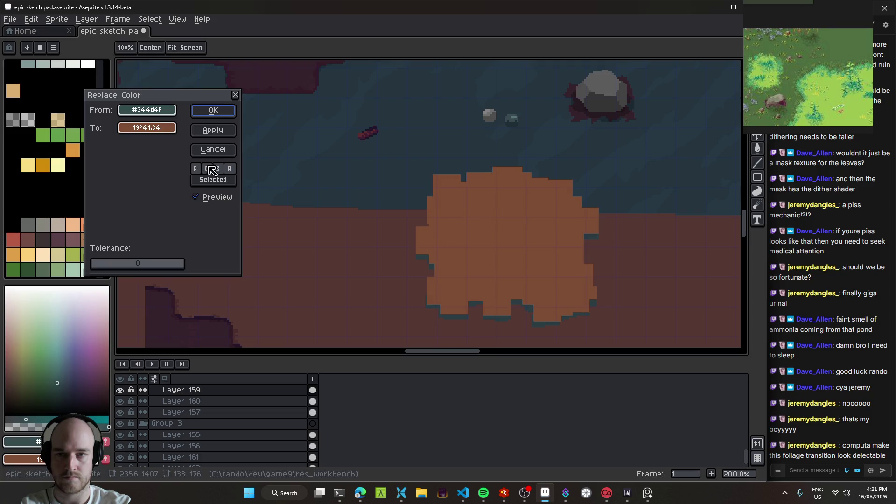
pyautogui.click(213, 111)
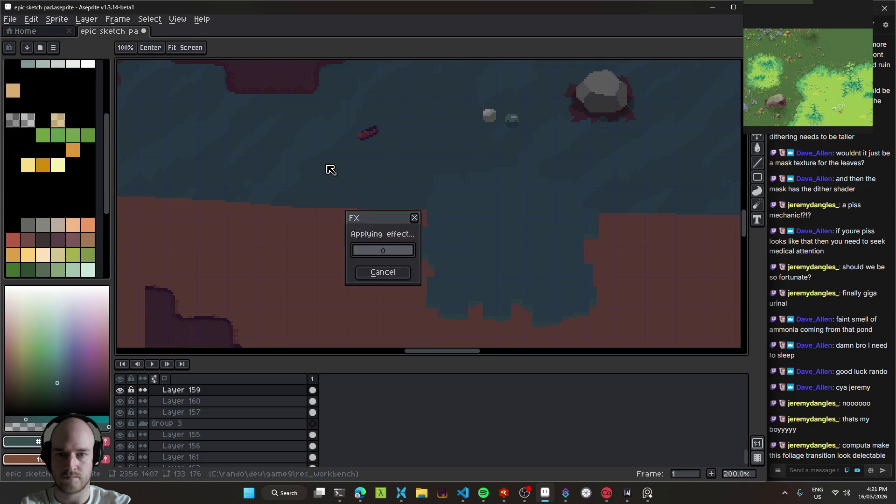
pyautogui.click(464, 311)
pyautogui.hotkey('shift', 'r')
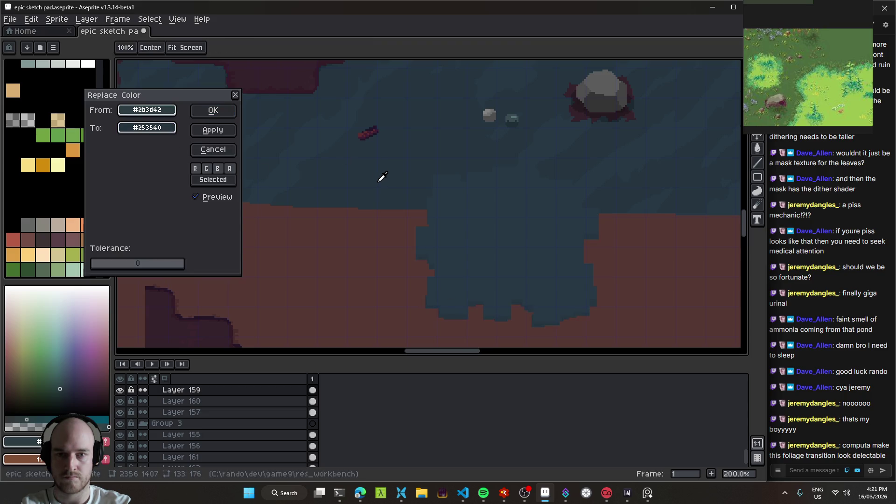
pyautogui.click(222, 113)
# - Nudge the recoloured blue patch slightly left and down with the Move tool
pyautogui.scroll(-3, 514, 250)
pyautogui.scroll(3, 464, 234)
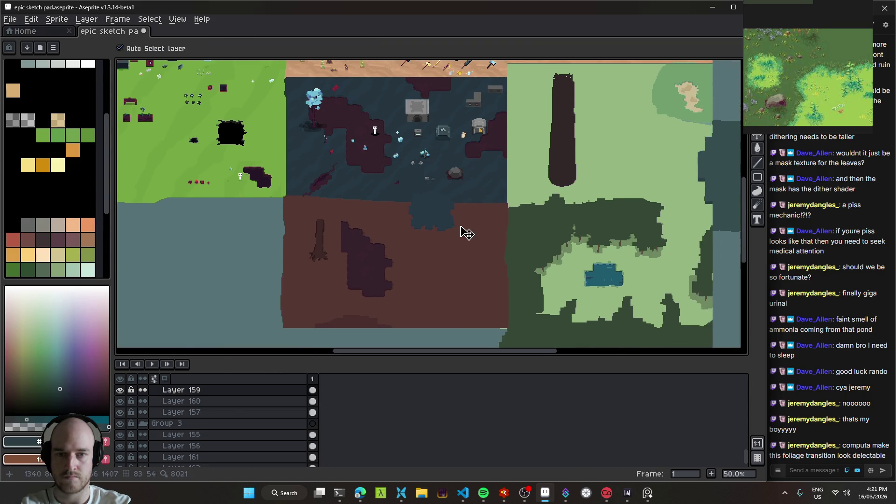
pyautogui.press('v')
pyautogui.scroll(-1, 606, 237)
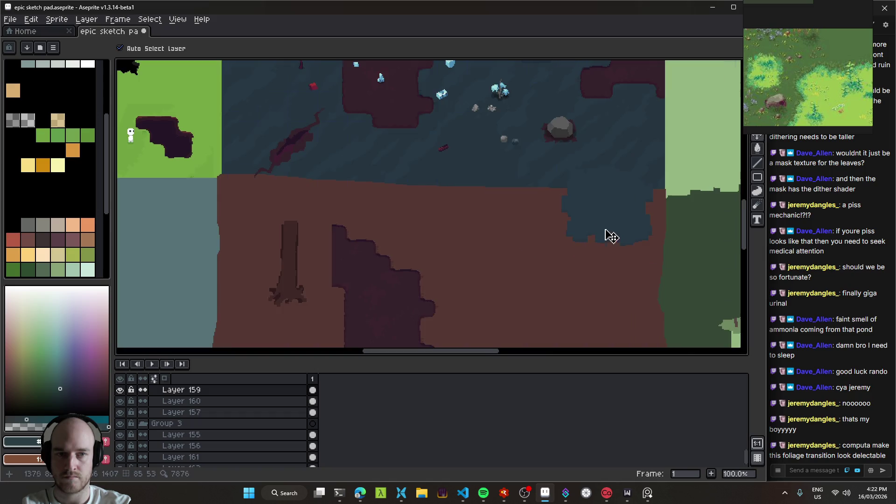
pyautogui.moveTo(606, 236); pyautogui.dragTo(436, 222)
pyautogui.moveTo(492, 196); pyautogui.dragTo(448, 216)
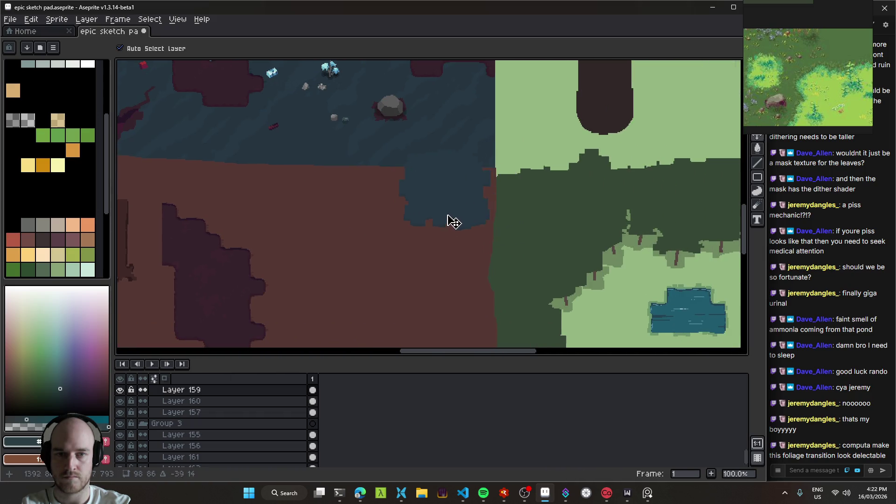
pyautogui.scroll(-4, 460, 229)
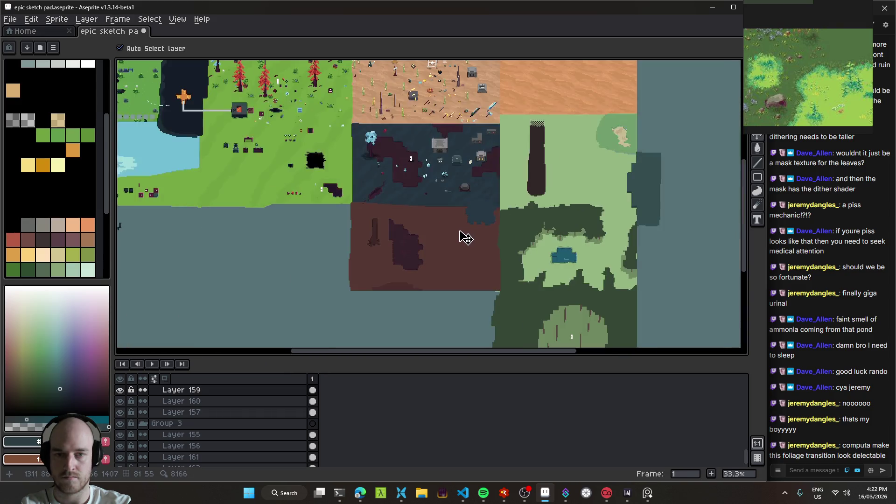
pyautogui.scroll(2, 481, 229)
pyautogui.scroll(-1, 494, 284)
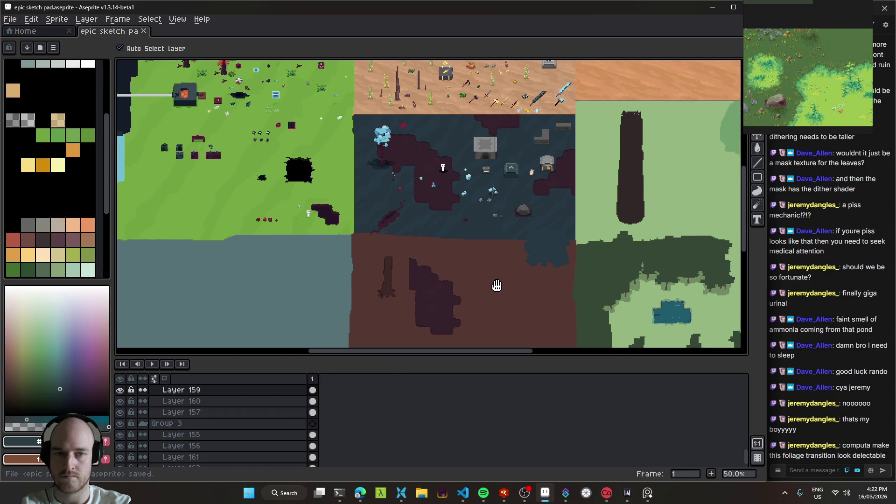
pyautogui.scroll(1, 419, 140)
pyautogui.hotkey('ctrl', 's')
pyautogui.moveTo(418, 140)
pyautogui.mouseDown()
pyautogui.moveTo(276, 136)
pyautogui.moveTo(420, 190)
pyautogui.moveTo(436, 209)
pyautogui.moveTo(405, 185)
pyautogui.moveTo(414, 184)
pyautogui.moveTo(392, 203)
pyautogui.moveTo(362, 134)
pyautogui.moveTo(339, 123)
pyautogui.moveTo(346, 220)
pyautogui.moveTo(411, 254)
pyautogui.moveTo(527, 264)
pyautogui.moveTo(624, 311)
pyautogui.moveTo(498, 155)
pyautogui.moveTo(677, 200)
pyautogui.moveTo(572, 185)
pyautogui.mouseUp()
pyautogui.hotkey('ctrl', 's')
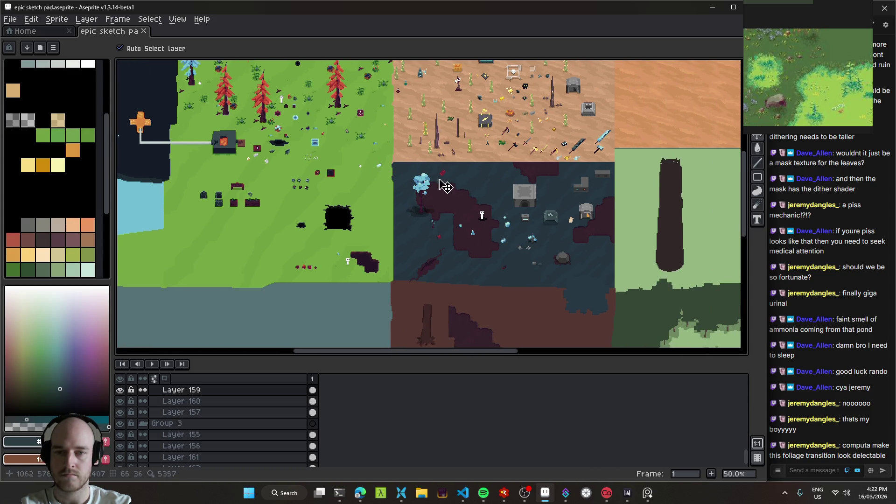
pyautogui.moveTo(459, 161)
pyautogui.mouseDown()
pyautogui.moveTo(558, 292)
pyautogui.moveTo(650, 316)
pyautogui.moveTo(615, 284)
pyautogui.moveTo(526, 285)
pyautogui.moveTo(509, 178)
pyautogui.moveTo(450, 115)
pyautogui.moveTo(401, 136)
pyautogui.mouseUp()
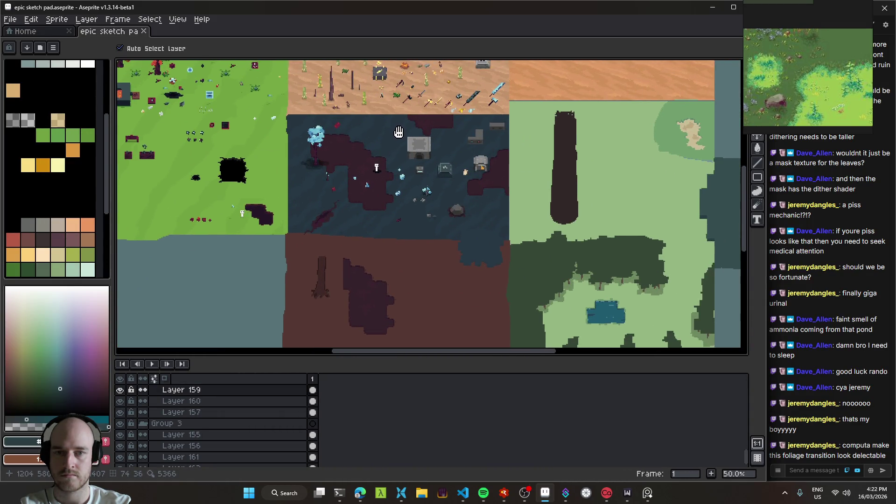
pyautogui.scroll(2, 426, 285)
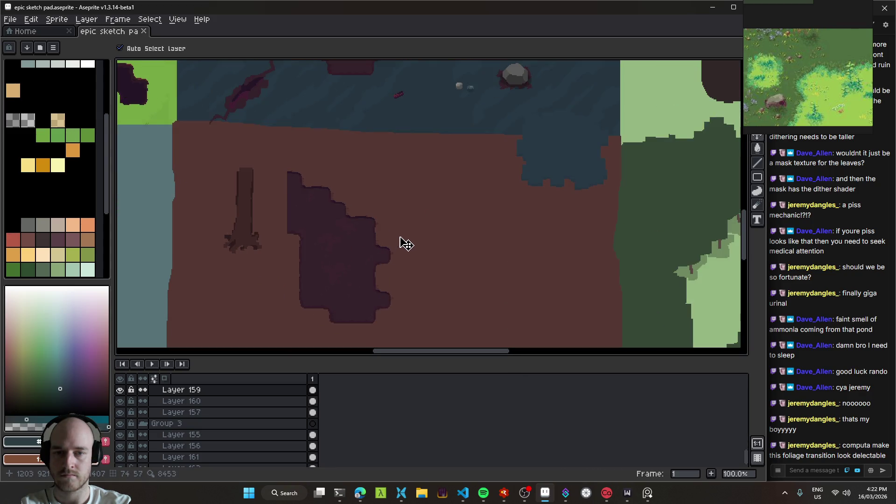
pyautogui.moveTo(464, 199); pyautogui.dragTo(463, 266)
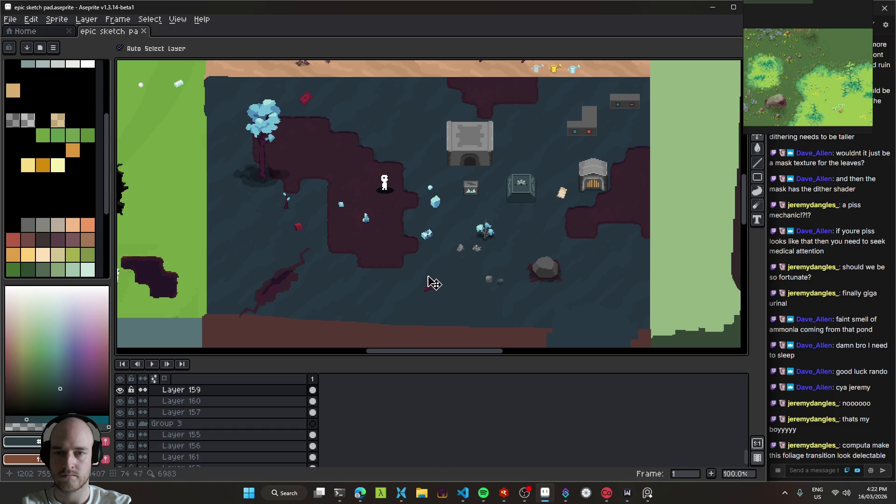
pyautogui.scroll(1, 436, 268)
pyautogui.click(458, 266)
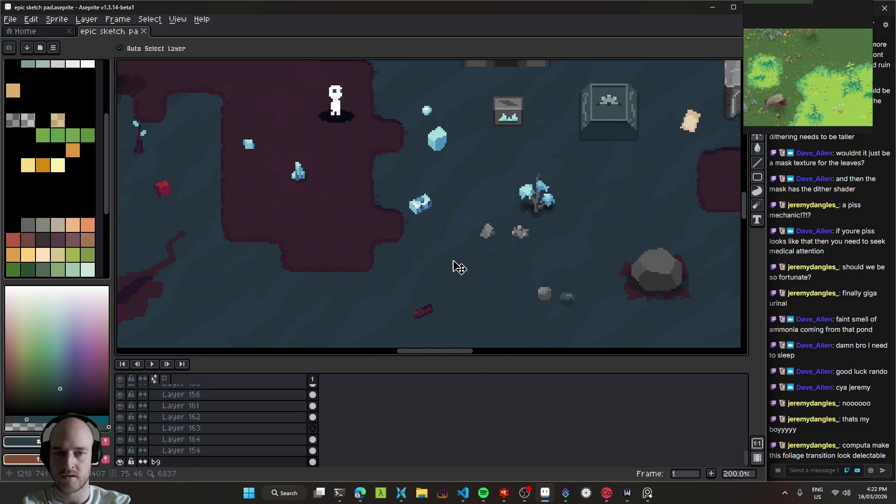
pyautogui.scroll(-1, 458, 266)
pyautogui.moveTo(494, 274)
pyautogui.mouseDown()
pyautogui.moveTo(468, 204)
pyautogui.moveTo(468, 266)
pyautogui.mouseUp()
pyautogui.click(464, 493)
pyautogui.press('F5')
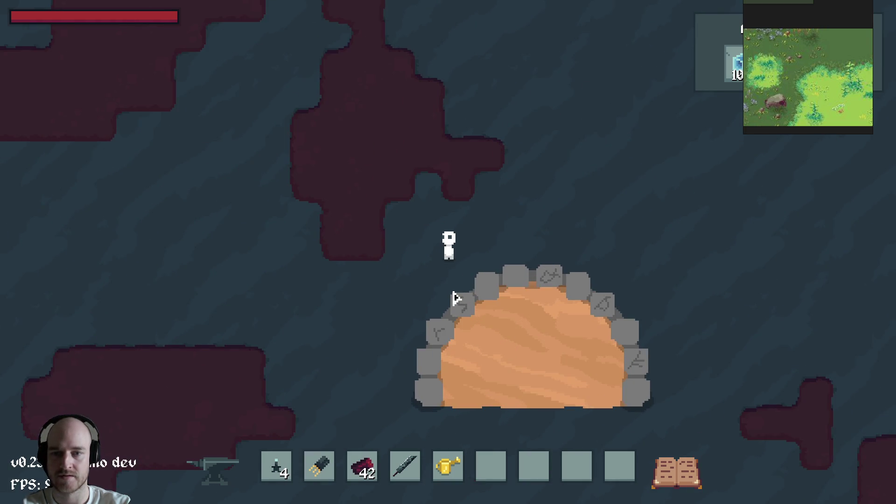
pyautogui.press('Escape')
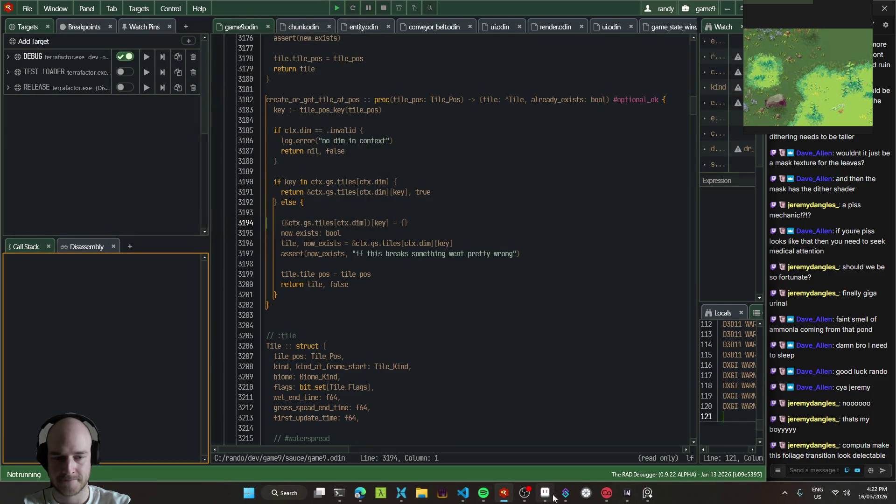
pyautogui.click(545, 493)
pyautogui.scroll(-2, 399, 232)
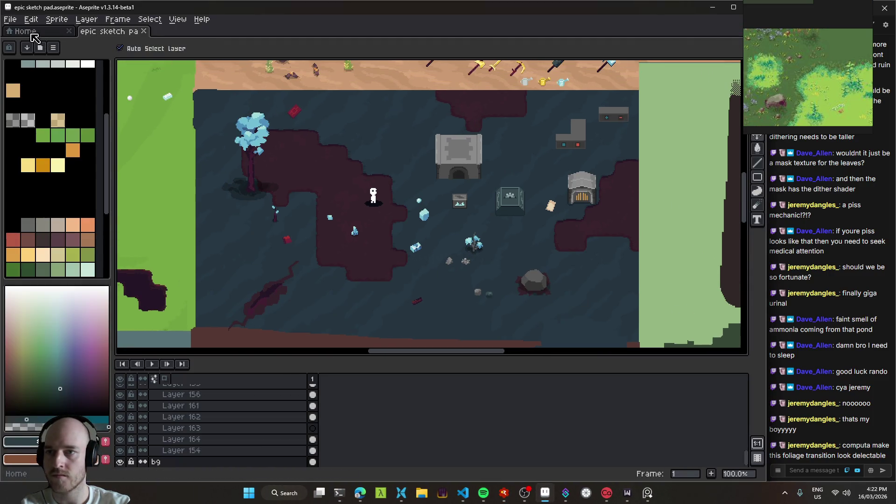
# - Switch to the grass_big_texture document and toggle the sand_repeat_tex layer's visibility
pyautogui.click(29, 31)
pyautogui.click(70, 181)
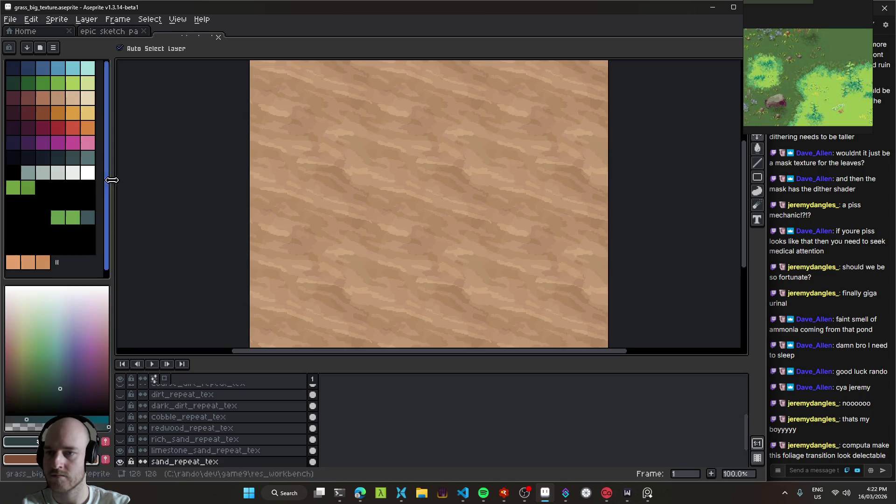
pyautogui.scroll(-2, 198, 440)
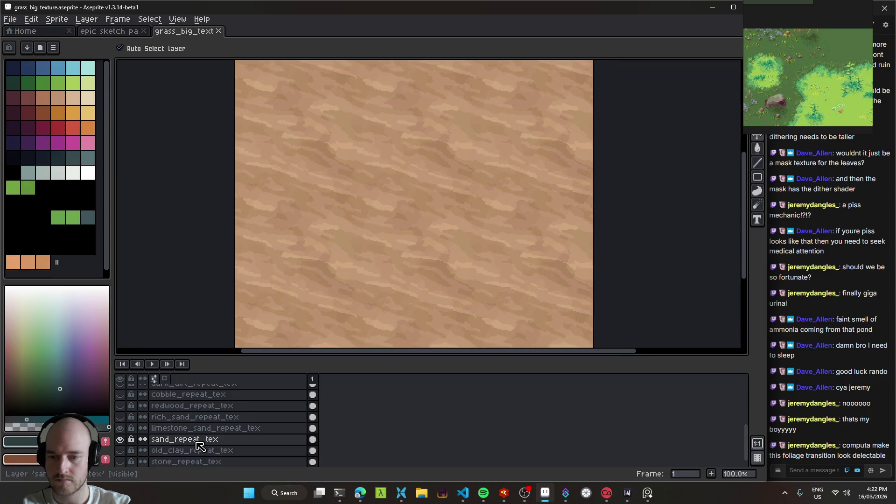
pyautogui.click(120, 440)
pyautogui.click(131, 439)
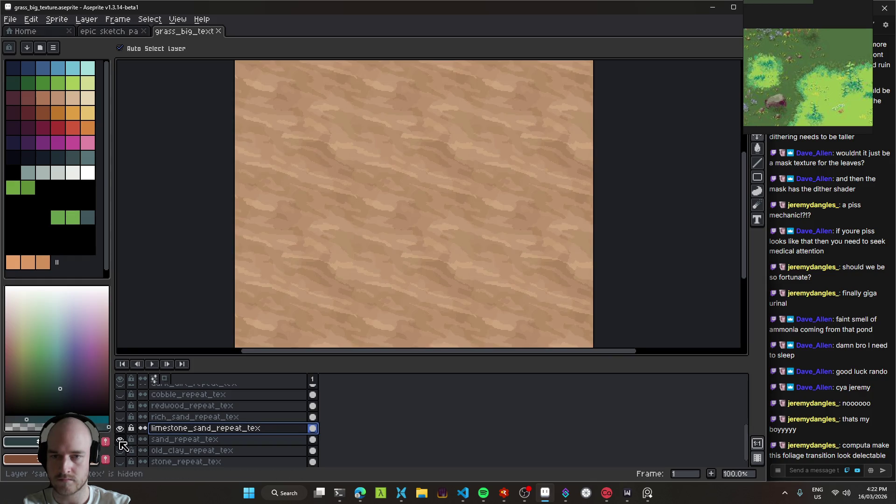
pyautogui.scroll(4, 210, 432)
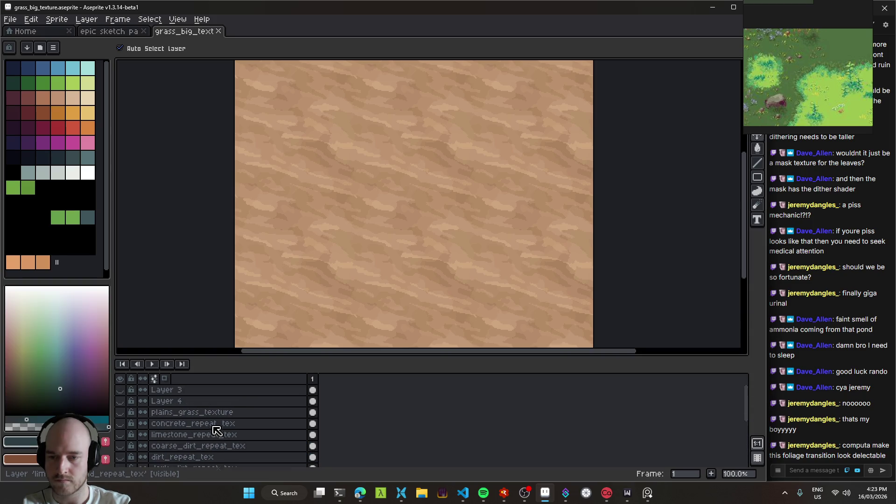
pyautogui.scroll(-4, 182, 420)
# - Hide limestone_sand_repeat_tex and sand_repeat_tex, and show and select stone_repeat_tex
pyautogui.click(200, 416)
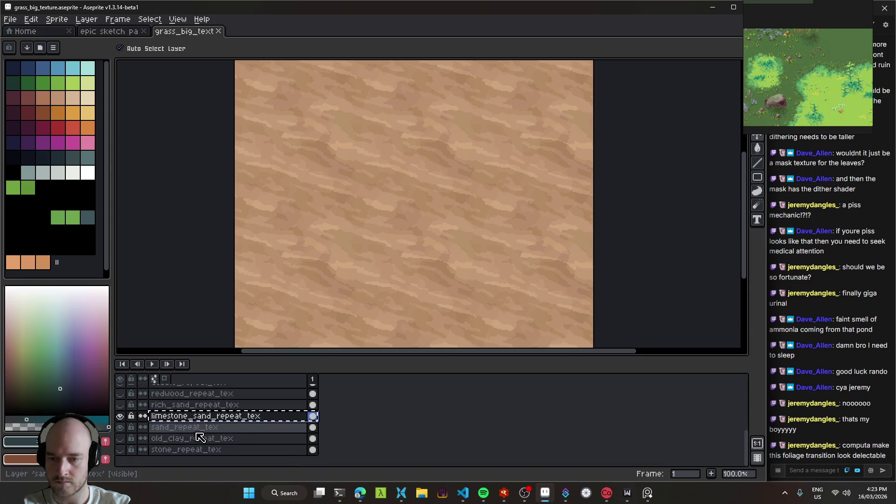
pyautogui.click(120, 416)
pyautogui.click(120, 427)
pyautogui.click(122, 450)
pyautogui.click(215, 450)
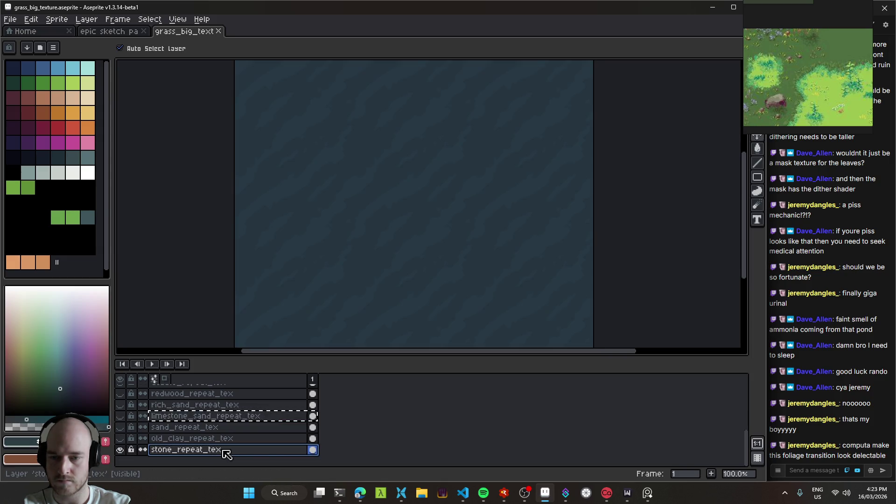
# - Duplicate limestone_sand_repeat_tex, place the copy above stone_repeat_tex, and keep it visible
pyautogui.click(219, 416)
pyautogui.rightClick(220, 416)
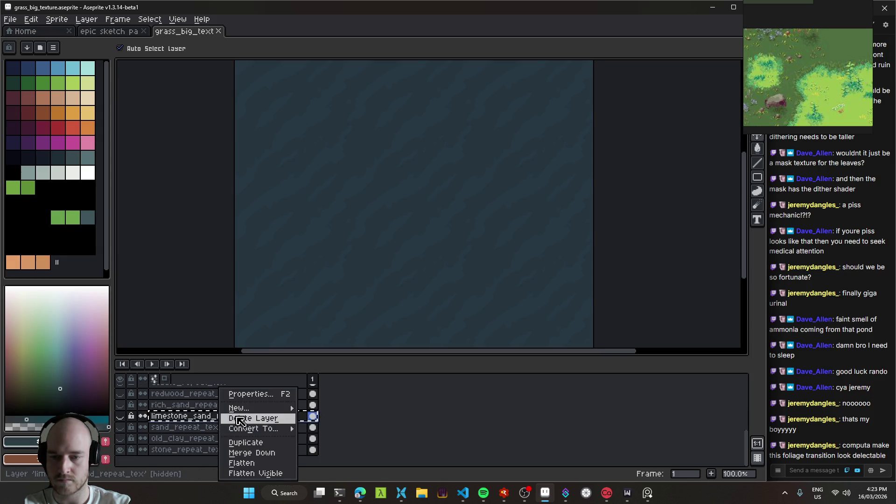
pyautogui.click(276, 442)
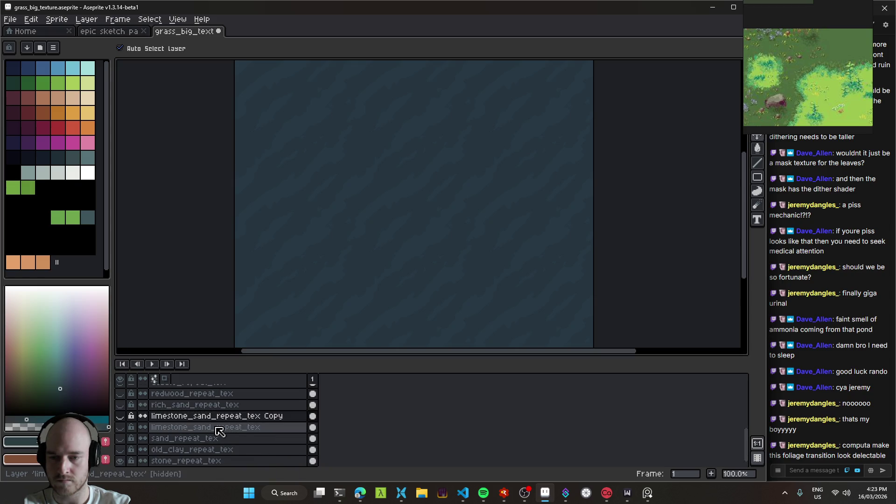
pyautogui.moveTo(211, 419)
pyautogui.mouseDown()
pyautogui.moveTo(213, 458)
pyautogui.moveTo(220, 448)
pyautogui.mouseUp()
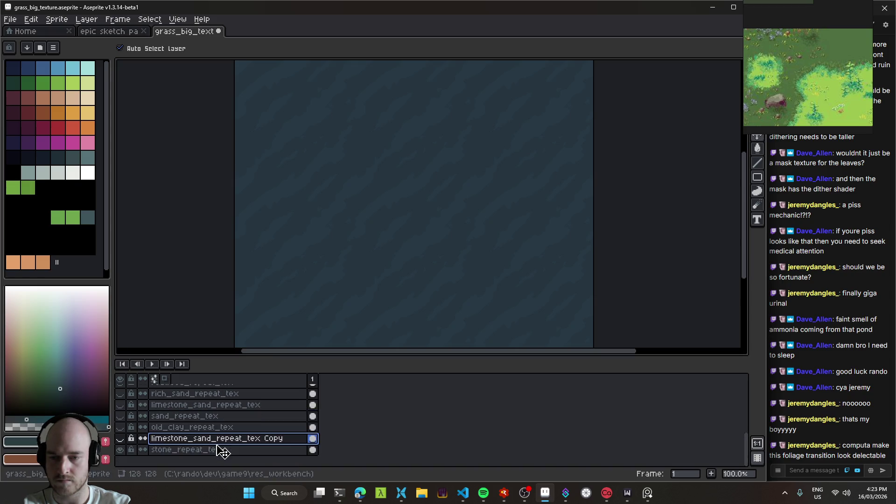
pyautogui.click(120, 439)
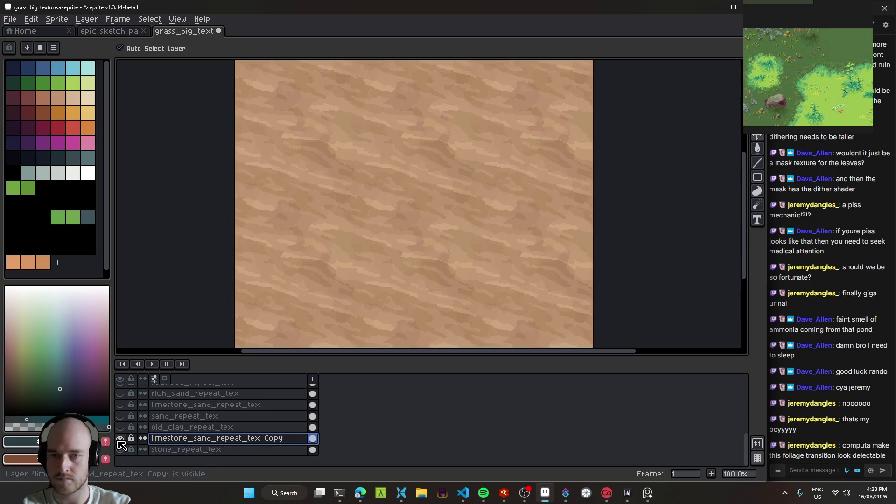
pyautogui.click(120, 441)
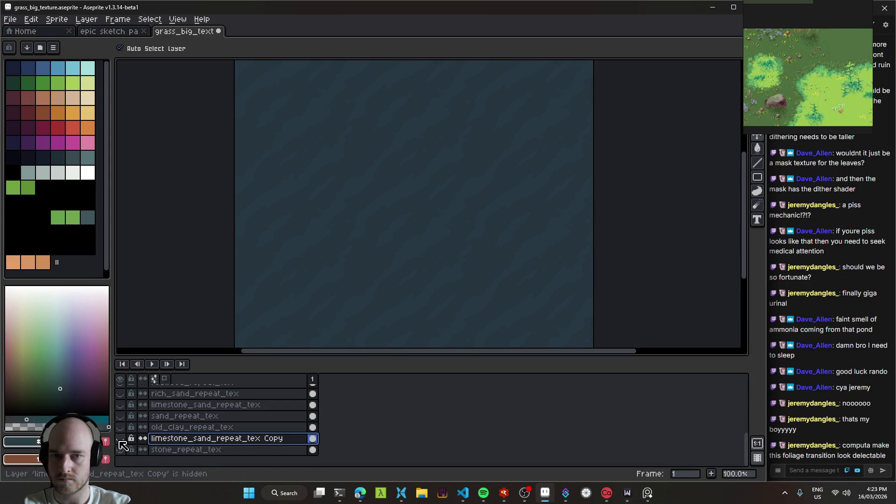
pyautogui.click(120, 439)
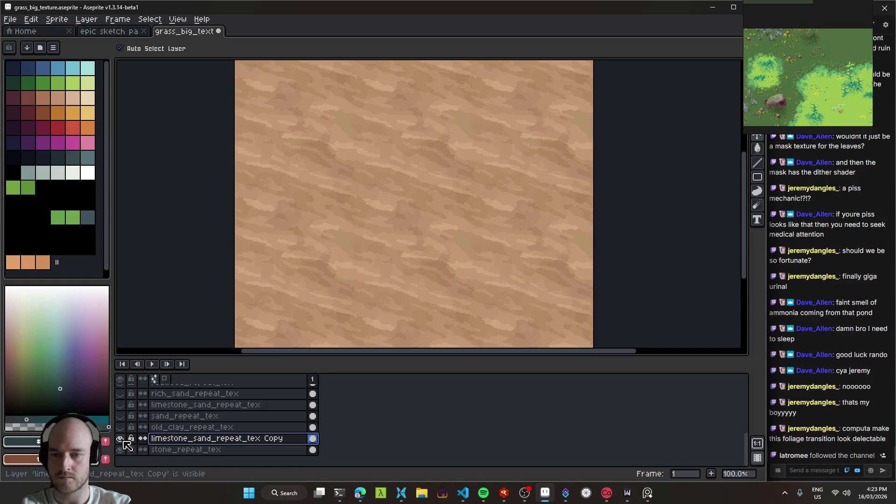
# - Rotate the whole copy tile by about 90° and commit, clearing the selection
pyautogui.scroll(1, 396, 257)
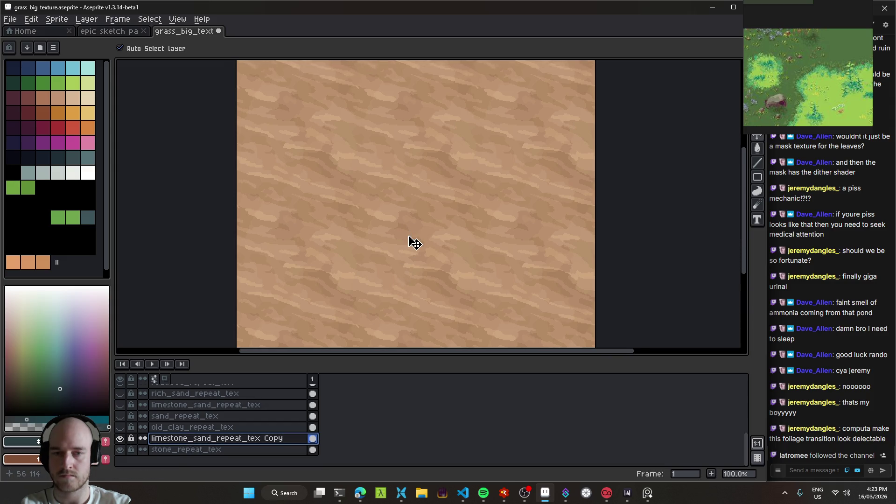
pyautogui.moveTo(449, 231); pyautogui.dragTo(466, 196)
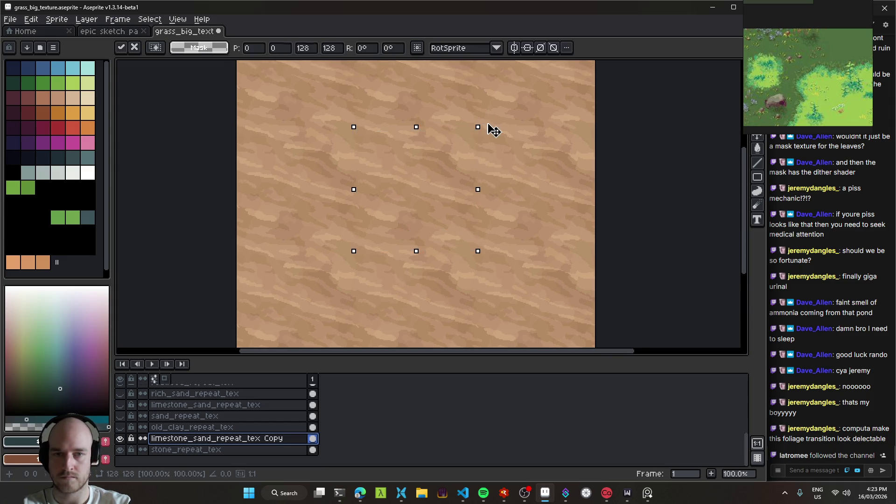
pyautogui.moveTo(375, 92); pyautogui.dragTo(363, 96)
pyautogui.moveTo(481, 146)
pyautogui.mouseDown()
pyautogui.moveTo(496, 124)
pyautogui.moveTo(480, 124)
pyautogui.mouseUp()
pyautogui.moveTo(429, 108)
pyautogui.mouseDown()
pyautogui.moveTo(286, 116)
pyautogui.moveTo(292, 112)
pyautogui.mouseUp()
pyautogui.press('Return')
pyautogui.hotkey('ctrl', 'd')
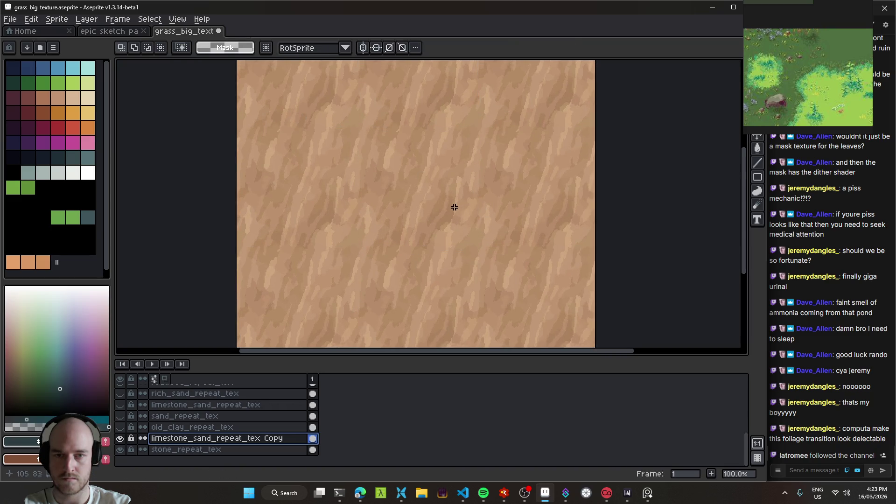
# - Compare the rotated copy against stone_repeat_tex by toggling layer visibility
pyautogui.moveTo(444, 187)
pyautogui.mouseDown()
pyautogui.moveTo(445, 240)
pyautogui.moveTo(441, 198)
pyautogui.mouseUp()
pyautogui.click(120, 439)
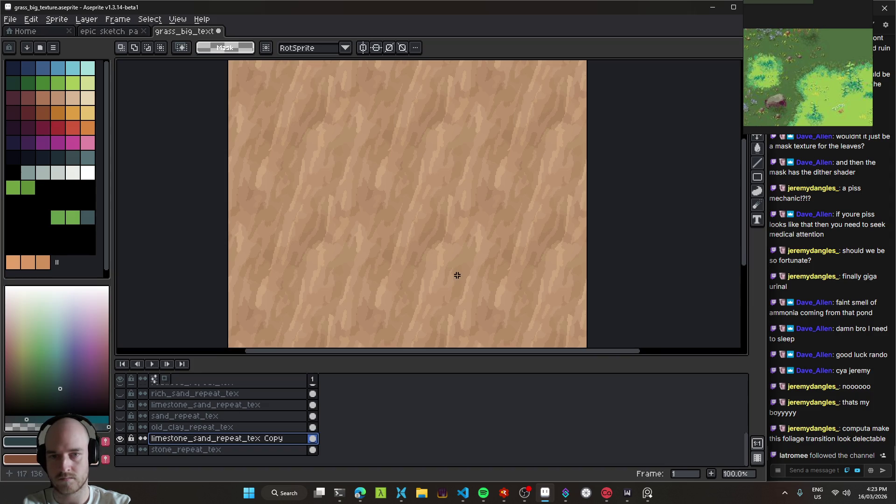
pyautogui.moveTo(456, 274); pyautogui.dragTo(444, 266)
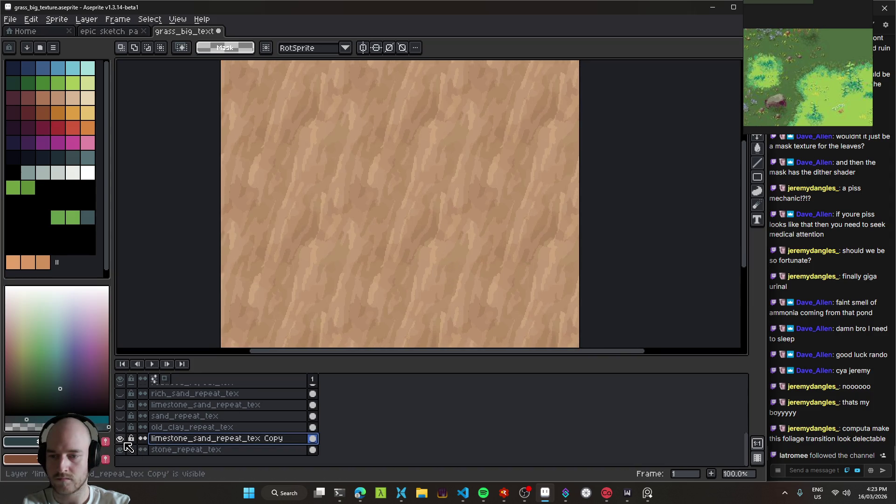
pyautogui.click(120, 438)
pyautogui.click(119, 450)
pyautogui.click(172, 450)
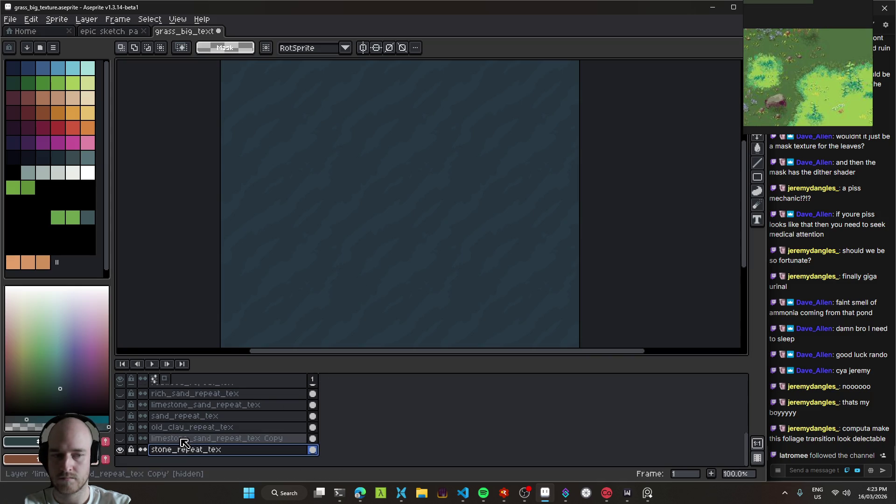
pyautogui.press('i')
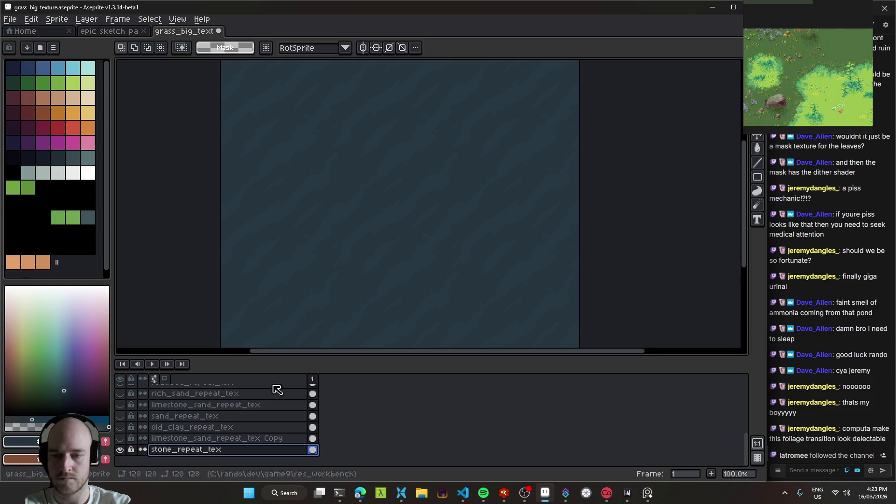
pyautogui.click(205, 438)
pyautogui.click(120, 438)
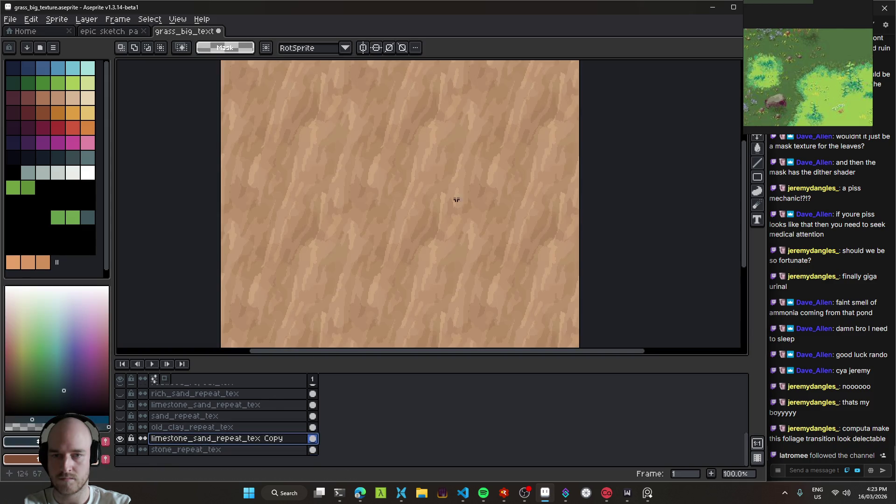
pyautogui.moveTo(408, 213); pyautogui.dragTo(431, 197)
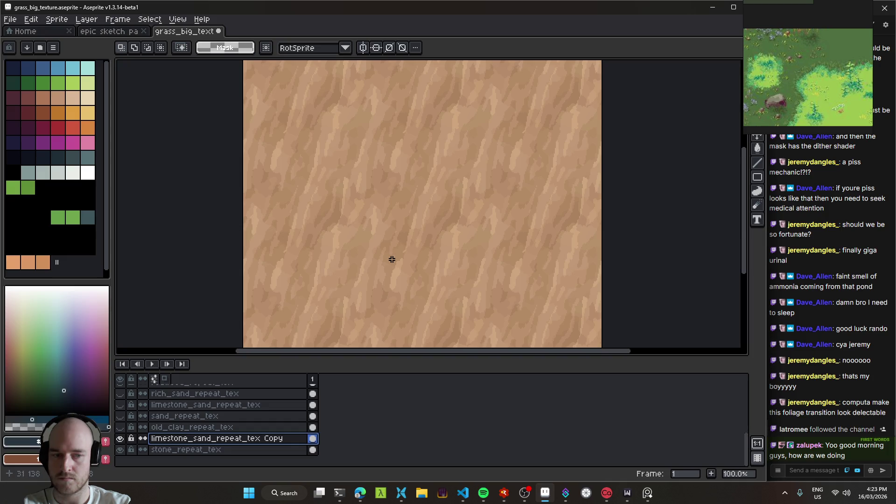
# - Recheck the rotated copy over stone, then bring up Hue/Saturation for it
pyautogui.press('x')
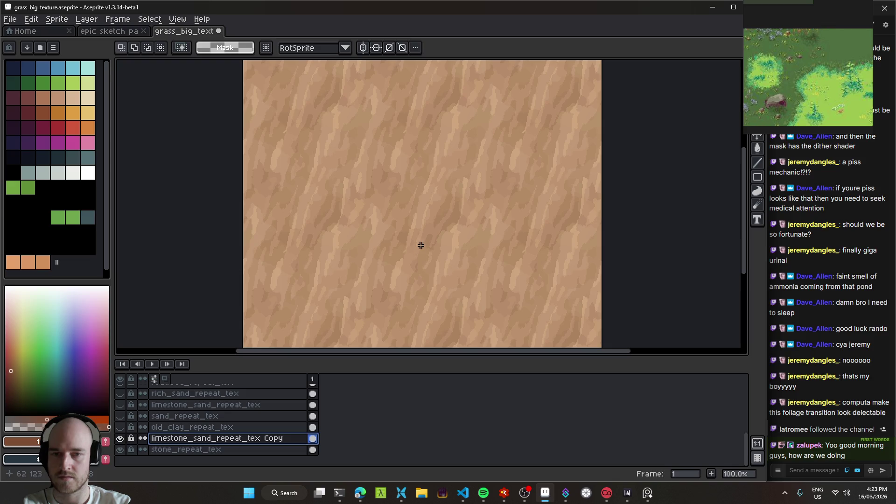
pyautogui.press('i')
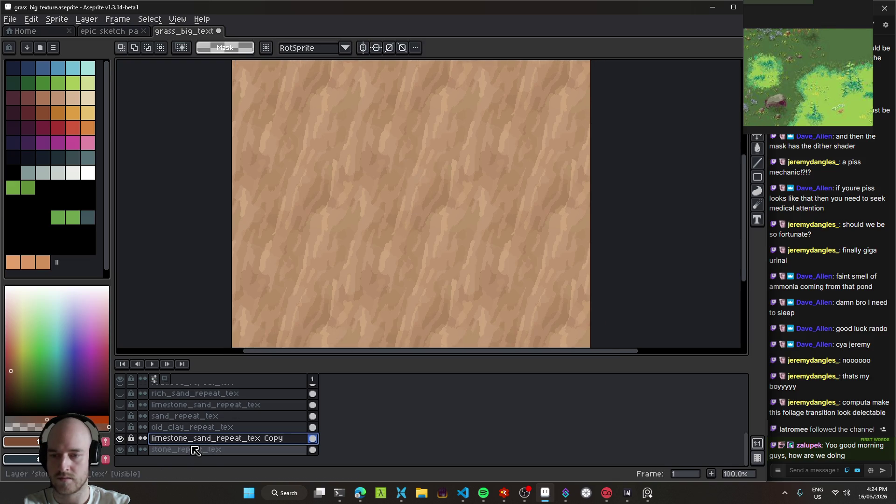
pyautogui.click(120, 439)
pyautogui.click(120, 439)
pyautogui.scroll(3, 204, 422)
pyautogui.scroll(-3, 204, 422)
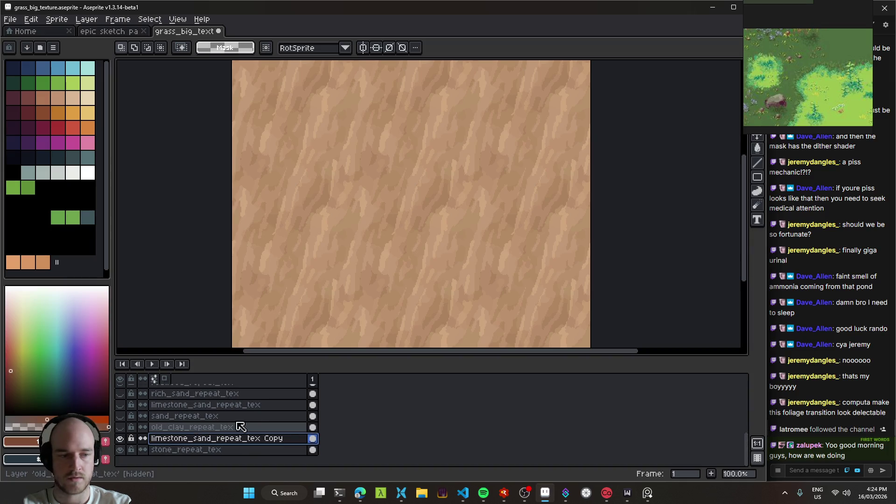
pyautogui.press('v')
pyautogui.scroll(-1, 411, 205)
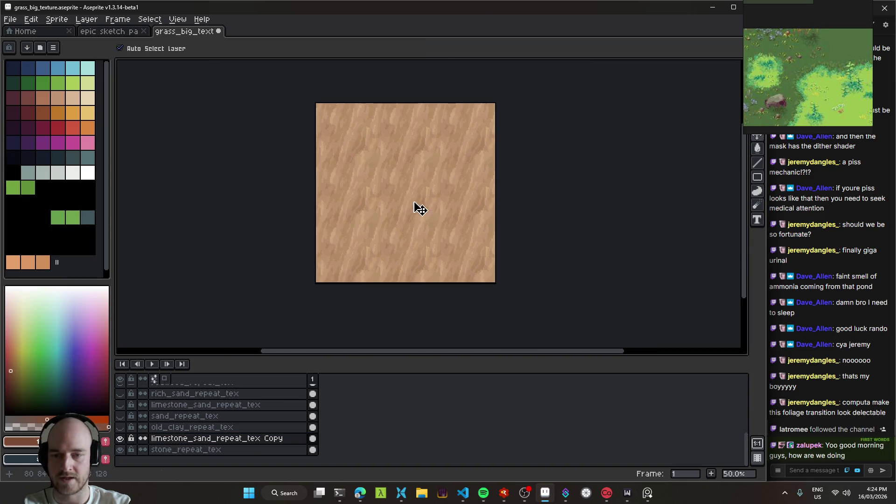
pyautogui.hotkey('ctrl', 'u')
pyautogui.scroll(1, 432, 203)
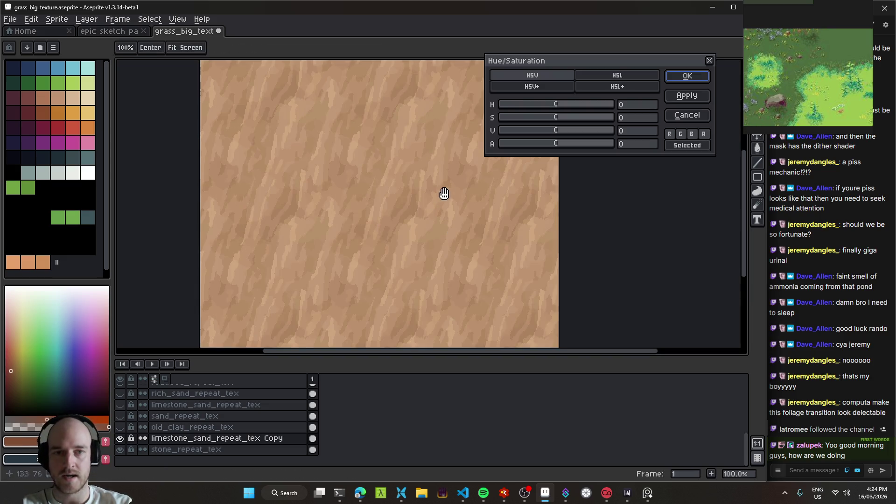
# - Shift the copy layer's hue toward blue and compare it against the other layers
pyautogui.moveTo(444, 192); pyautogui.dragTo(388, 196)
pyautogui.moveTo(563, 107)
pyautogui.mouseDown()
pyautogui.moveTo(507, 110)
pyautogui.moveTo(568, 122)
pyautogui.moveTo(531, 131)
pyautogui.mouseUp()
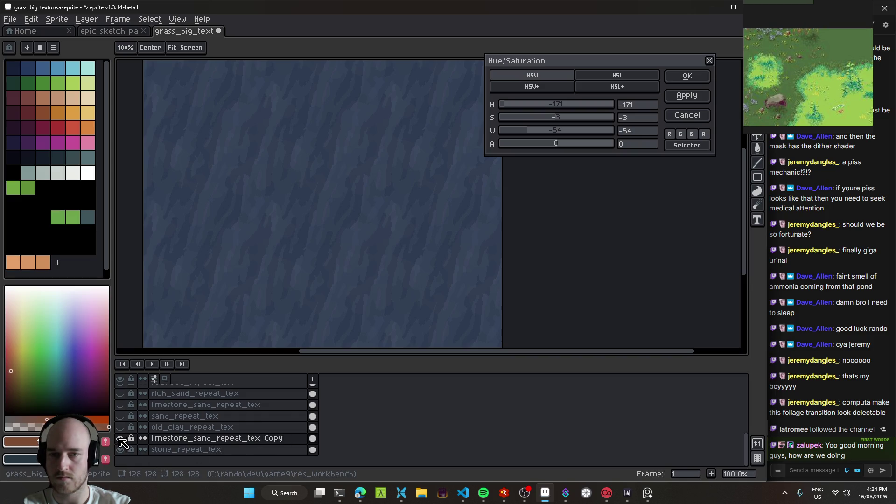
pyautogui.click(688, 76)
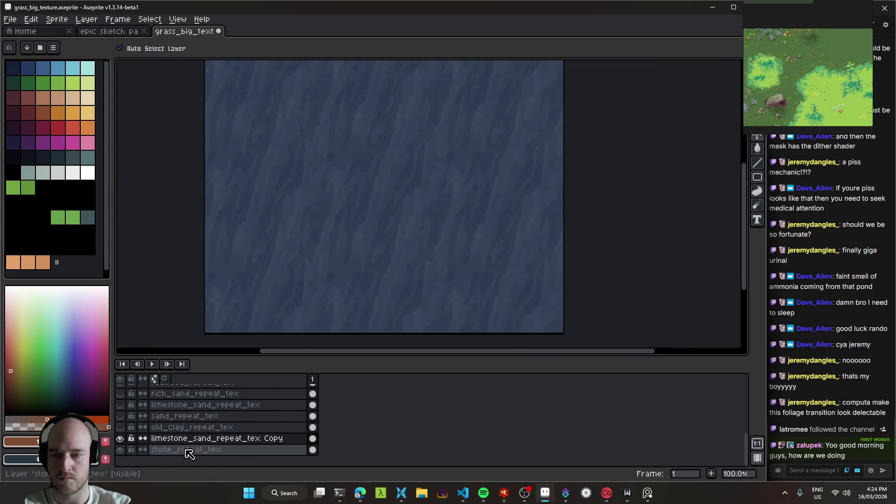
pyautogui.click(120, 439)
pyautogui.click(120, 439)
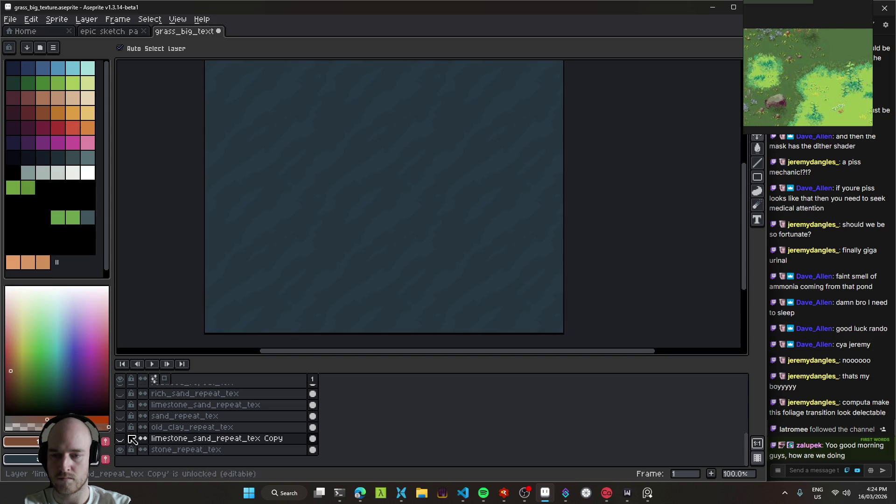
pyautogui.scroll(1, 121, 442)
pyautogui.click(120, 427)
pyautogui.click(120, 427)
pyautogui.click(120, 449)
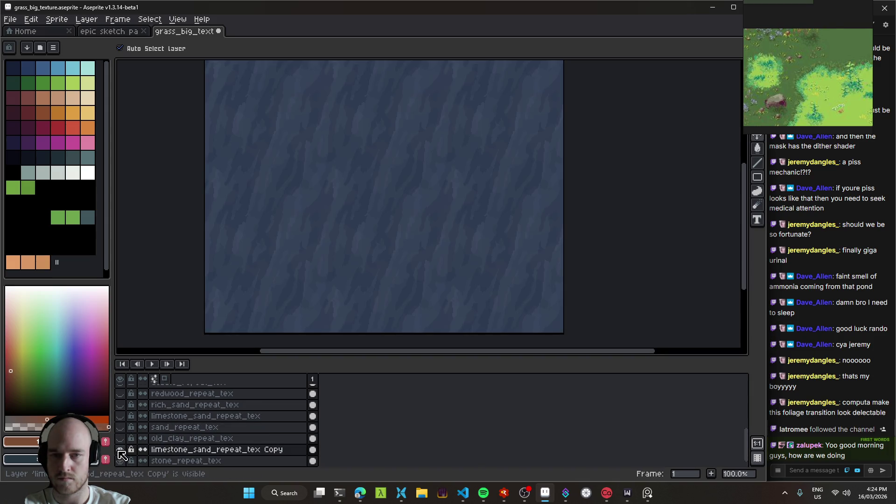
pyautogui.click(121, 450)
pyautogui.click(120, 451)
pyautogui.click(177, 450)
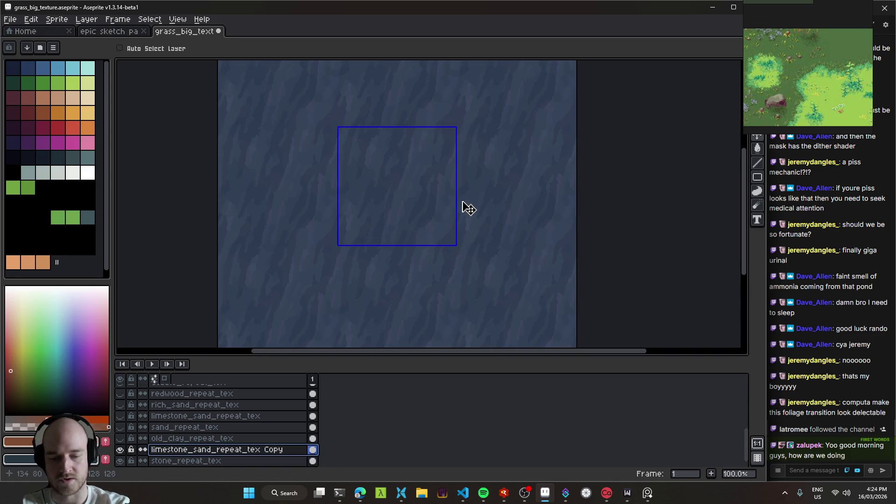
# - Reopen Hue/Saturation, dismiss it, and offset the texture to check tiling
pyautogui.hotkey('ctrl', 'u')
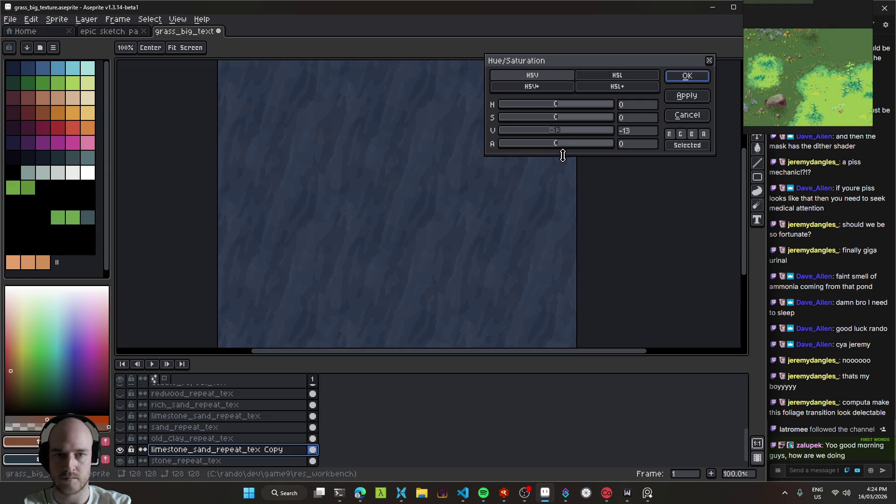
pyautogui.moveTo(580, 176); pyautogui.dragTo(520, 190)
pyautogui.press('Return')
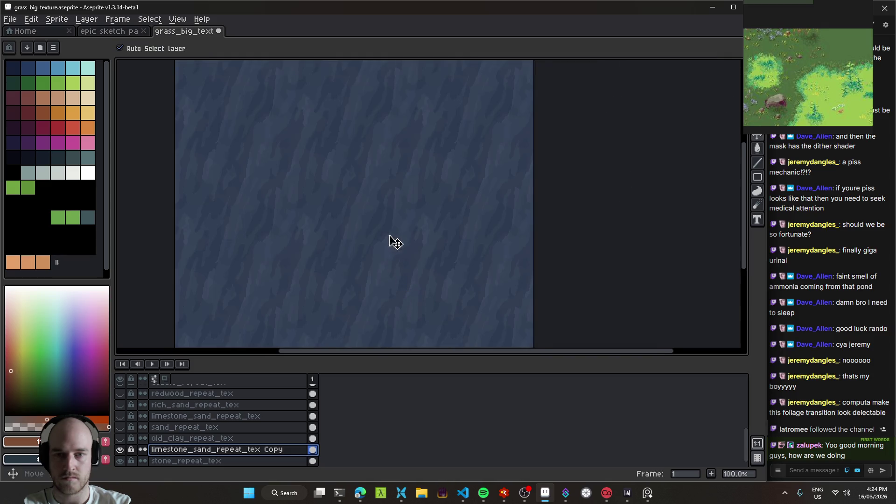
pyautogui.hscroll(-3, 392, 231)
pyautogui.moveTo(414, 215)
pyautogui.mouseDown()
pyautogui.moveTo(360, 215)
pyautogui.moveTo(377, 218)
pyautogui.mouseUp()
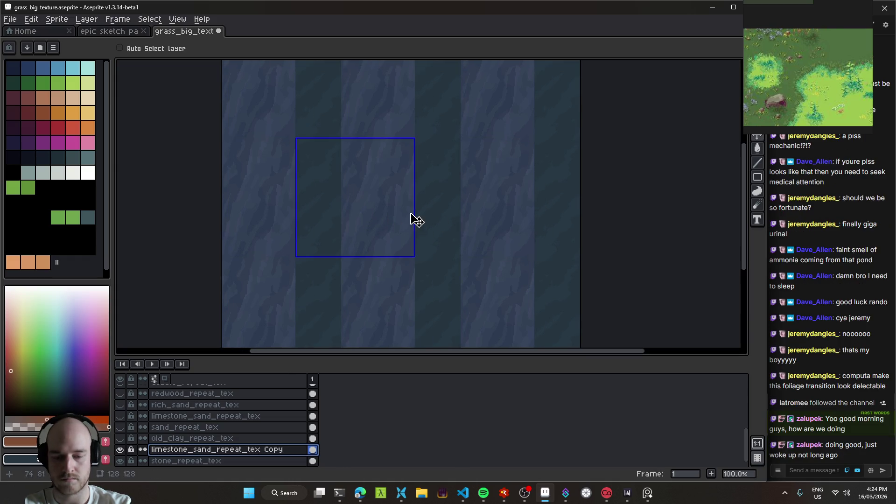
# - Try raising saturation, then undo the colour changes and the texture offset
pyautogui.hotkey('ctrl', 'u')
pyautogui.moveTo(550, 118); pyautogui.dragTo(580, 116)
pyautogui.click(688, 77)
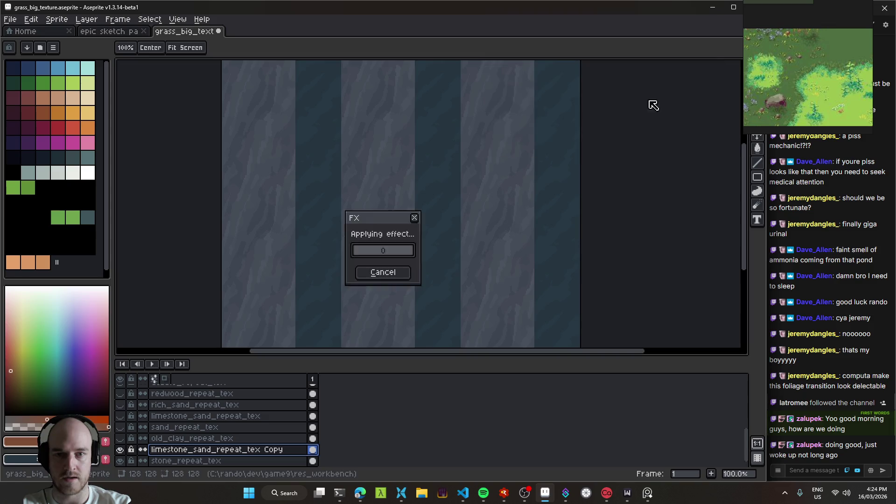
pyautogui.hotkey('ctrl', 'z')
pyautogui.hotkey('ctrl', 'z')
pyautogui.moveTo(414, 197)
pyautogui.mouseDown()
pyautogui.moveTo(458, 196)
pyautogui.moveTo(446, 186)
pyautogui.moveTo(436, 200)
pyautogui.moveTo(381, 190)
pyautogui.mouseUp()
pyautogui.hotkey('ctrl', 'z')
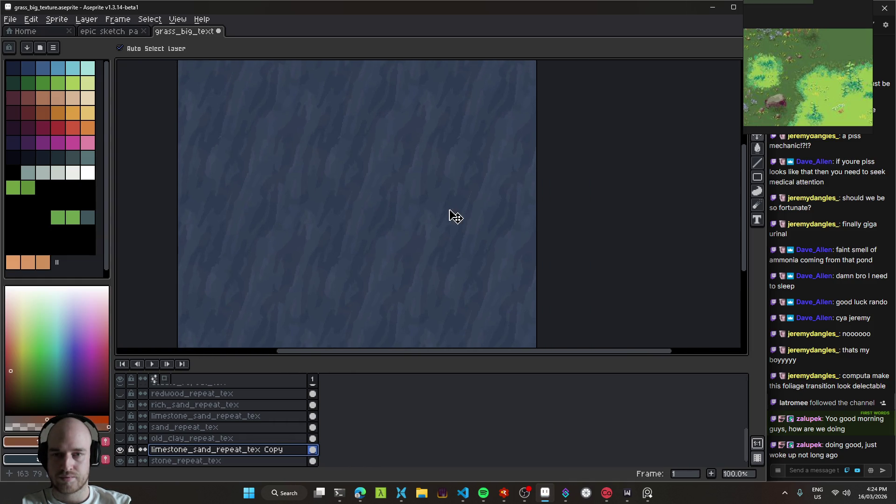
pyautogui.hotkey('ctrl', 'y')
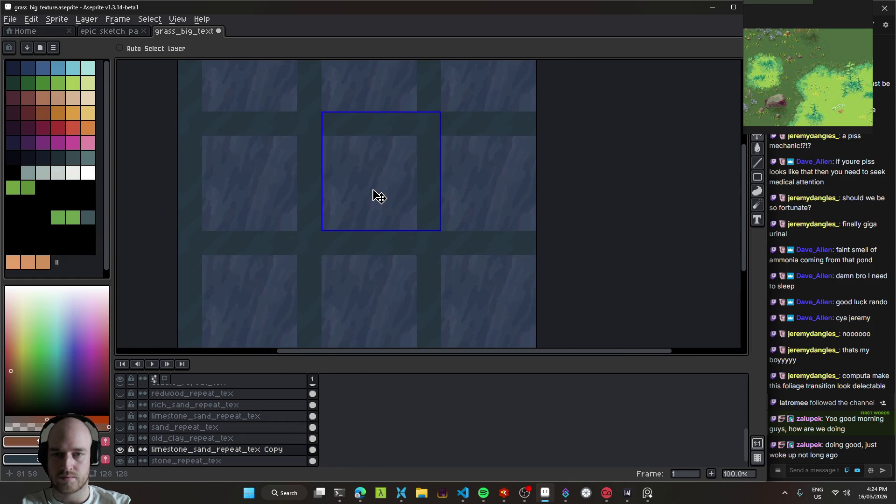
pyautogui.hotkey('ctrl', 'z')
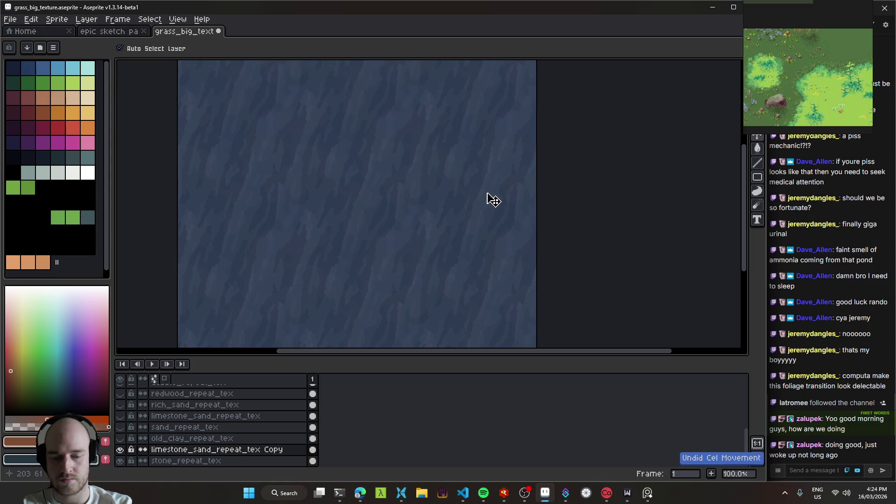
# - Apply Hue/Saturation with H -5, S 15, V -13 and compare the result
pyautogui.hotkey('ctrl', 'u')
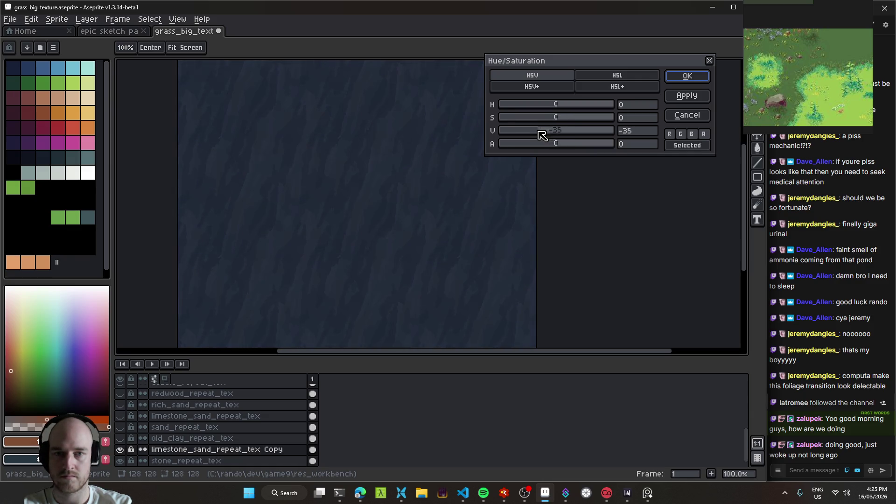
pyautogui.moveTo(546, 133); pyautogui.dragTo(550, 133)
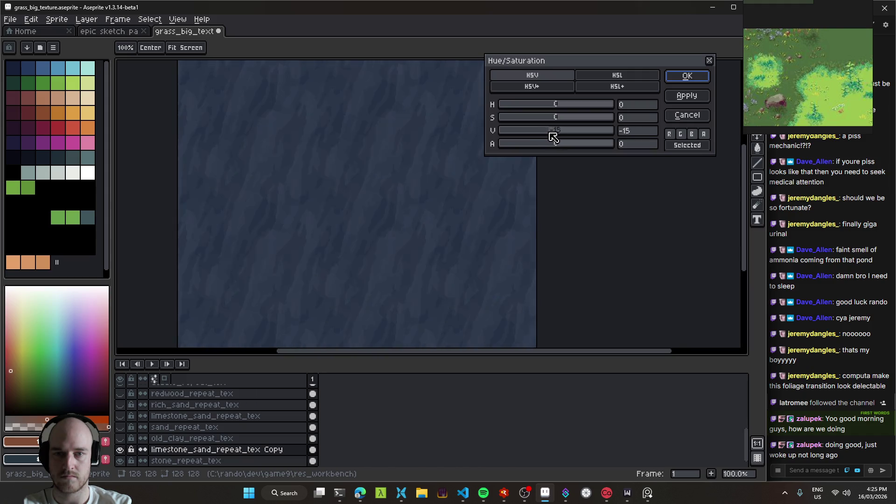
pyautogui.moveTo(554, 137); pyautogui.dragTo(548, 137)
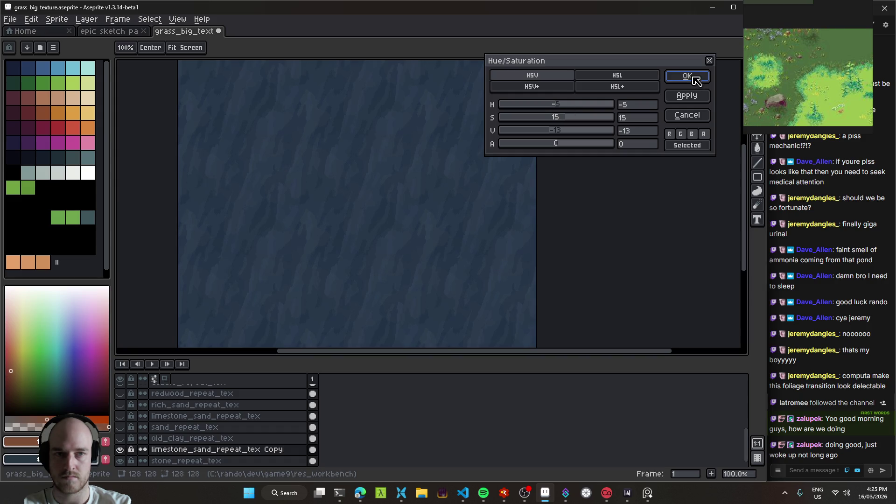
pyautogui.click(690, 76)
pyautogui.click(120, 450)
pyautogui.click(120, 450)
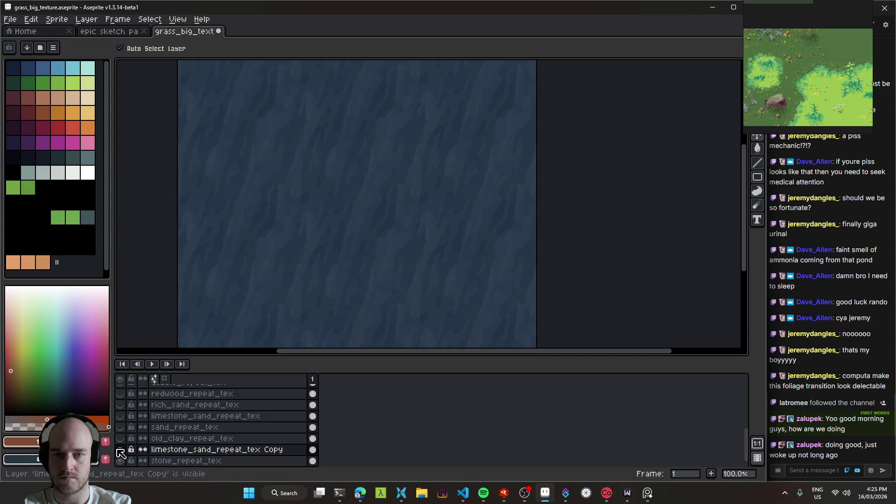
# - Save the texture file, briefly checking the streaming software before returning to Aseprite
pyautogui.scroll(-1, 387, 235)
pyautogui.scroll(1, 417, 217)
pyautogui.moveTo(417, 217)
pyautogui.mouseDown()
pyautogui.moveTo(467, 246)
pyautogui.moveTo(416, 234)
pyautogui.moveTo(458, 218)
pyautogui.moveTo(430, 208)
pyautogui.mouseUp()
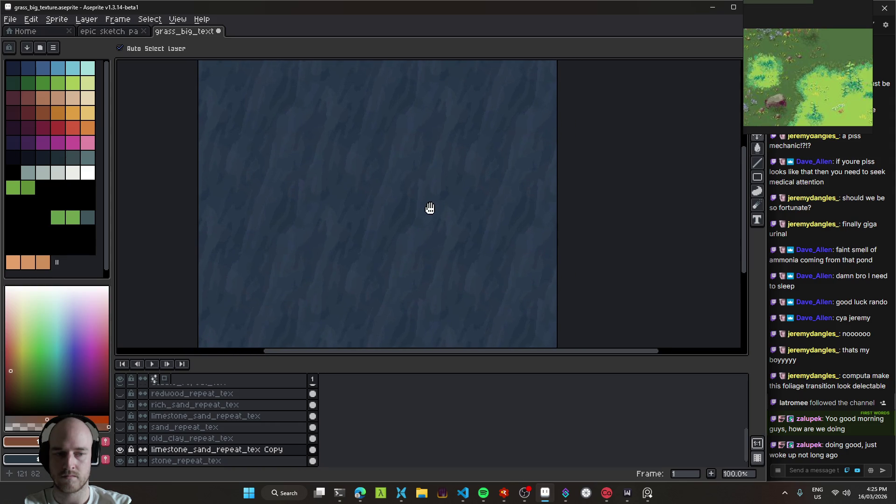
pyautogui.hotkey('ctrl', 's')
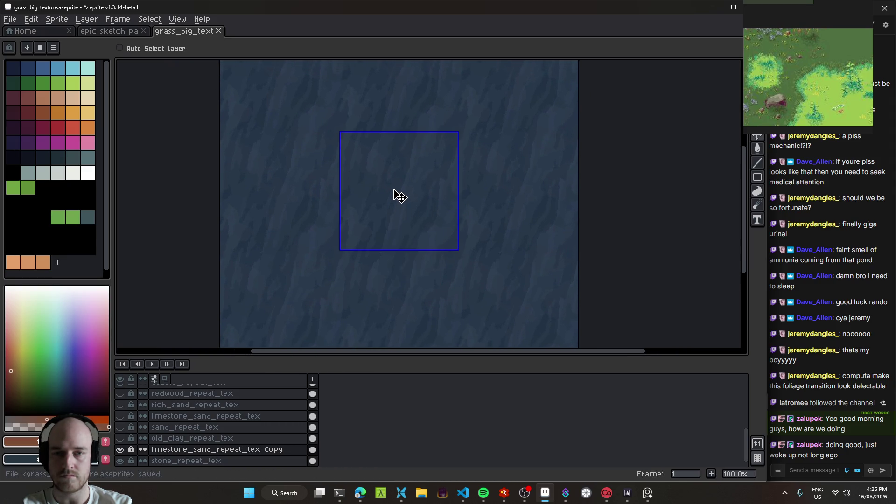
pyautogui.scroll(-1, 410, 206)
pyautogui.scroll(1, 411, 215)
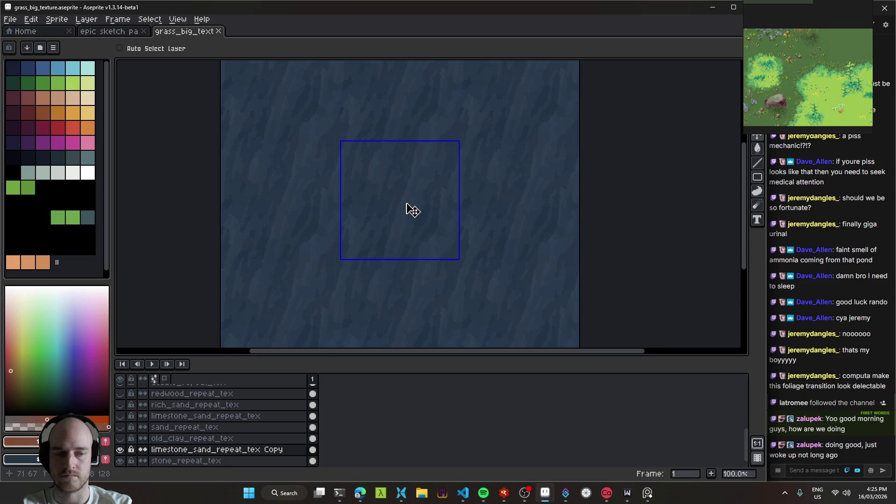
pyautogui.press('ctrl')
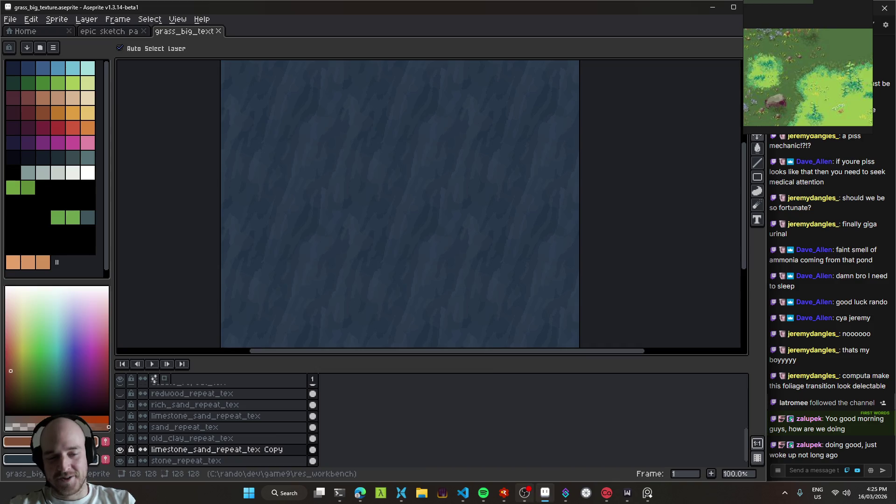
pyautogui.click(525, 492)
pyautogui.hotkey('alt', 'Tab')
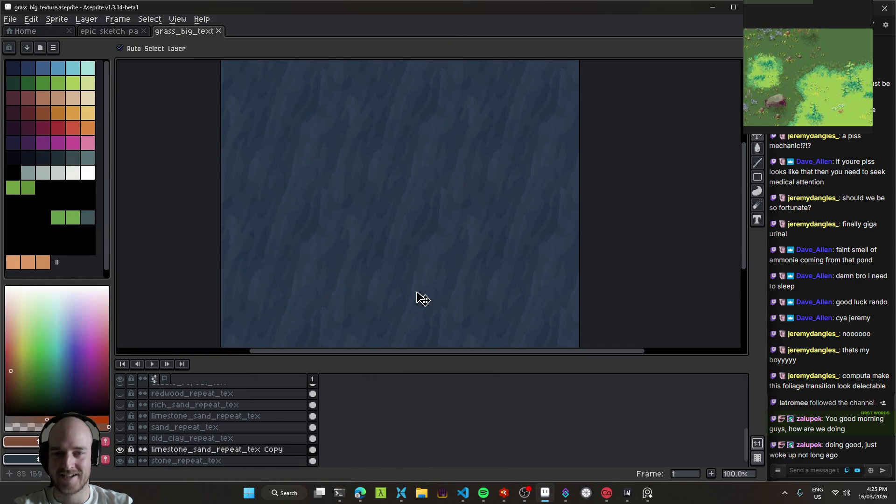
# - Hide and re-show the copied layer to compare, save again, and glance at the epic sketch pad
pyautogui.click(121, 450)
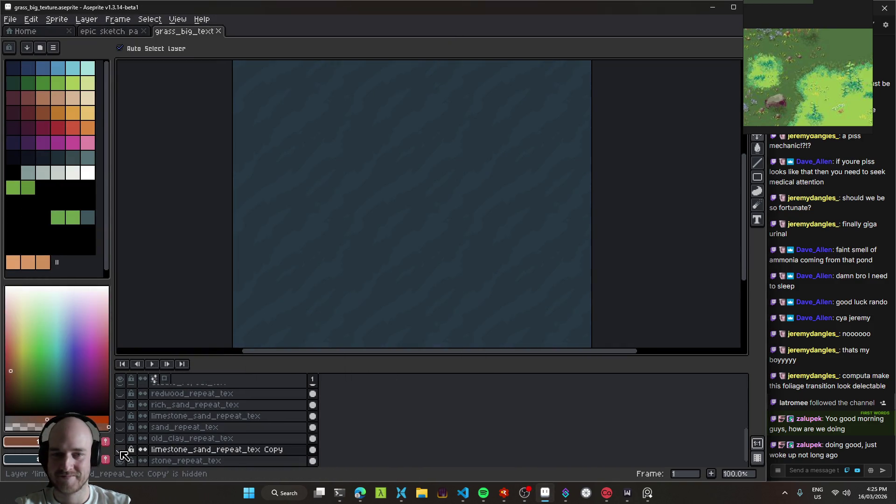
pyautogui.click(122, 450)
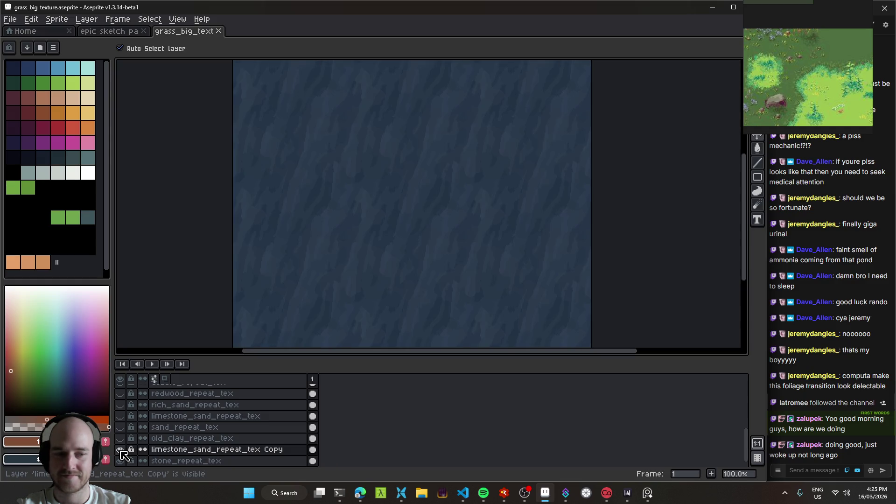
pyautogui.scroll(-1, 396, 192)
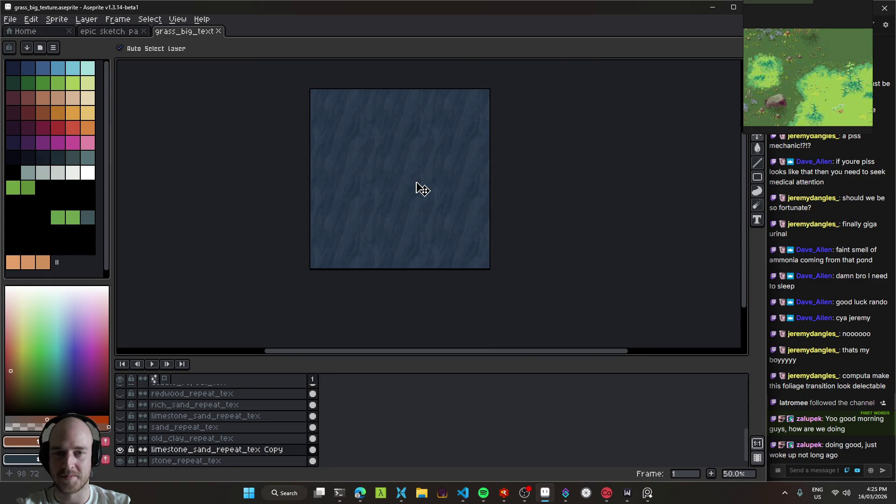
pyautogui.scroll(1, 419, 188)
pyautogui.click(119, 48)
pyautogui.hotkey('ctrl', 's')
pyautogui.click(120, 48)
pyautogui.click(109, 30)
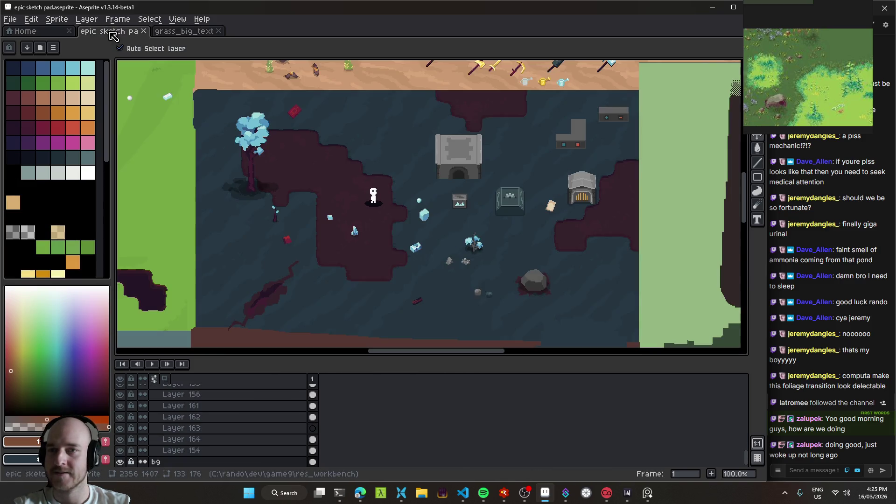
pyautogui.click(184, 31)
pyautogui.scroll(-1, 474, 240)
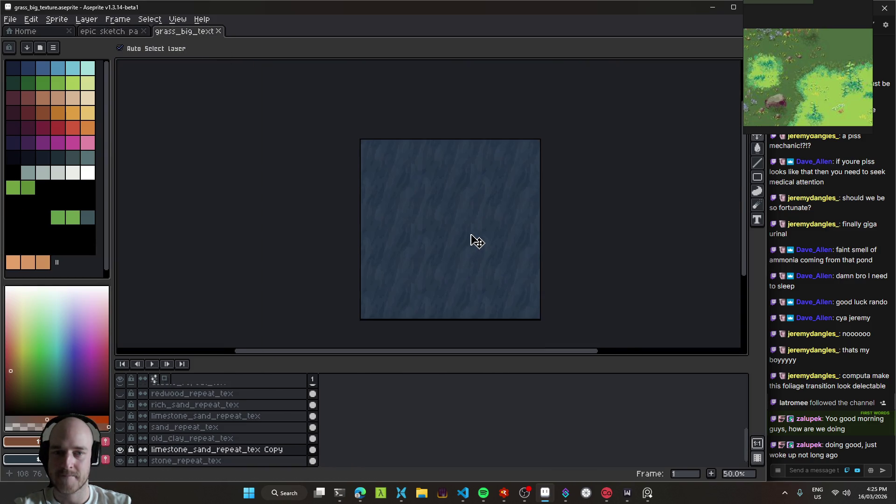
pyautogui.scroll(1, 462, 238)
pyautogui.moveTo(426, 240); pyautogui.dragTo(456, 234)
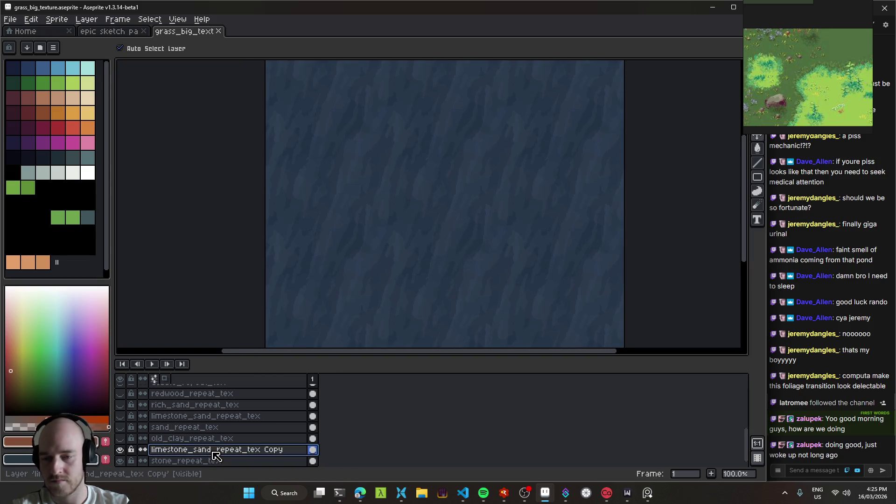
# - Rename the stone_repeat_tex layer to old_stone_repeat_tex
pyautogui.doubleClick(179, 461)
pyautogui.press('Home')
pyautogui.write('old_s')
pyautogui.press('Return')
# - Compare with the copy hidden, then rename the copied layer to blue_ground_repeat_tex
pyautogui.click(121, 450)
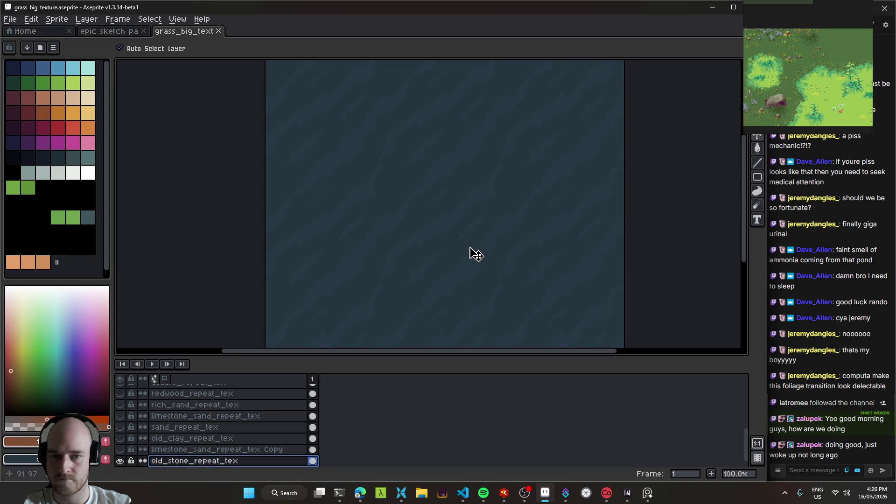
pyautogui.moveTo(470, 249); pyautogui.dragTo(458, 237)
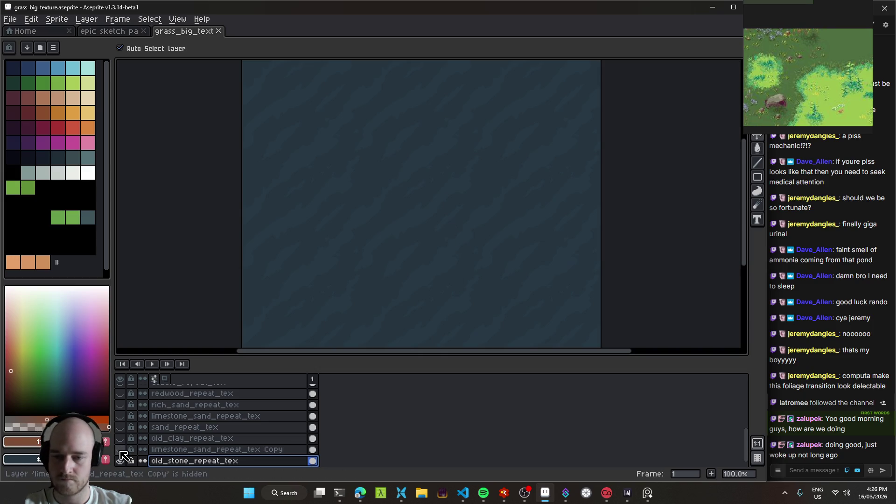
pyautogui.click(120, 451)
pyautogui.click(181, 451)
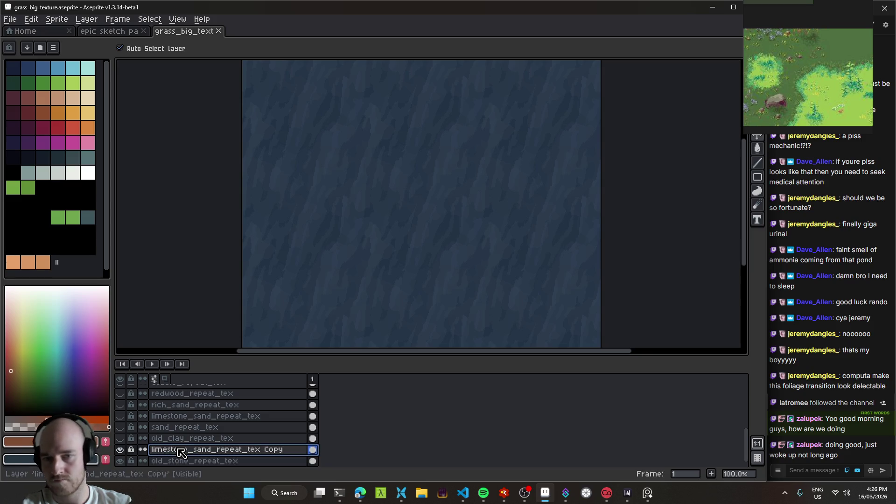
pyautogui.doubleClick(179, 452)
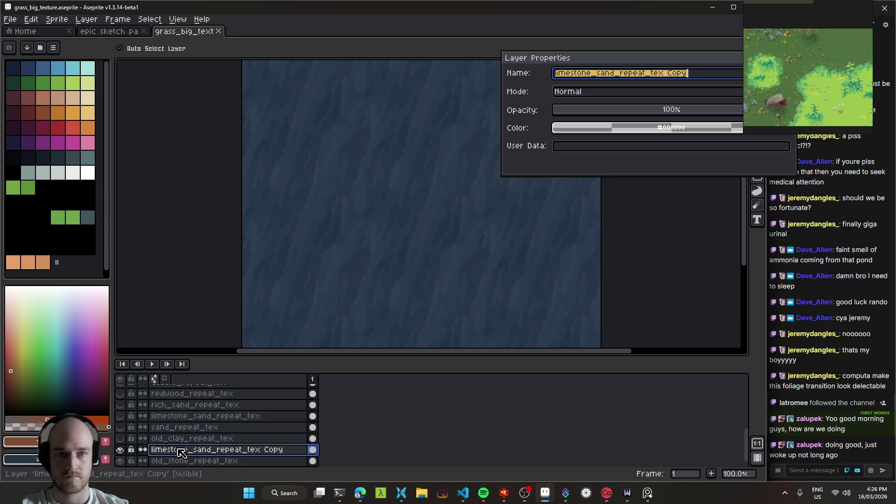
pyautogui.write('new_')
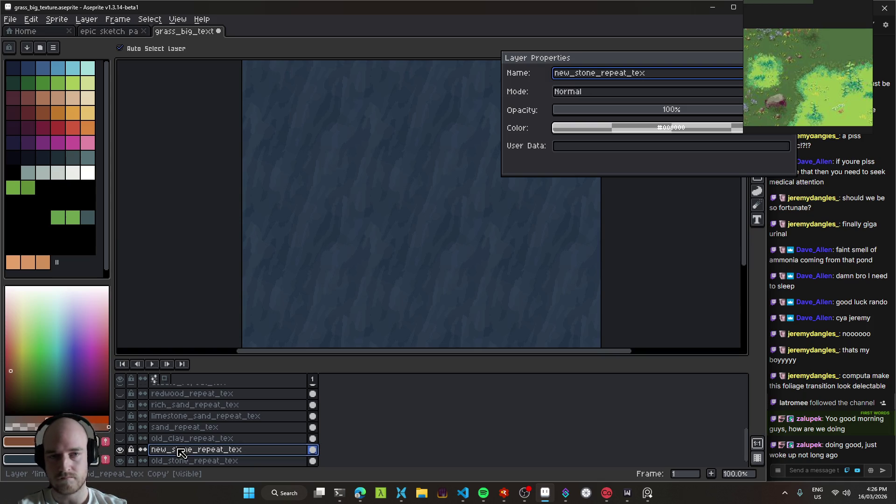
pyautogui.press('BackSpace')
pyautogui.press('BackSpace')
pyautogui.press('BackSpace')
pyautogui.press('BackSpace')
pyautogui.press('BackSpace')
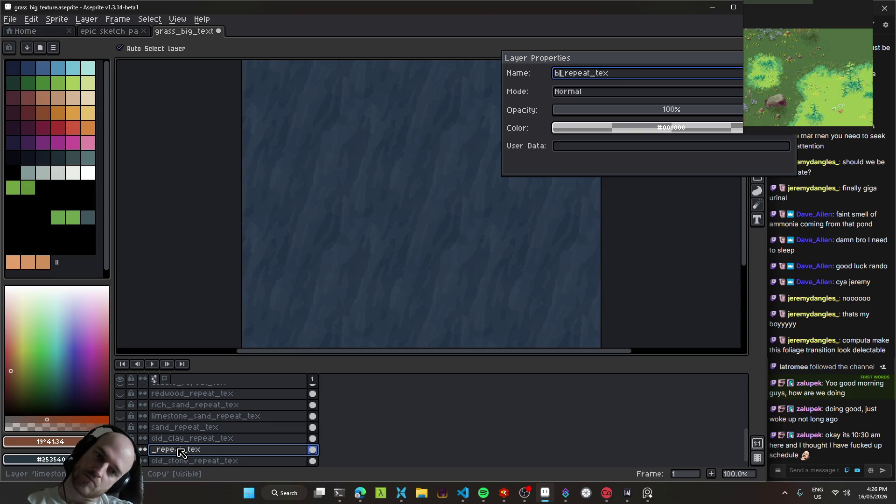
pyautogui.write('_ground')
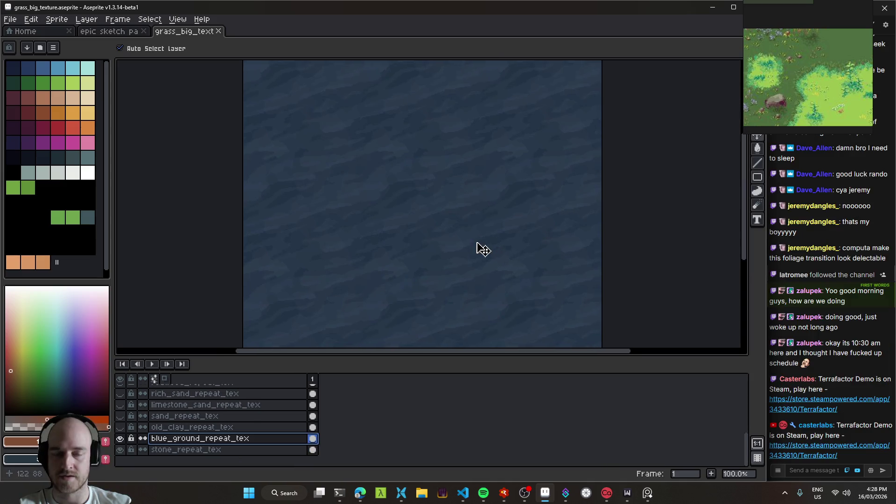
# - Save grass_big_texture.aseprite with the renamed blue layer
pyautogui.scroll(3, 439, 210)
pyautogui.scroll(-3, 438, 192)
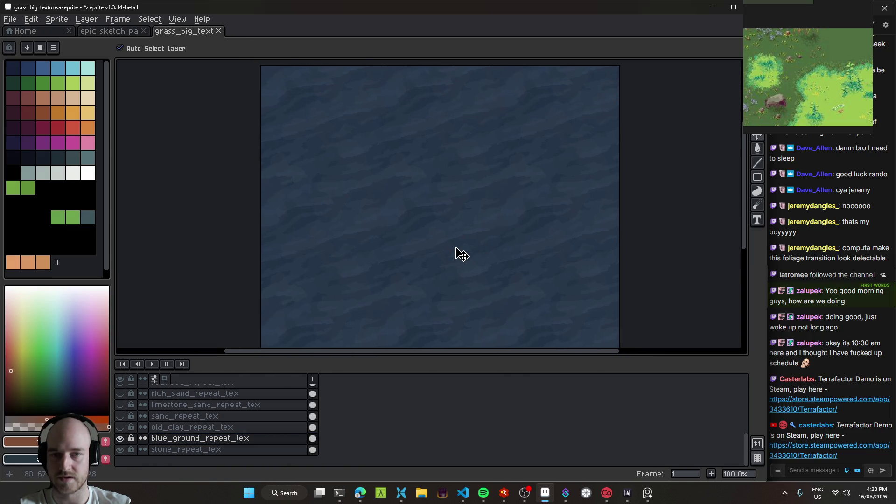
pyautogui.hotkey('ctrl', 's')
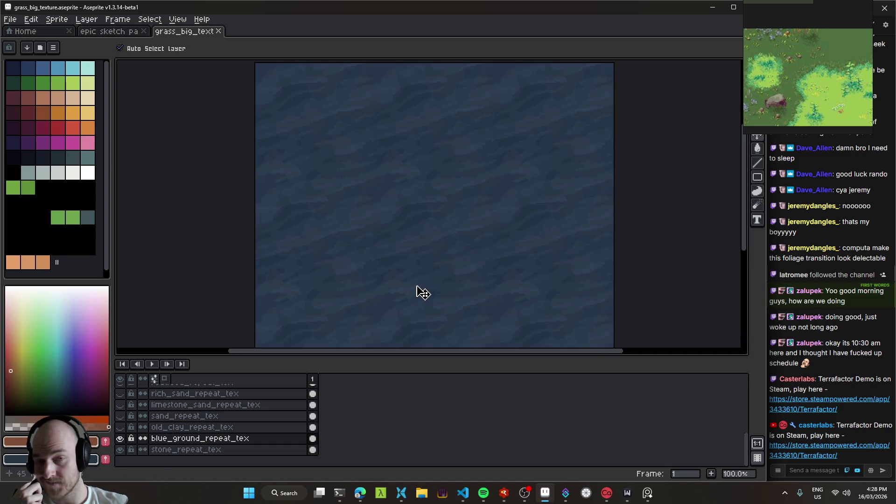
# - Select the blue_ground_repeat_tex layer, try the Eyedropper and Move tools, then switch to VS Code
pyautogui.click(210, 439)
pyautogui.press('i')
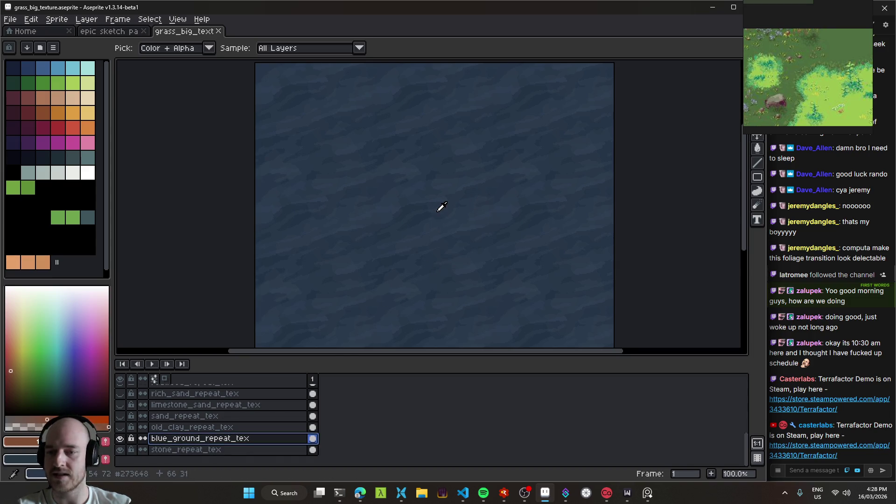
pyautogui.press('v')
pyautogui.moveTo(449, 214); pyautogui.dragTo(454, 209)
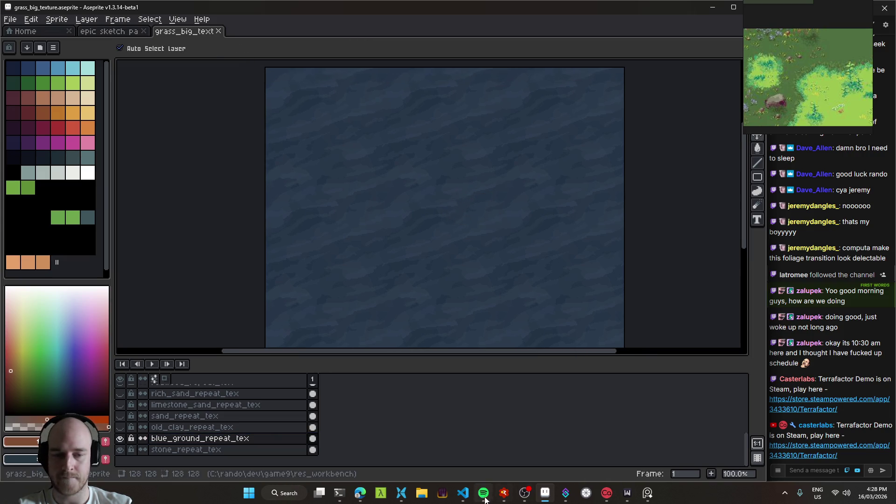
pyautogui.hotkey('alt', 'Tab')
pyautogui.hotkey('alt', 'Tab')
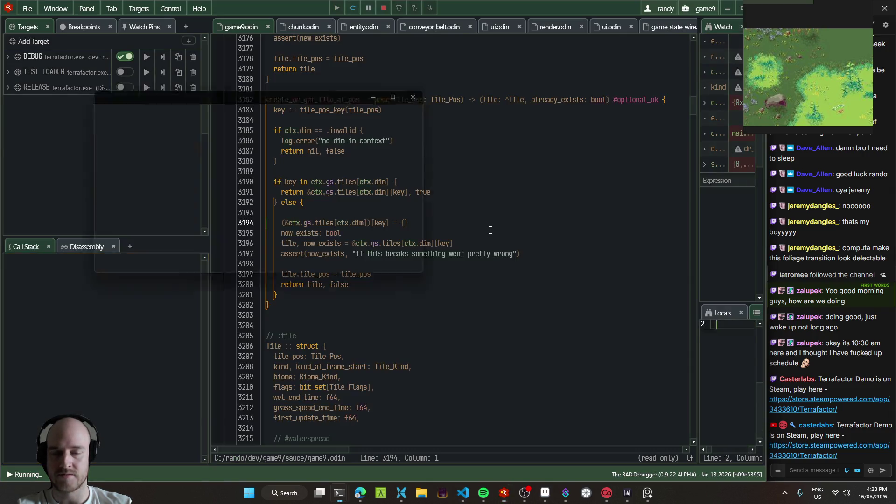
# - Launch the game with F5 and walk through the cave back to the desert
pyautogui.press('F5')
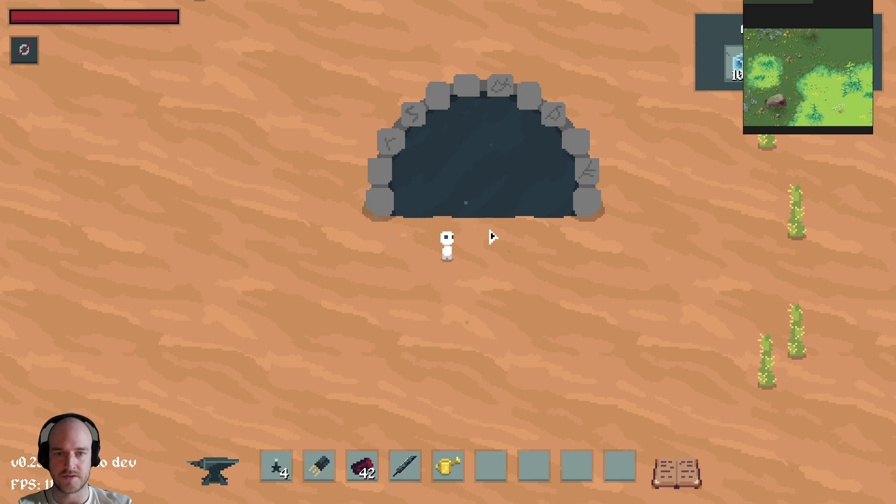
pyautogui.press('d')
pyautogui.press('w')
pyautogui.press('9')
pyautogui.press('s')
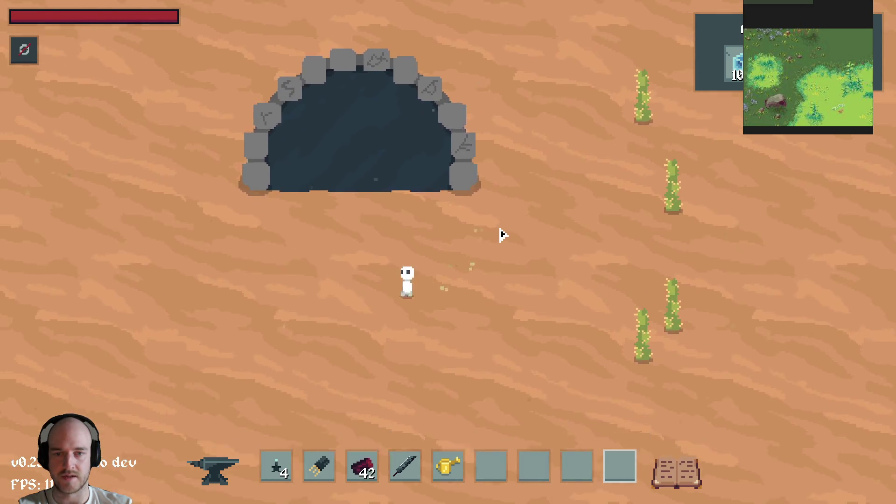
pyautogui.press('w')
pyautogui.press('a')
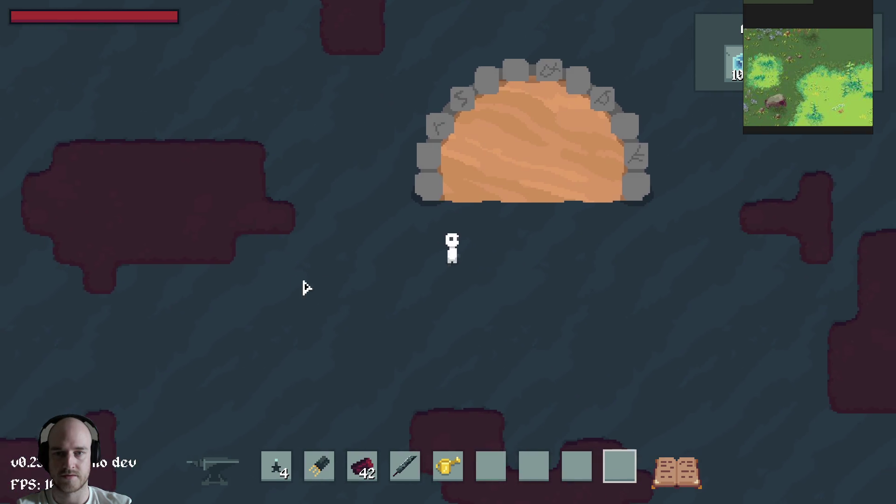
pyautogui.press('w')
# - Craft a Stone Floor from the crafting recipes
pyautogui.press('e')
pyautogui.press('c')
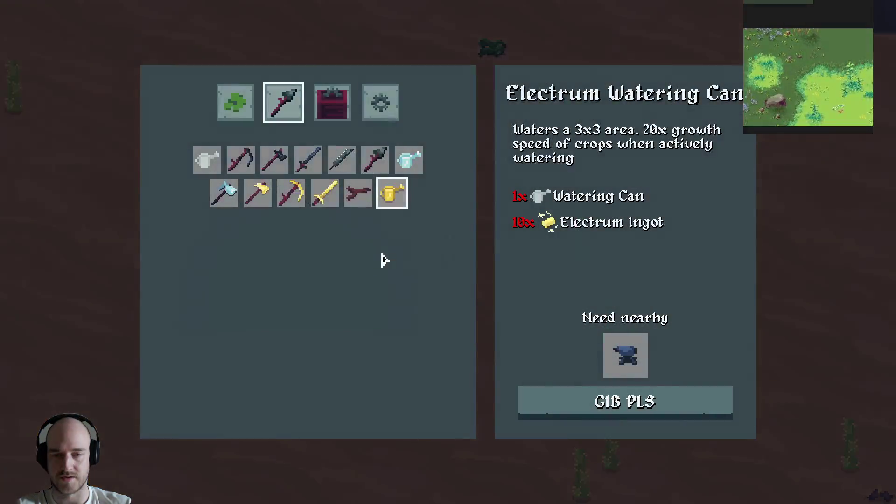
pyautogui.click(307, 171)
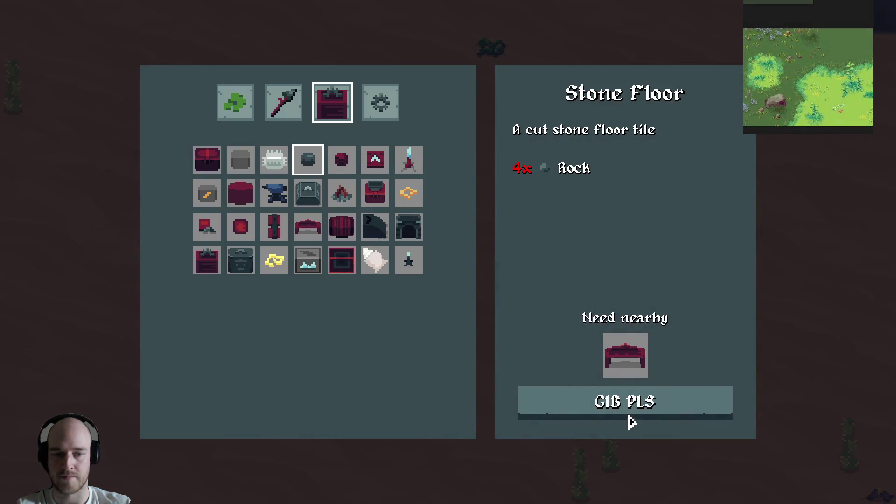
pyautogui.click(628, 410)
pyautogui.press('c')
# - Lay a square patch of stone floor tiles in the desert beside the cave arch
pyautogui.press('w')
pyautogui.press('d')
pyautogui.moveTo(474, 252)
pyautogui.mouseDown()
pyautogui.moveTo(460, 257)
pyautogui.moveTo(490, 263)
pyautogui.moveTo(461, 262)
pyautogui.moveTo(516, 223)
pyautogui.mouseUp()
pyautogui.press('s')
pyautogui.press('a')
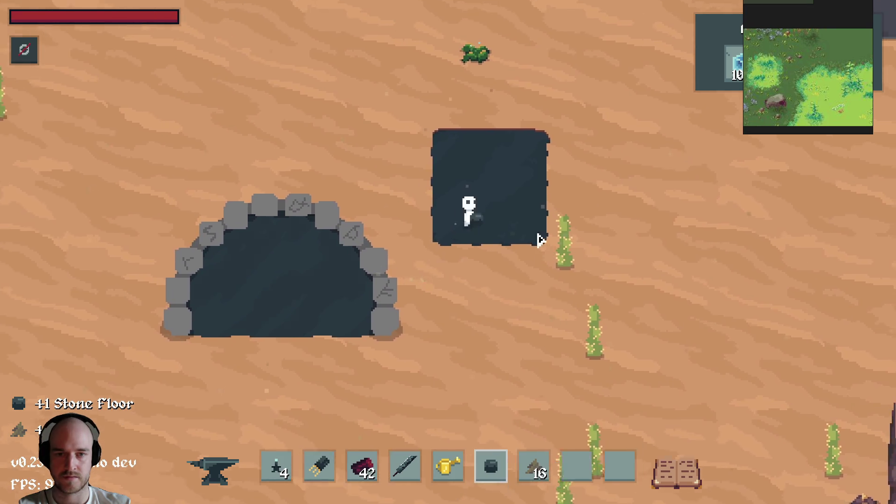
pyautogui.press('w')
pyautogui.press('d')
# - Walk through the underground cave and back to the desert, then quit the game
pyautogui.press('a')
pyautogui.press('s')
pyautogui.press('s')
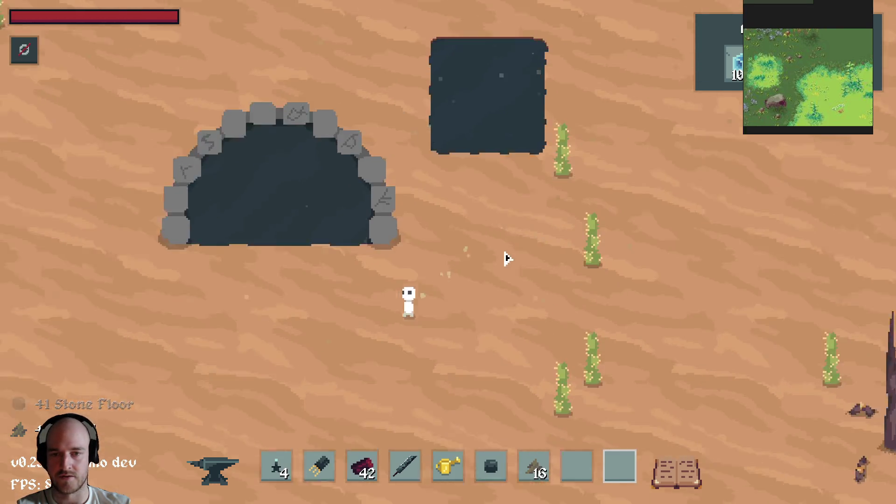
pyautogui.press('w')
pyautogui.press('9')
pyautogui.press('a')
pyautogui.press('s')
pyautogui.press('s')
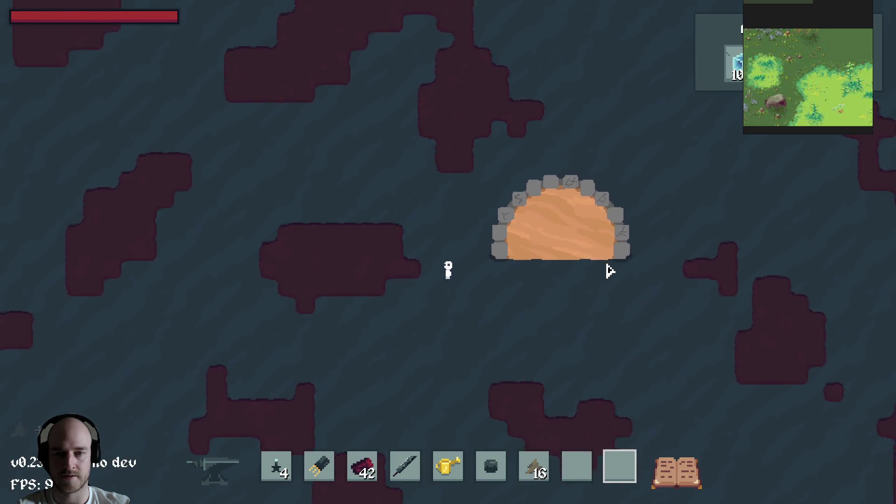
pyautogui.press('d')
pyautogui.press('w')
pyautogui.press('a')
pyautogui.hotkey('alt', 'F4')
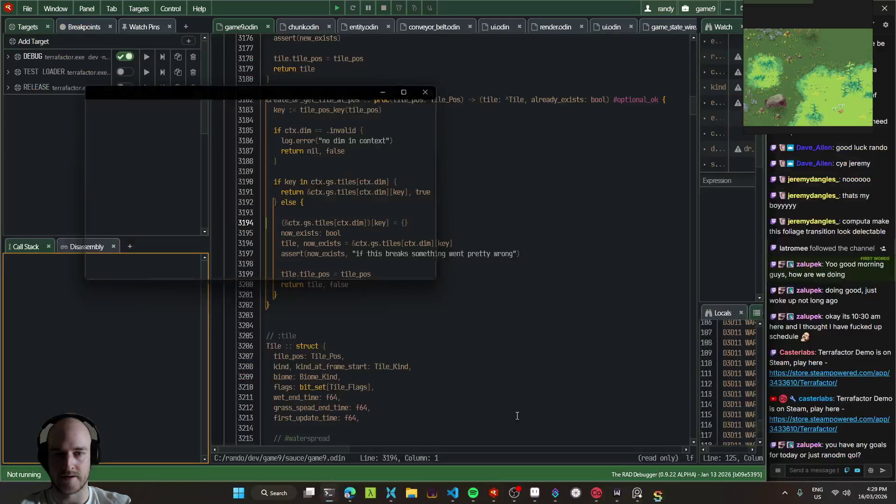
pyautogui.click(469, 497)
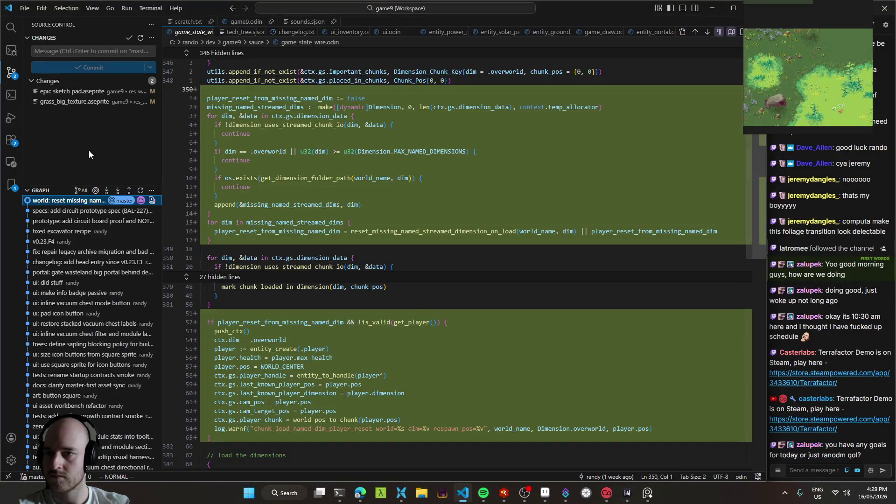
# - Bring grass_big_texture forward in Aseprite and pan around the blue texture
pyautogui.click(545, 492)
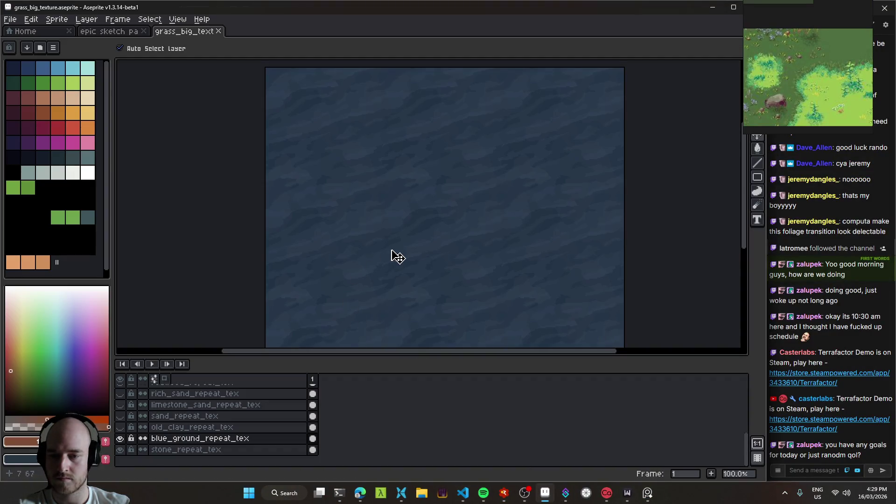
pyautogui.moveTo(396, 256); pyautogui.dragTo(396, 236)
pyautogui.moveTo(475, 244); pyautogui.dragTo(430, 234)
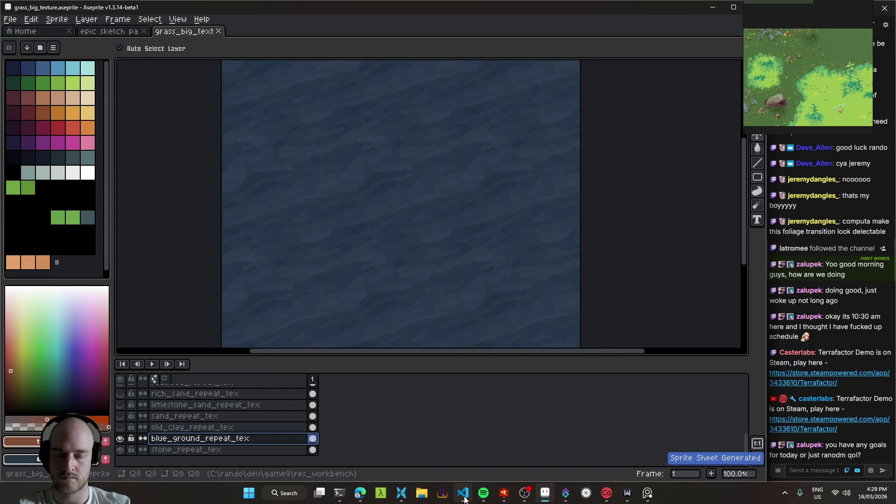
pyautogui.moveTo(465, 502)
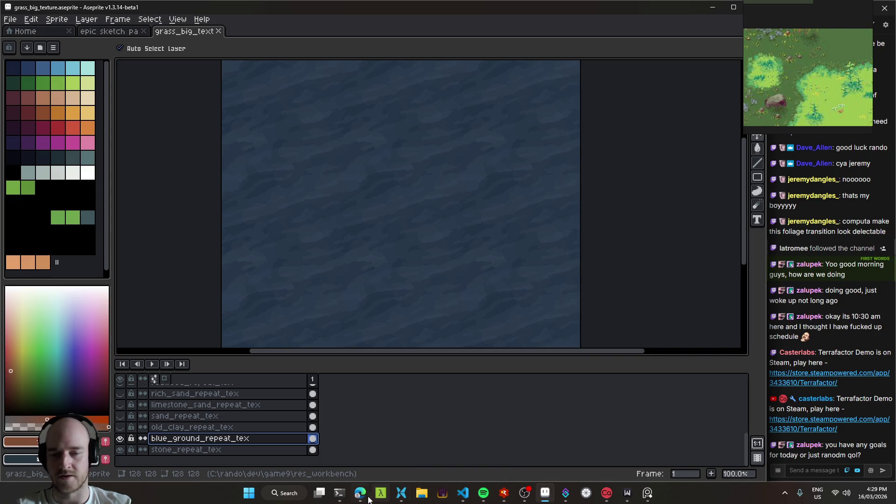
pyautogui.scroll(-1, 450, 270)
pyautogui.scroll(1, 448, 272)
pyautogui.moveTo(447, 272); pyautogui.dragTo(460, 240)
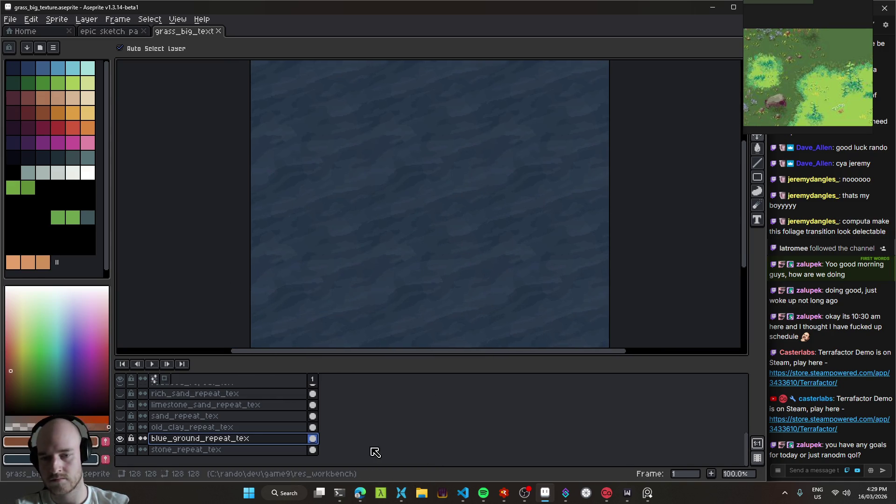
pyautogui.moveTo(363, 499)
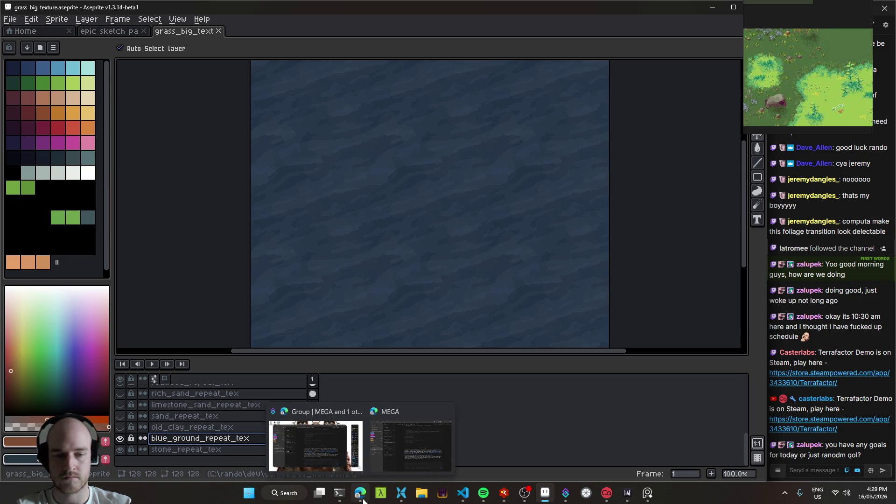
pyautogui.click(545, 497)
pyautogui.click(544, 496)
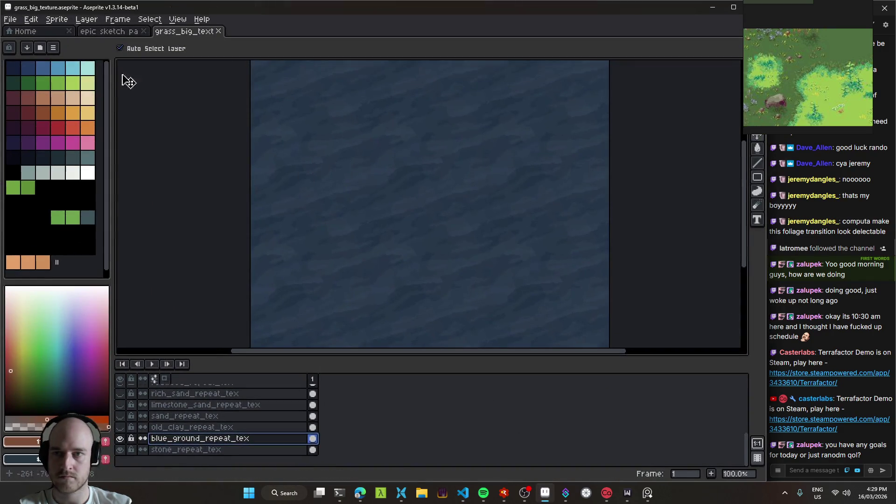
# - Look over the epic sketch pad's pond sketch, return to the texture, then open a new browser tab
pyautogui.click(109, 31)
pyautogui.scroll(2, 297, 57)
pyautogui.moveTo(504, 164)
pyautogui.mouseDown()
pyautogui.moveTo(356, 237)
pyautogui.moveTo(609, 276)
pyautogui.moveTo(253, 114)
pyautogui.moveTo(382, 202)
pyautogui.moveTo(481, 299)
pyautogui.mouseUp()
pyautogui.hotkey('ctrl', 'Tab')
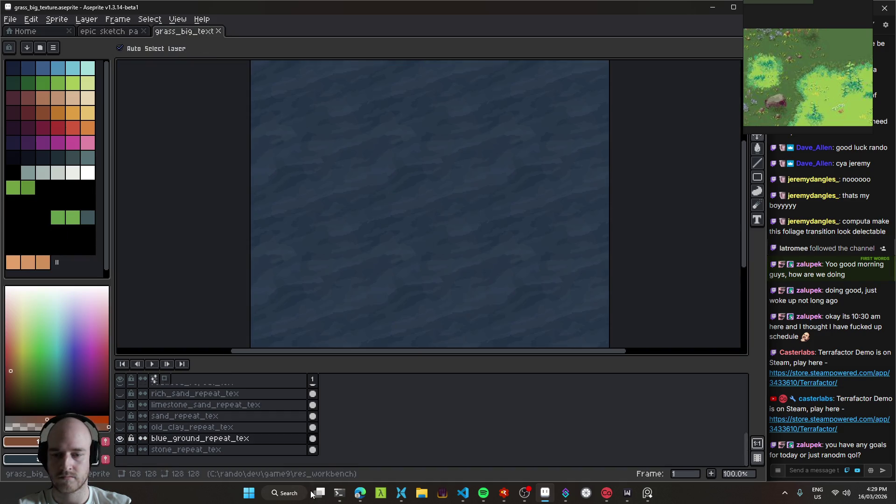
pyautogui.click(360, 493)
pyautogui.click(58, 321)
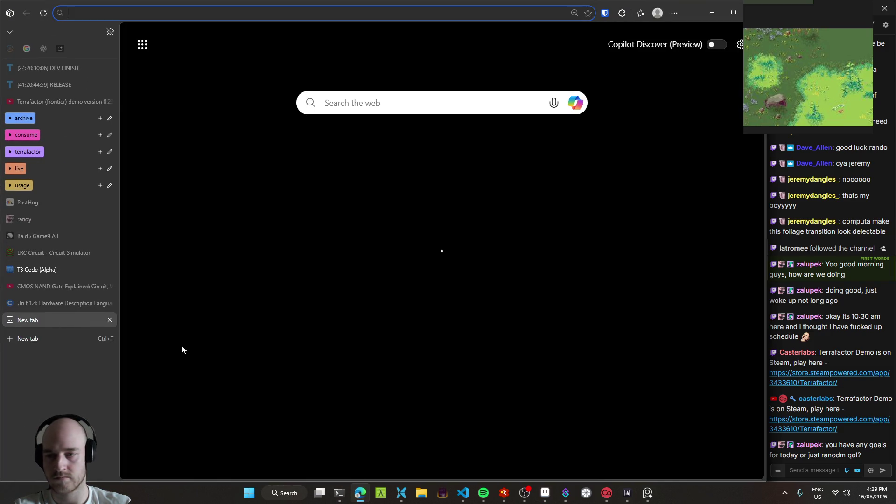
# - Search Google for 'ground rock names other than stone for my game' and view AI Mode results
pyautogui.write('gimme ideas for rock nam')
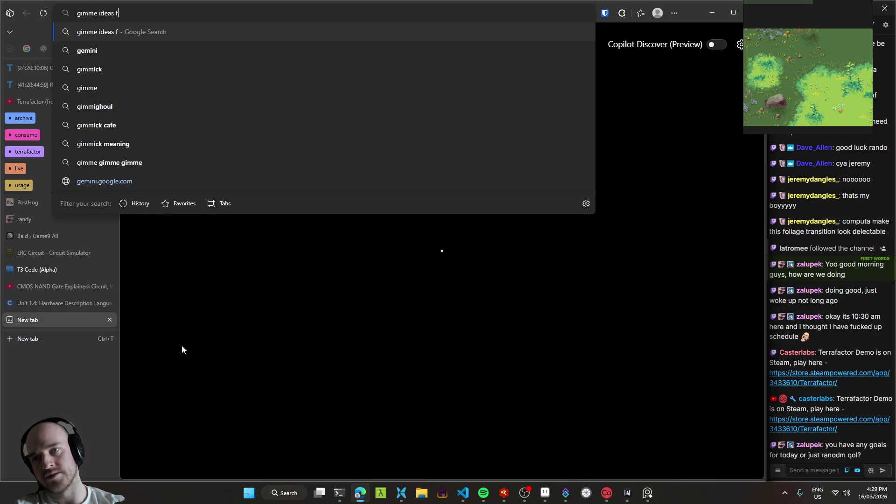
pyautogui.write('e')
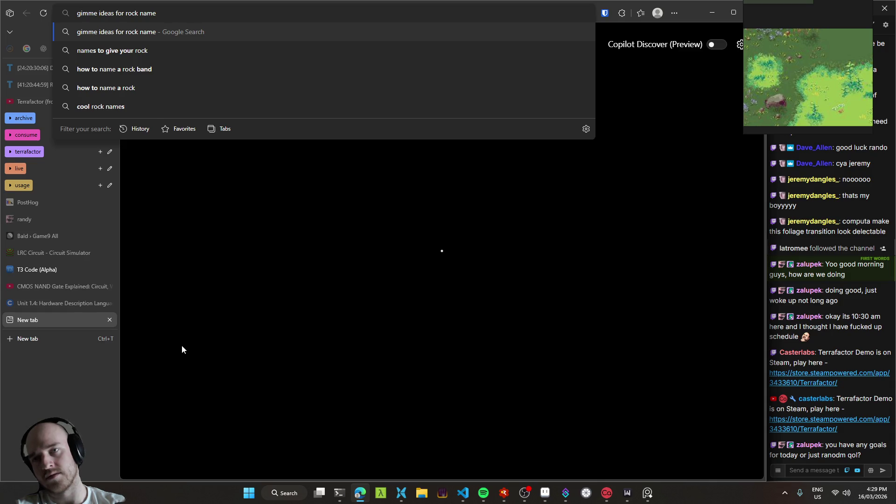
pyautogui.hotkey('ctrl', 'shift', 'Left')
pyautogui.write('ground rock names')
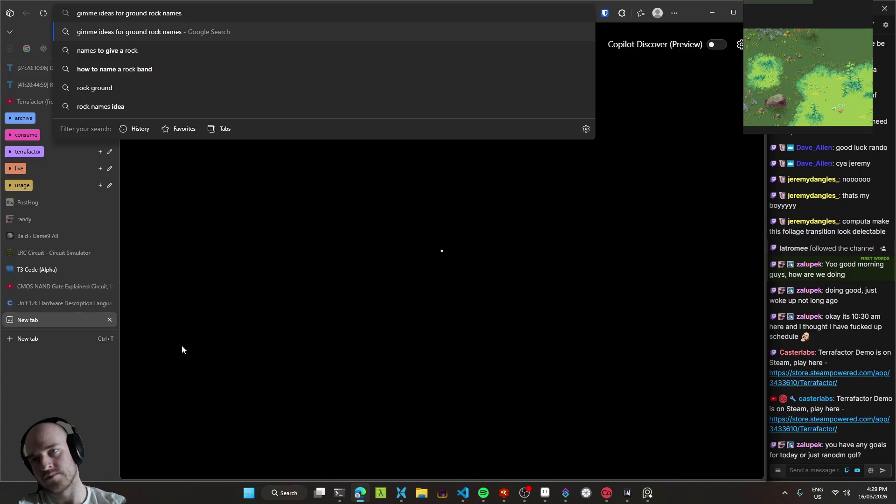
pyautogui.write(' other than ')
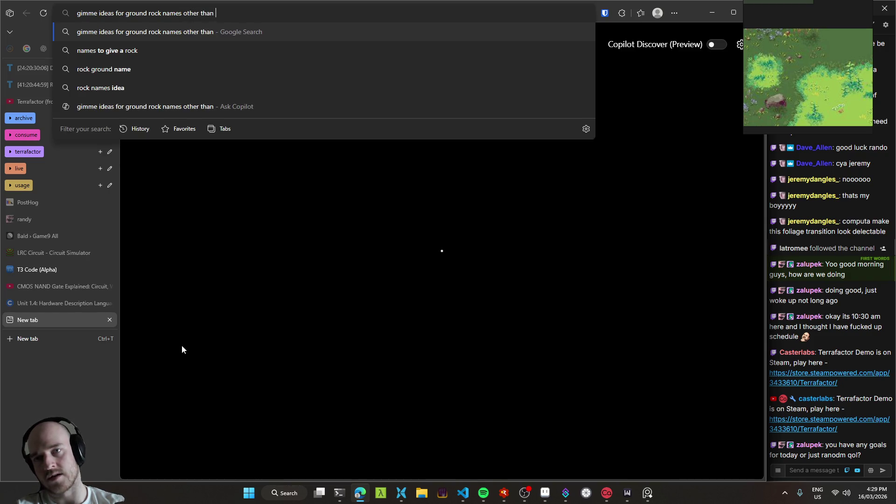
pyautogui.write('stone for my game')
pyautogui.press('Return')
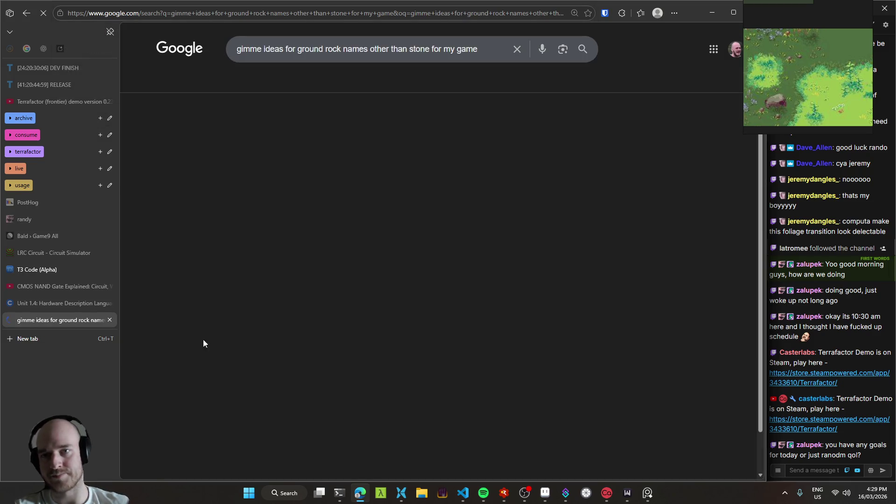
pyautogui.click(173, 82)
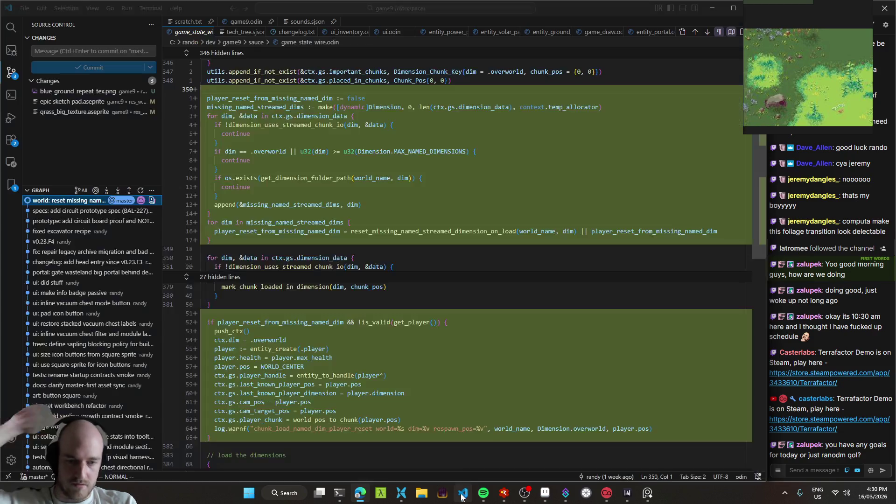
# - Walk the character into the cave and up to the right
pyautogui.click(504, 493)
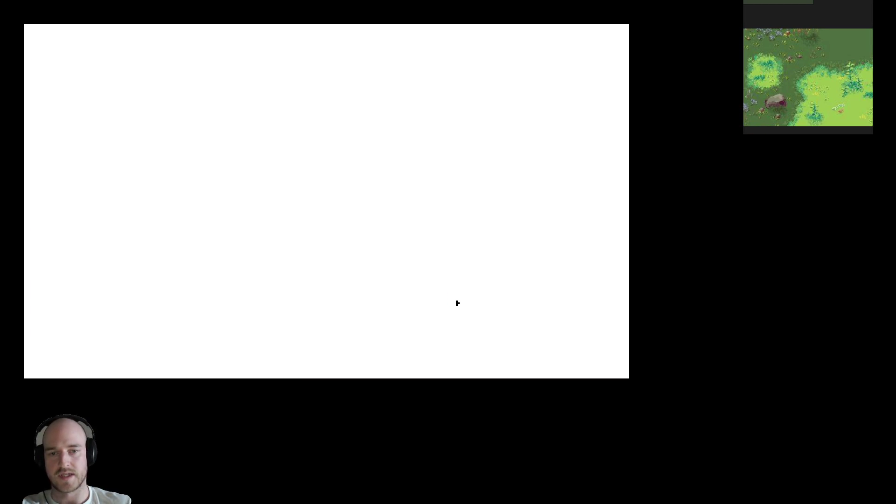
pyautogui.press('w')
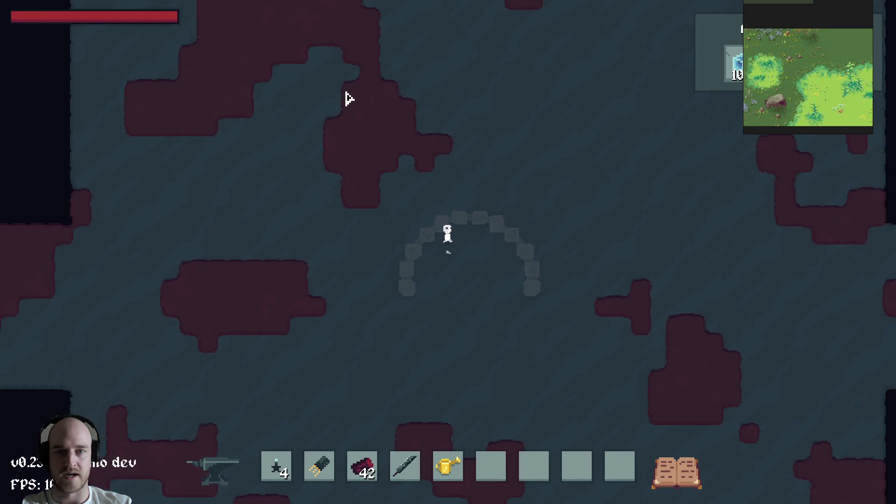
pyautogui.press('d')
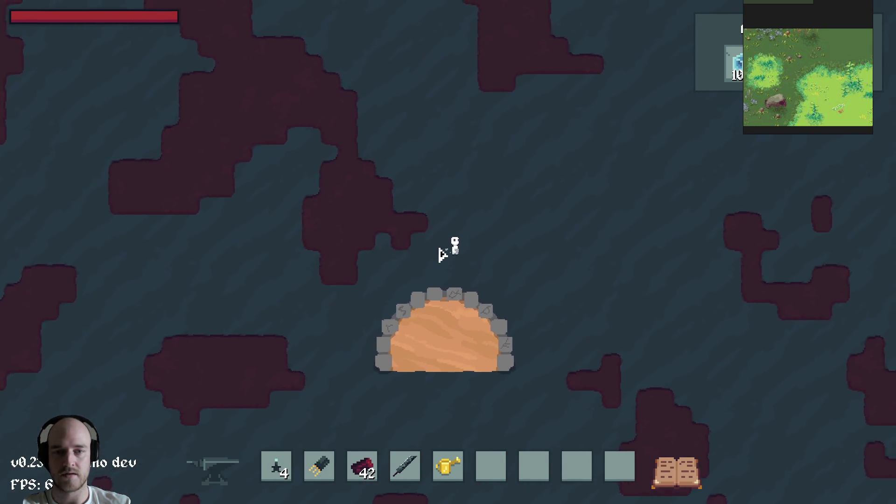
pyautogui.scroll(-3, 449, 254)
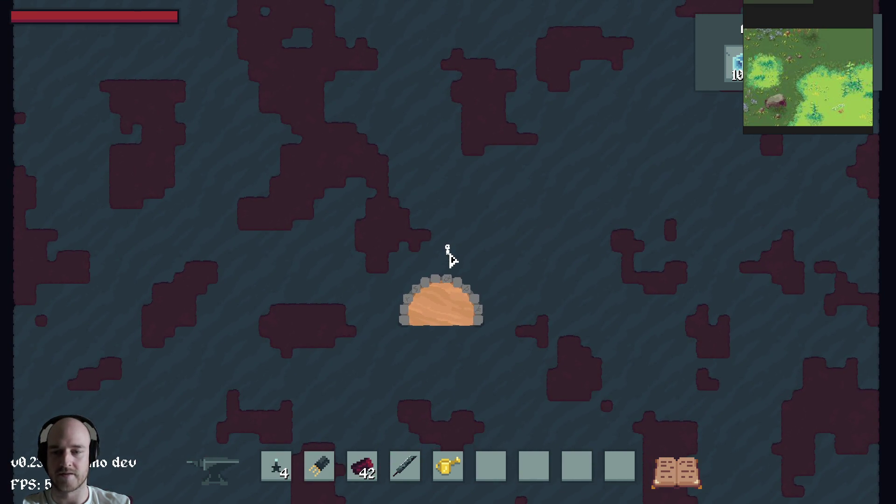
# - Move the transistor into hotbar slot 6 through the inventory
pyautogui.press('e')
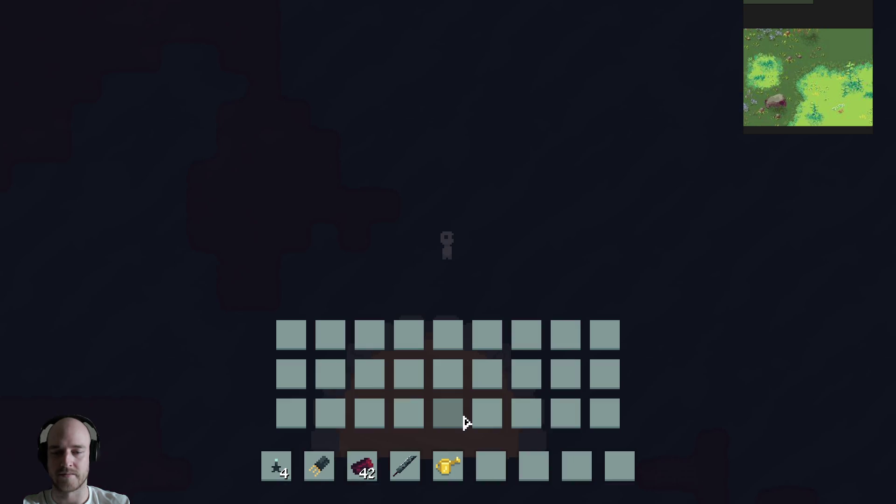
pyautogui.click(321, 469)
pyautogui.click(490, 467)
pyautogui.press('e')
# - Walk down and left through the cave toward the stone-ringed dome, then leave the game
pyautogui.press('6')
pyautogui.press('w')
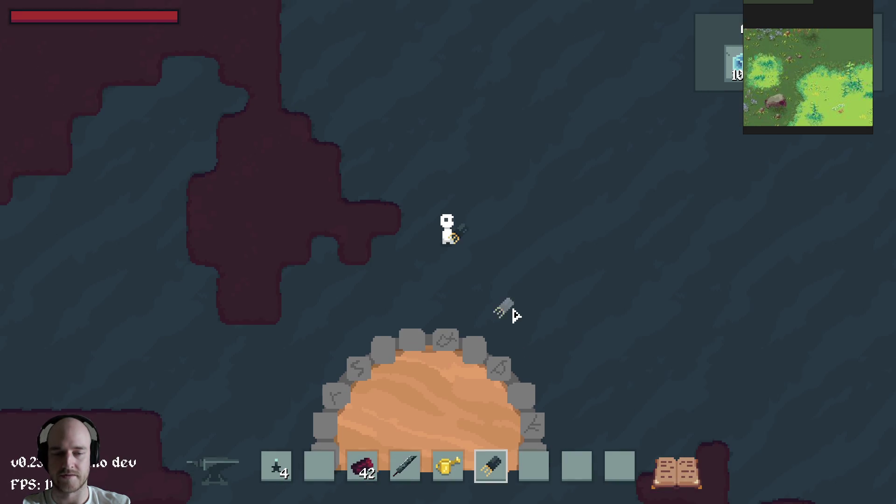
pyautogui.press('d')
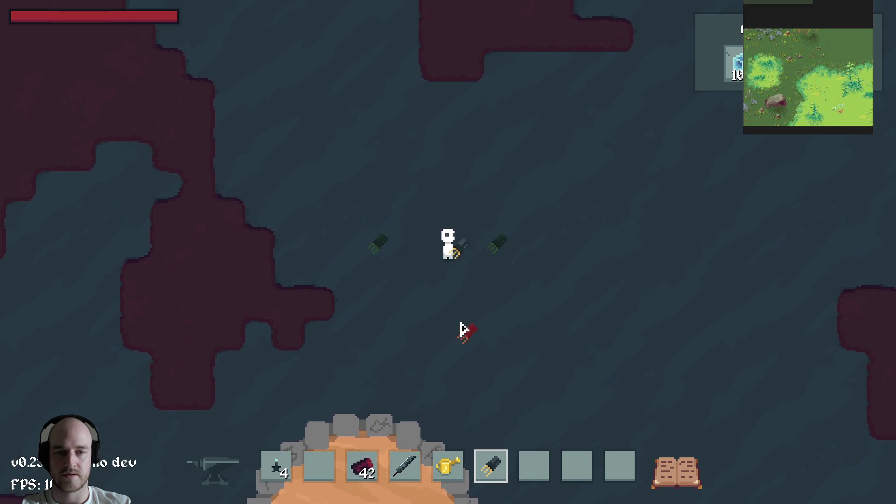
pyautogui.press('a')
pyautogui.press('s')
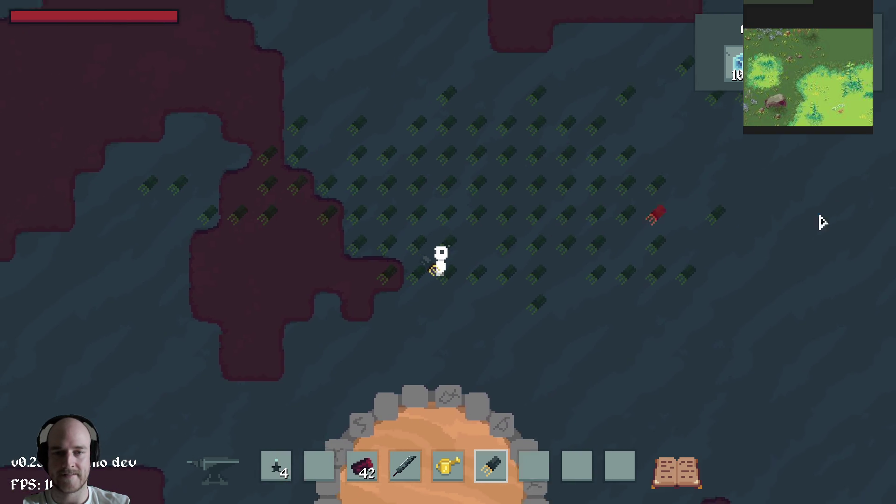
pyautogui.hotkey('alt', 'Tab')
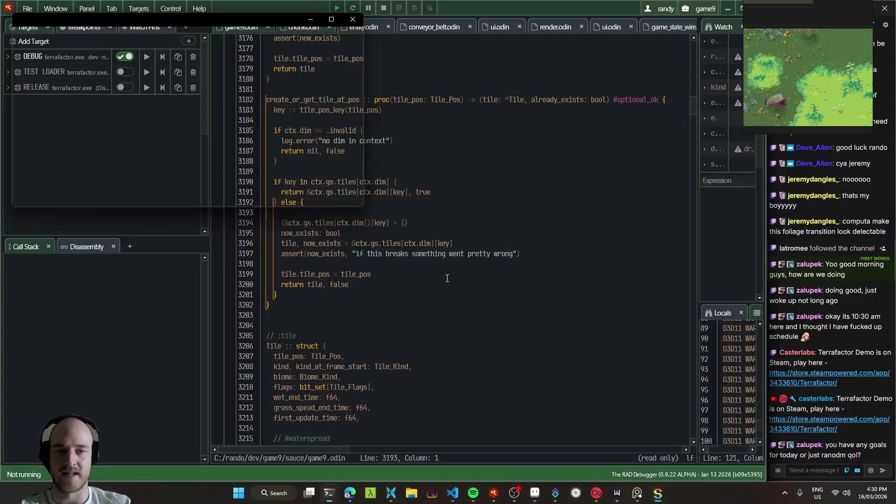
# - Scroll the AI rock-name list (Basalt, Breccia, Scree), then return to the Aseprite texture
pyautogui.click(360, 493)
pyautogui.scroll(-3, 277, 258)
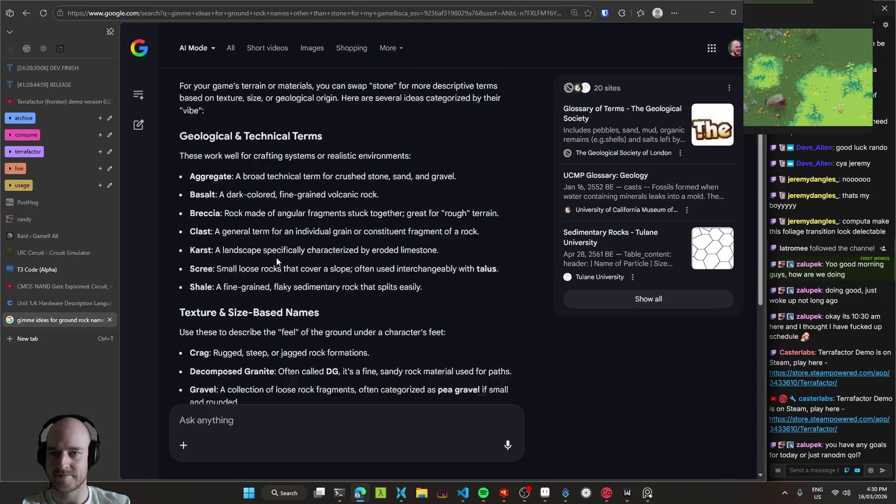
pyautogui.scroll(2, 222, 220)
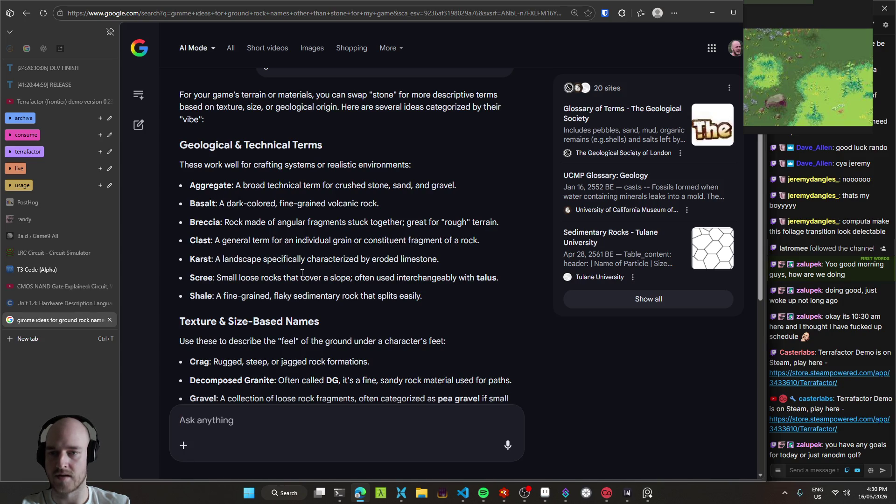
pyautogui.click(546, 493)
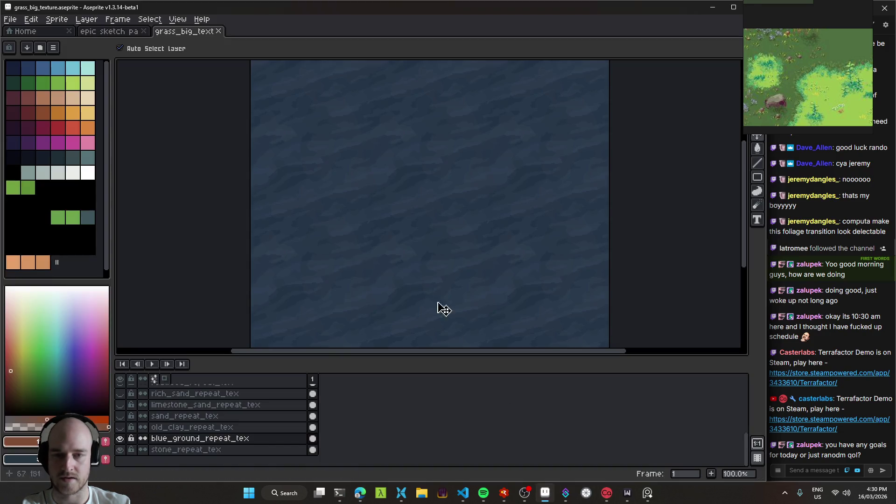
# - Change the layer name from blue_ground_repeat_tex to basalt_repeat_tex in Layer Properties
pyautogui.doubleClick(211, 439)
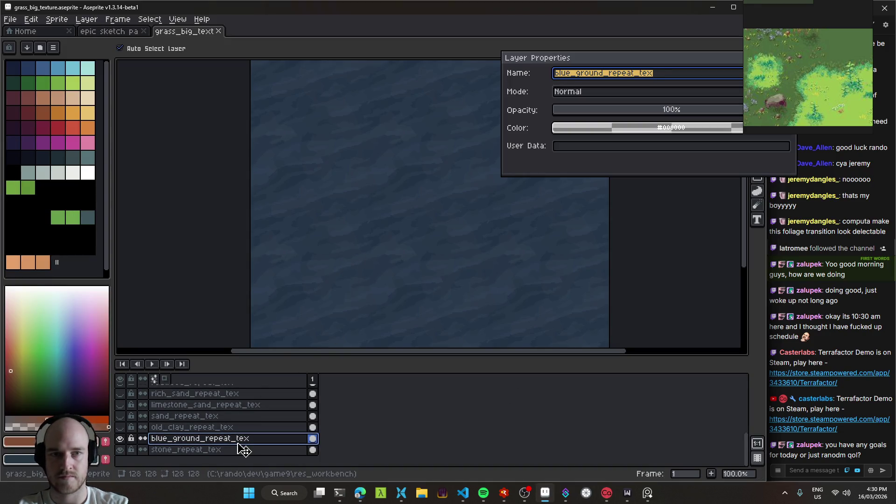
pyautogui.press('Home')
pyautogui.press('BackSpace')
pyautogui.press('BackSpace')
pyautogui.press('BackSpace')
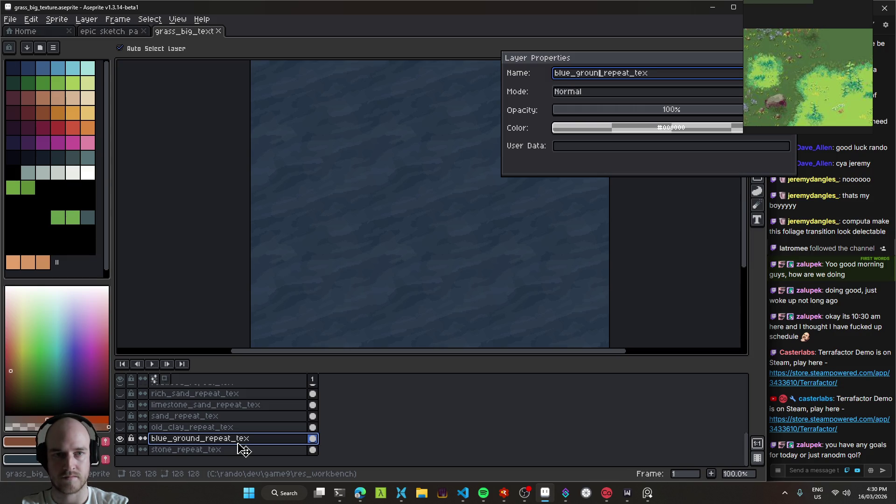
pyautogui.write('basalt')
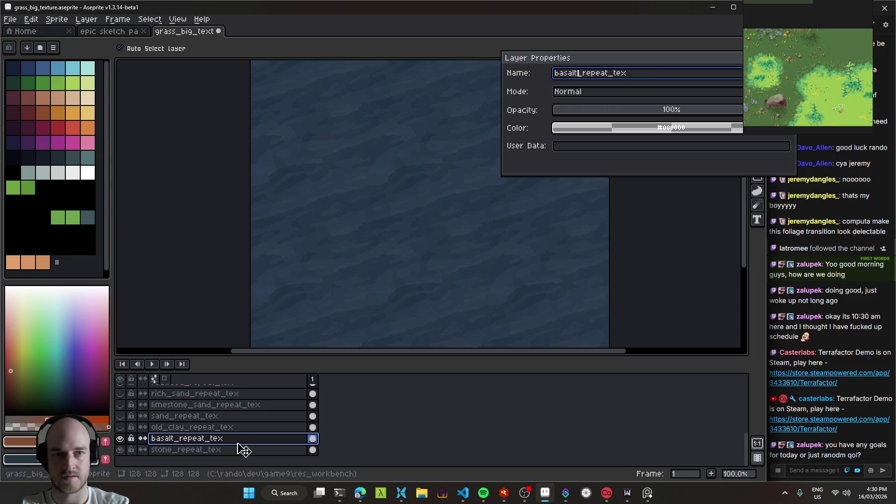
pyautogui.press('Return')
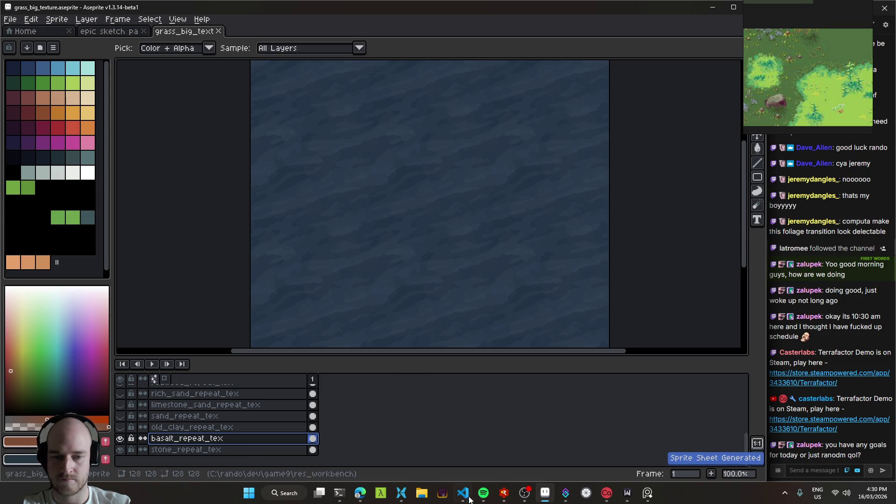
pyautogui.click(463, 493)
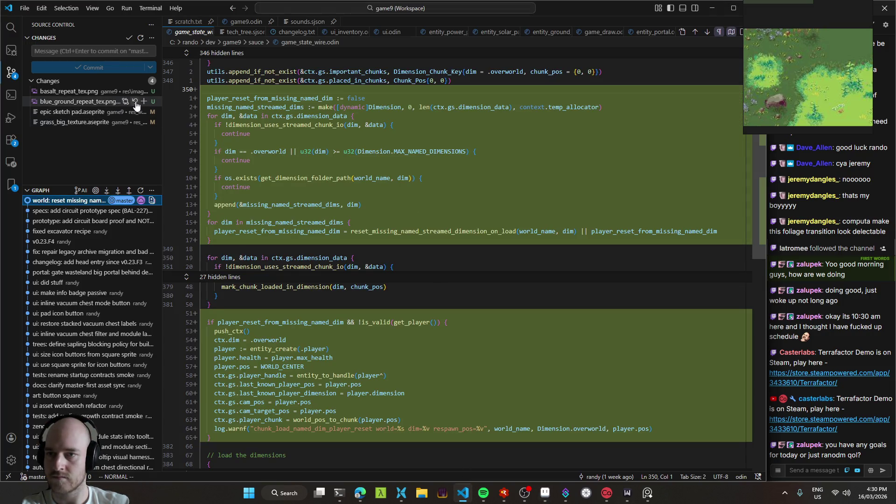
# - Discard blue_ground_repeat_tex.png, stage all changes and commit them as 'art: basalt'
pyautogui.click(135, 103)
pyautogui.press('Return')
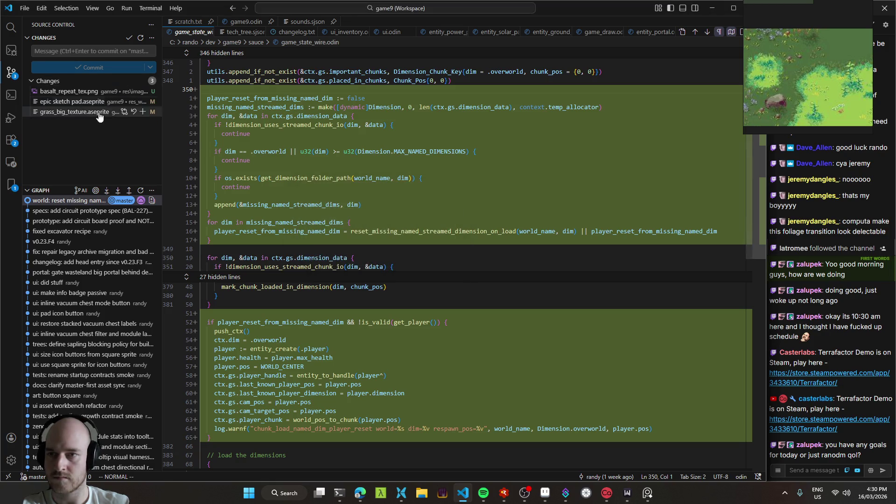
pyautogui.click(143, 81)
pyautogui.click(96, 49)
pyautogui.write('art: basalt')
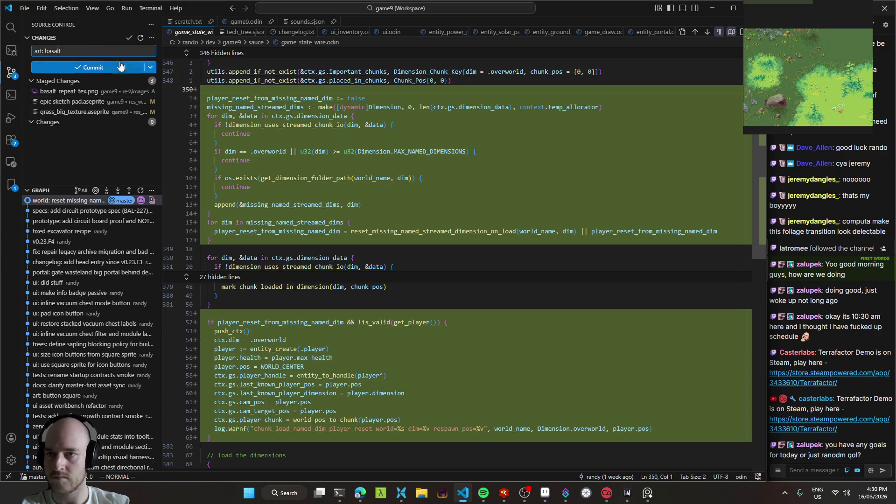
pyautogui.click(117, 67)
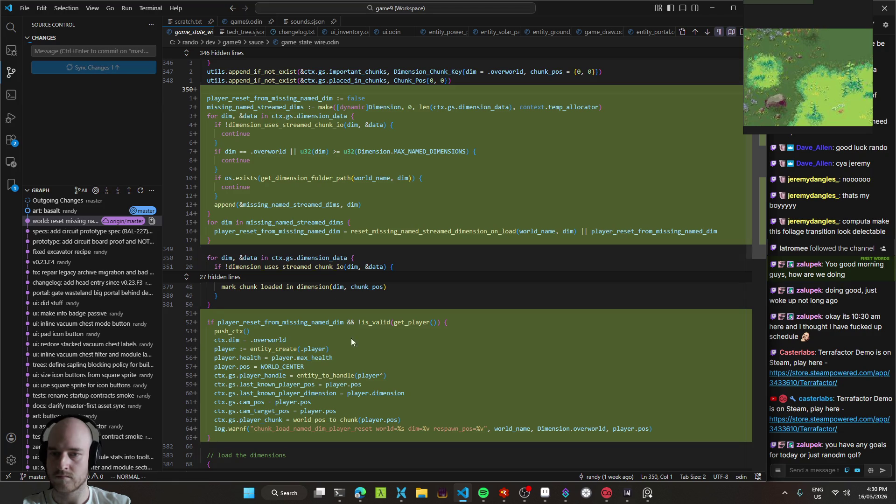
pyautogui.click(339, 493)
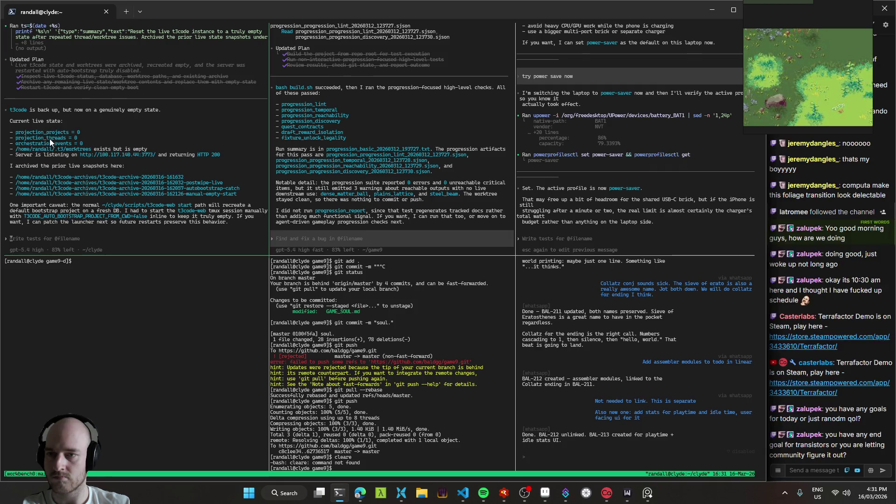
# - Open T3 Code in the browser and add ~/game9 as a new project
pyautogui.click(361, 493)
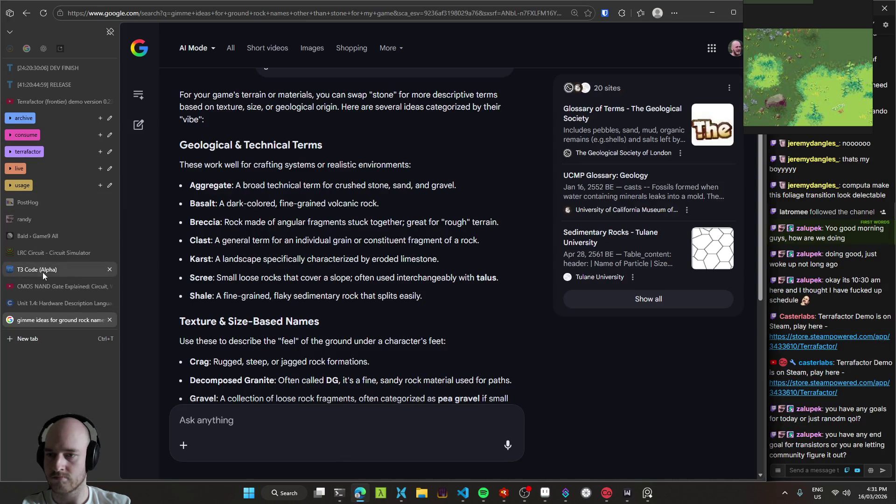
pyautogui.click(43, 271)
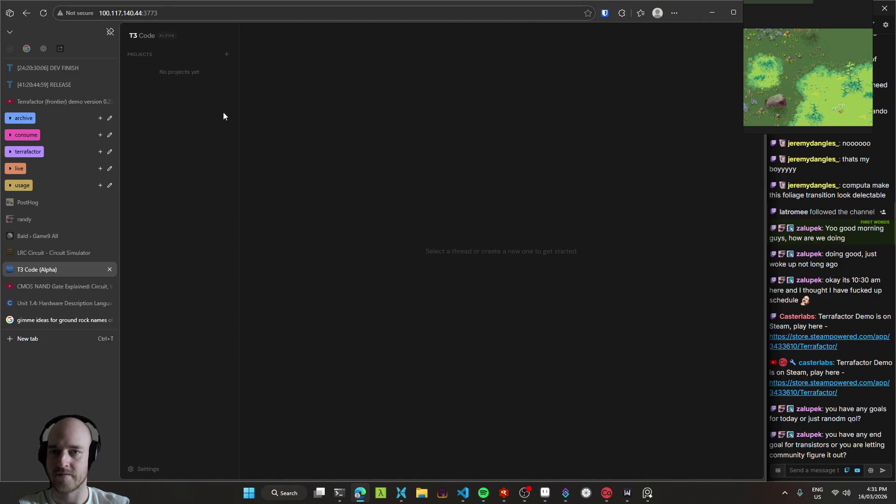
pyautogui.click(227, 55)
pyautogui.write('~/game9')
pyautogui.press('Return')
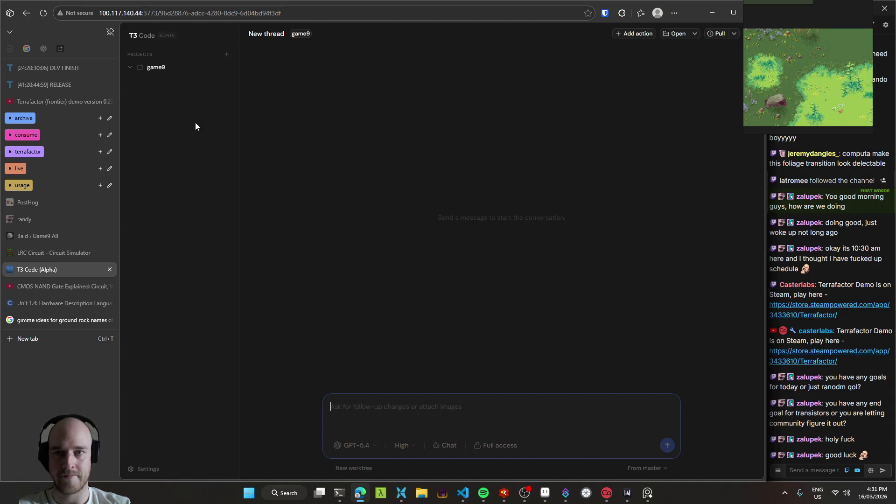
pyautogui.click(341, 496)
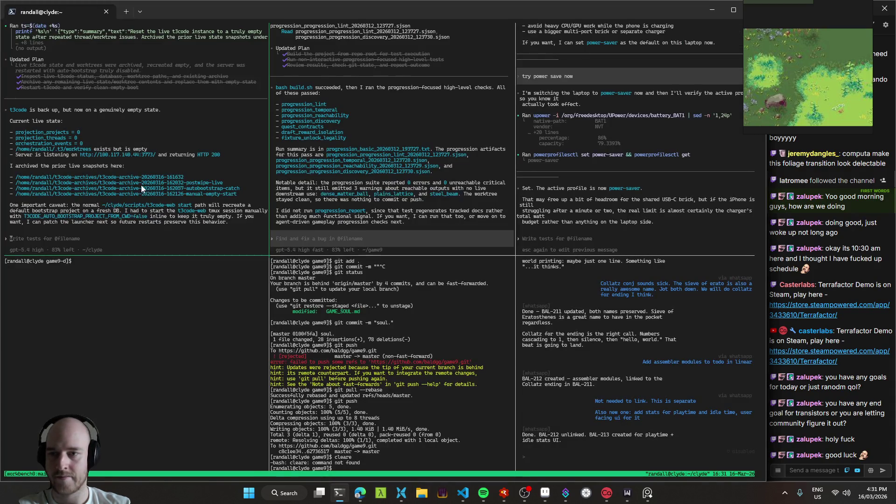
# - Send the agent 'also pull down and build the latest release tag', then return to VS Code
pyautogui.write('also pull down a')
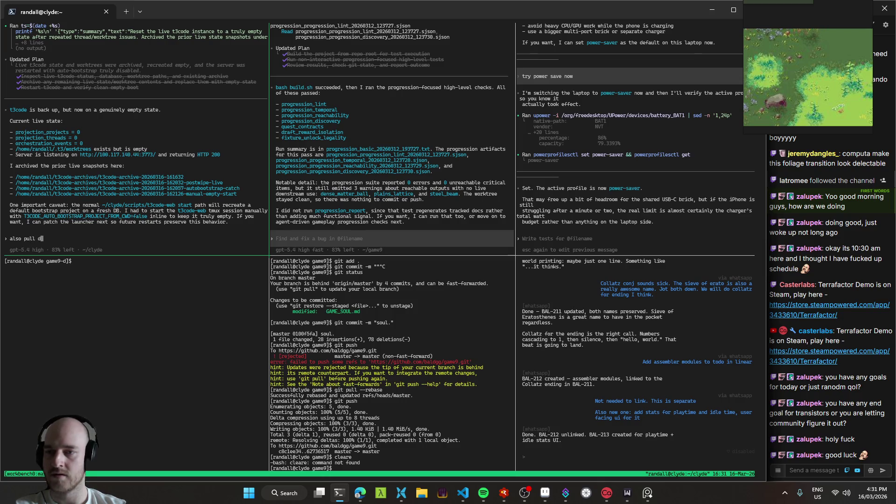
pyautogui.write('nd')
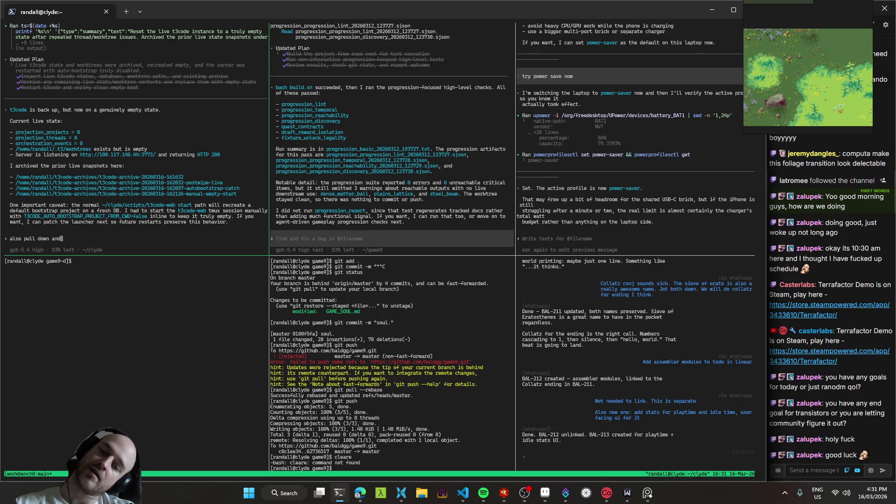
pyautogui.write(' build the latest ')
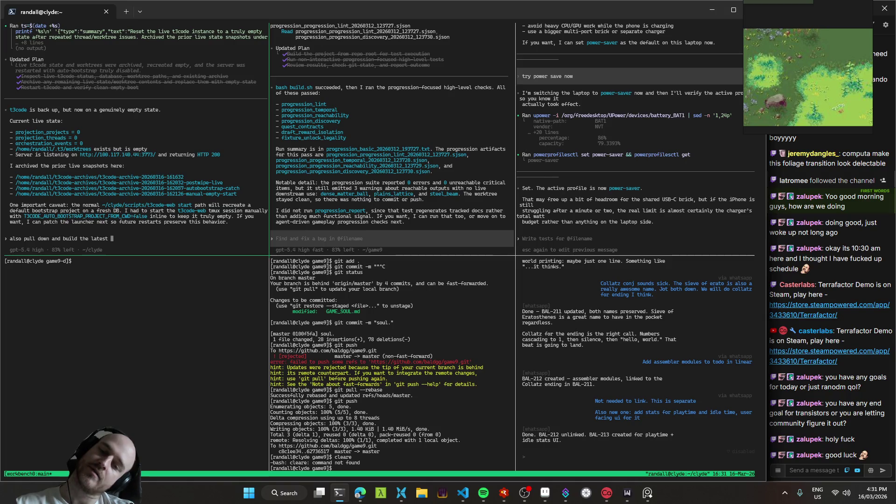
pyautogui.write('release tag')
pyautogui.press('Return')
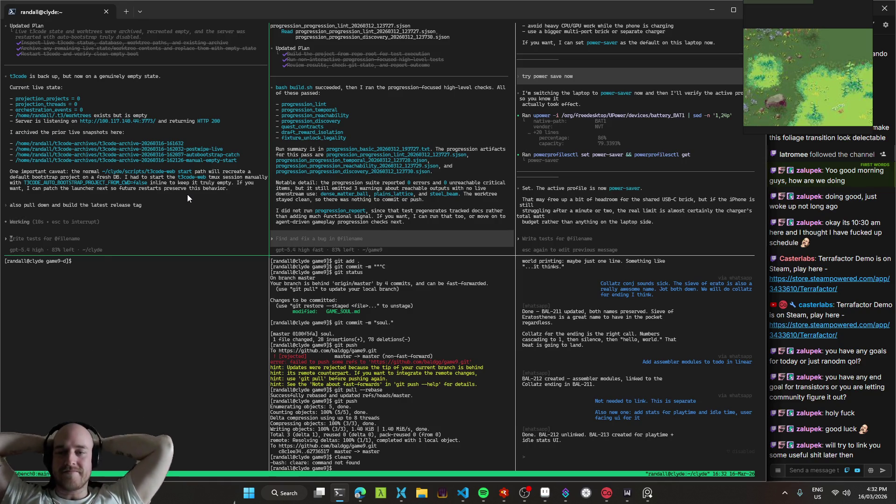
pyautogui.click(463, 492)
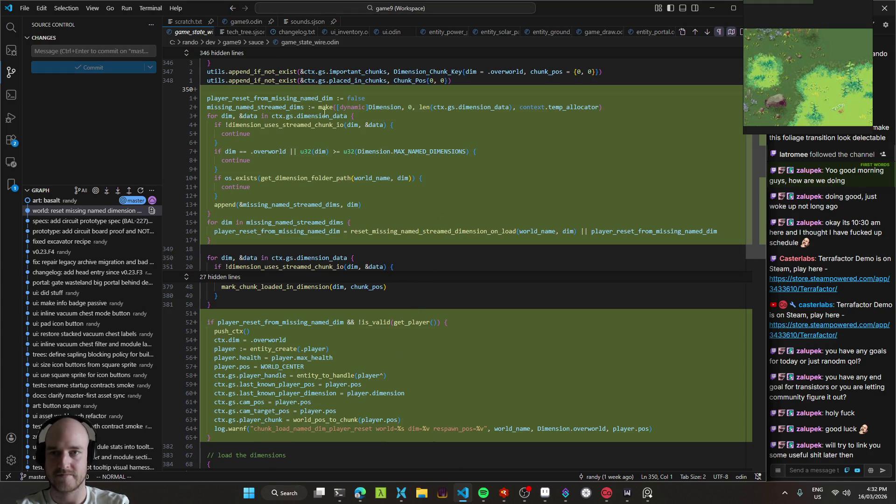
# - Build and launch the game from game9.odin, walk across the desert and equip the watering can
pyautogui.click(249, 23)
pyautogui.press('F5')
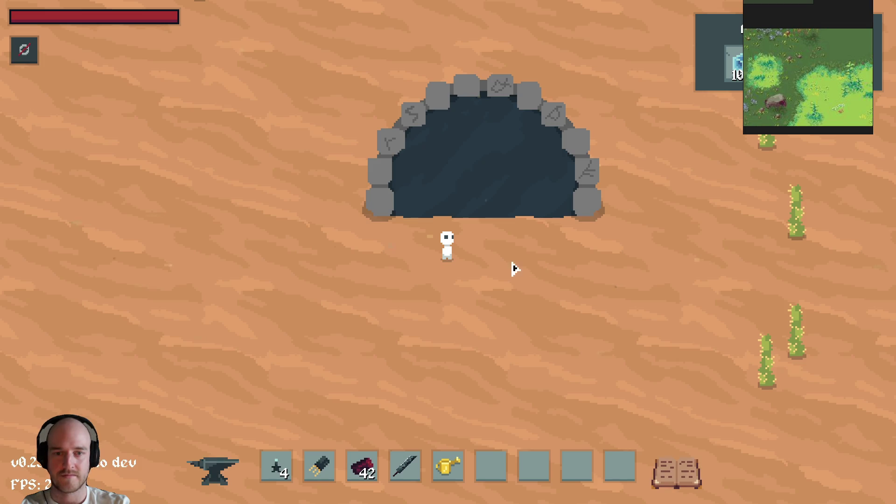
pyautogui.press('d')
pyautogui.press('5')
pyautogui.press('7')
pyautogui.press('a')
pyautogui.press('w')
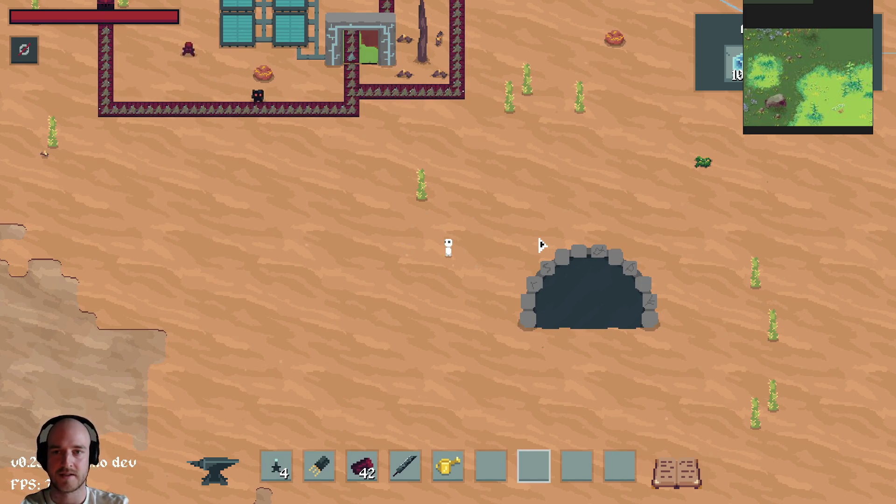
# - Walk through the stone portal into the cave and back down past the portal
pyautogui.scroll(-3, 518, 243)
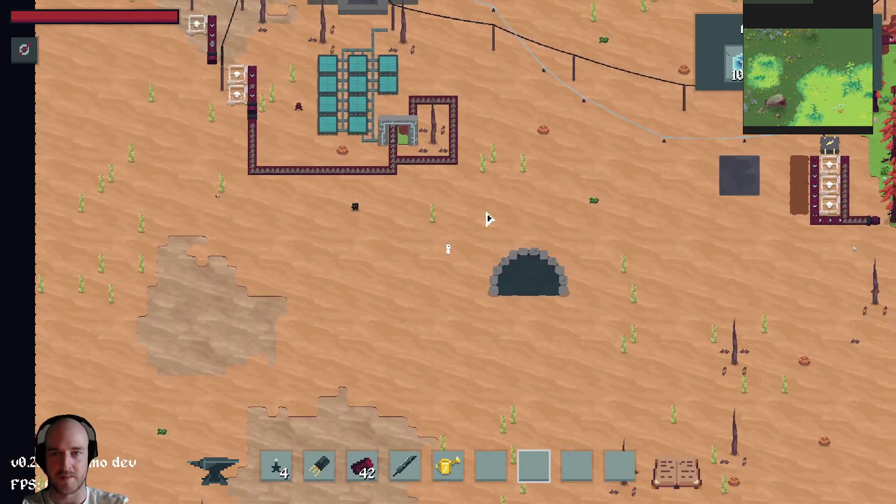
pyautogui.scroll(5, 495, 201)
pyautogui.press('s')
pyautogui.press('d')
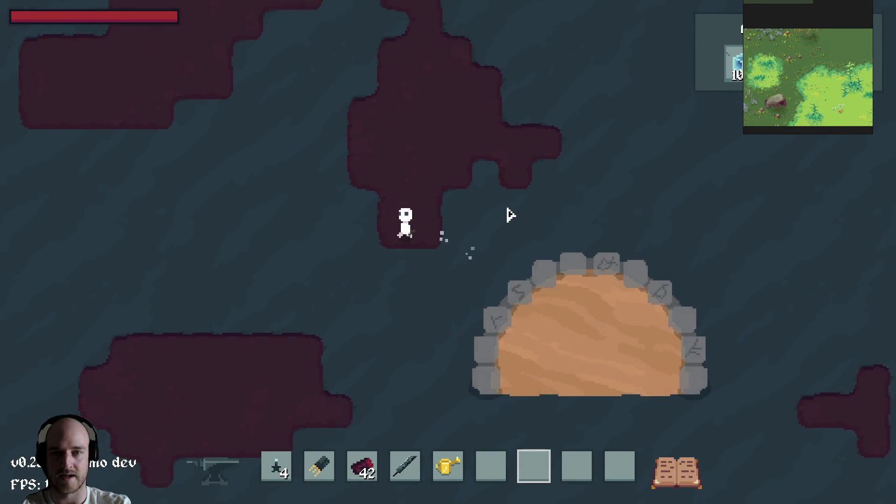
pyautogui.scroll(-2, 536, 223)
pyautogui.press('d')
pyautogui.press('w')
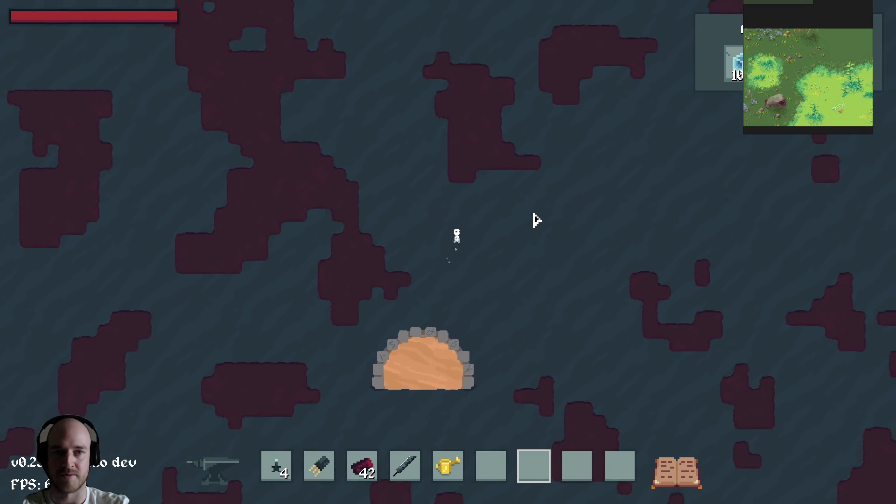
pyautogui.press('s')
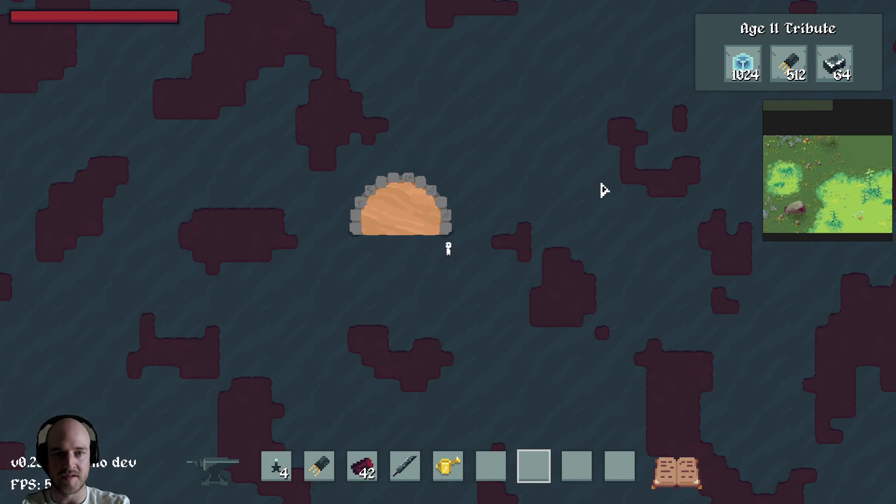
# - Browse the Age II, Age III and EXODUS tech trees with debug tools shown, then close the tech tree
pyautogui.press('t')
pyautogui.moveTo(545, 148); pyautogui.dragTo(408, 156)
pyautogui.press('`')
pyautogui.click(607, 16)
pyautogui.click(772, 24)
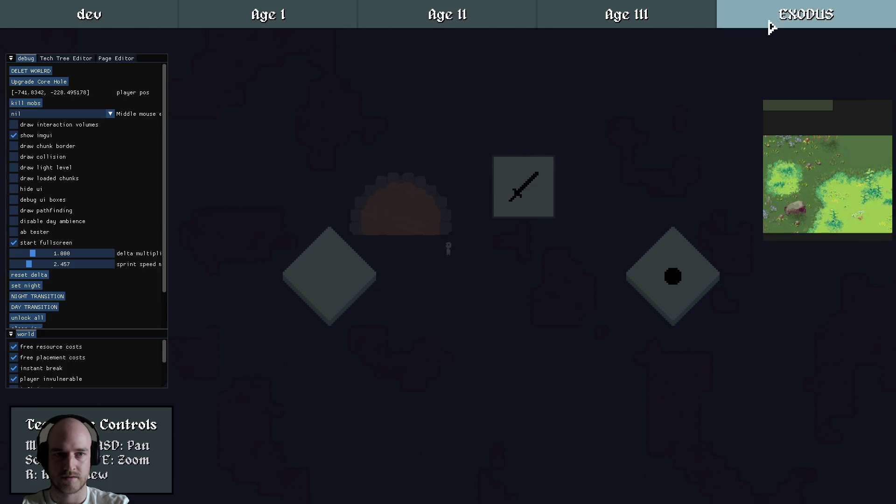
pyautogui.click(448, 14)
pyautogui.click(650, 16)
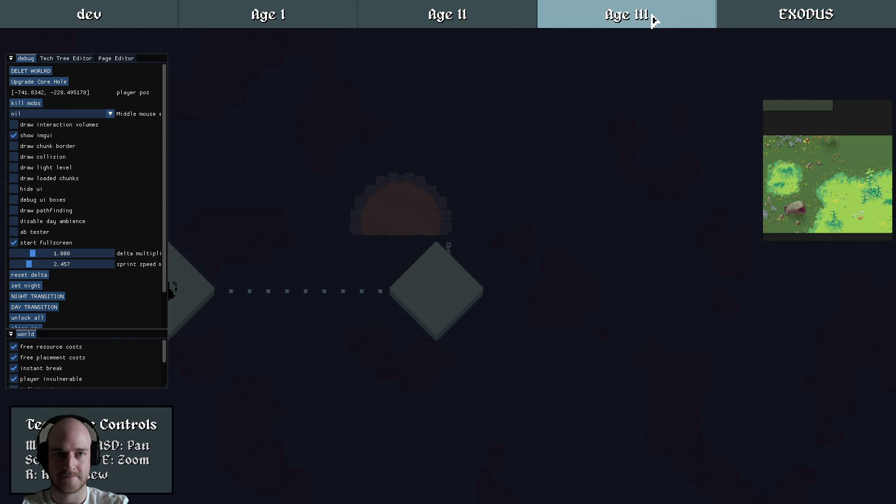
pyautogui.click(448, 16)
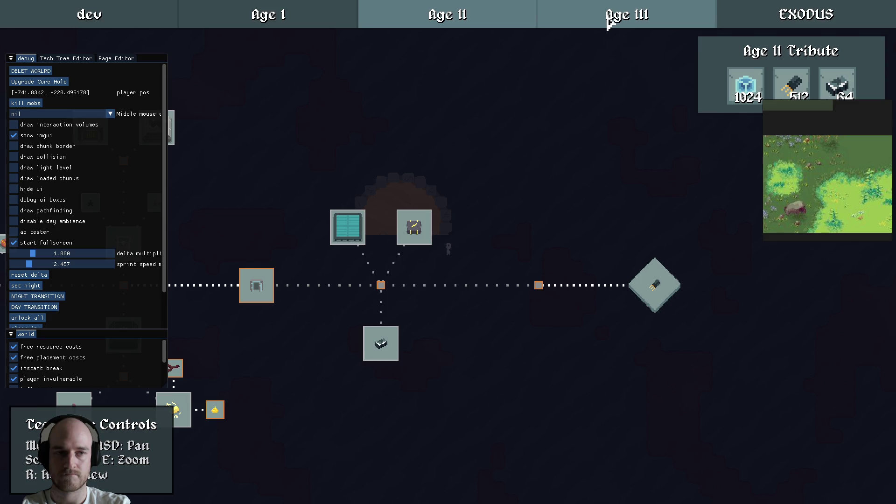
pyautogui.press('`')
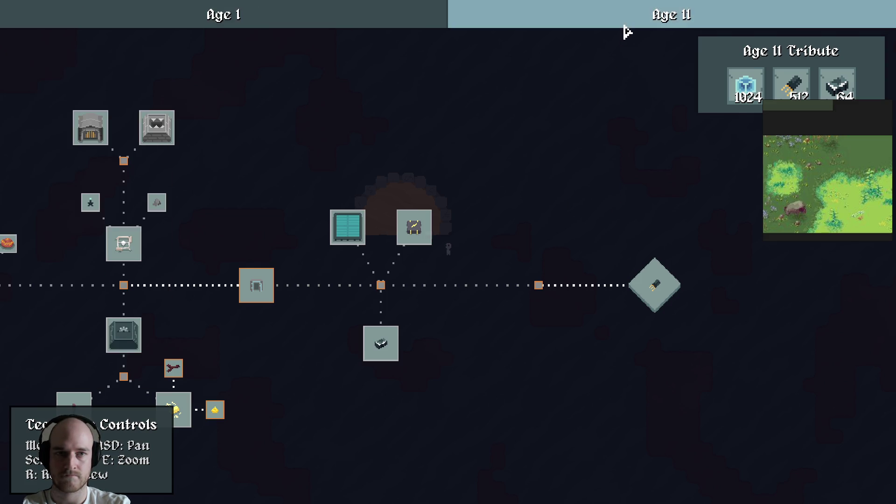
pyautogui.press('Escape')
# - Return to the desert surface and walk north-east toward the power poles
pyautogui.press('e')
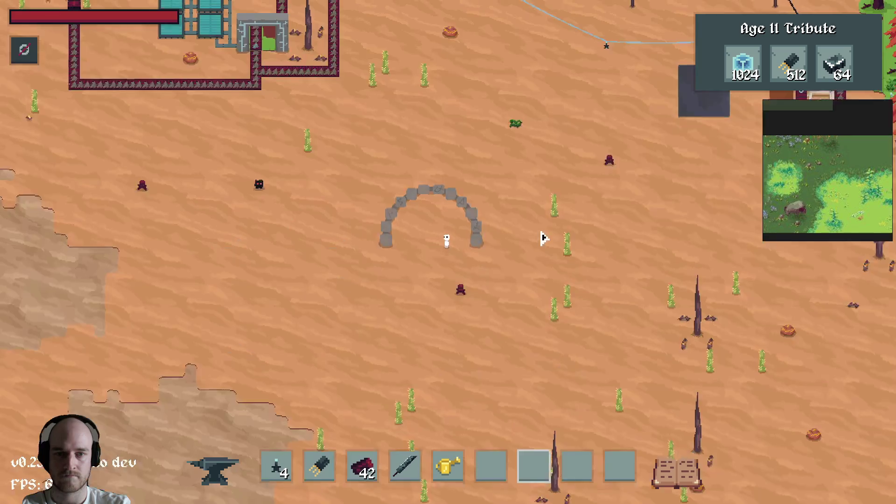
pyautogui.press('w')
pyautogui.press('d')
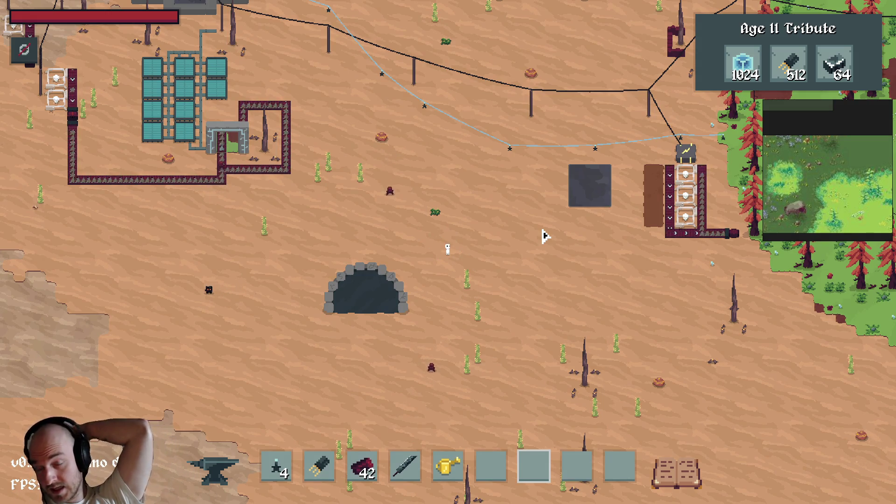
pyautogui.press('w')
pyautogui.press('d')
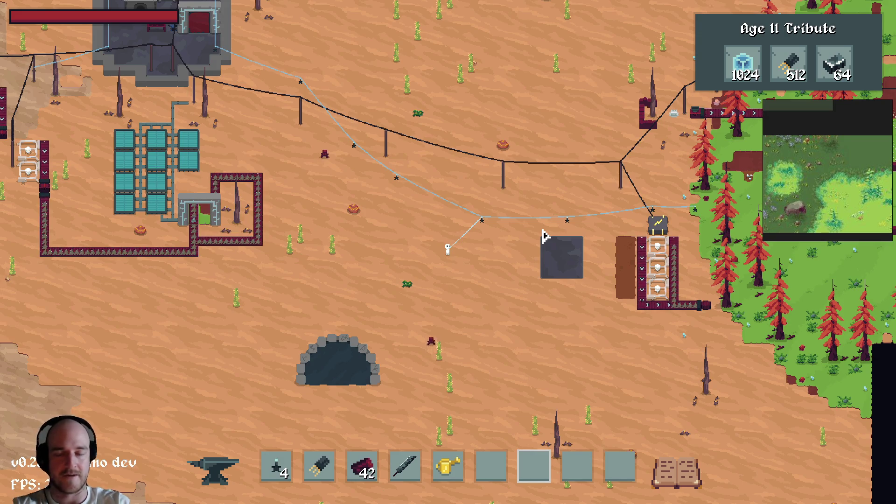
# - Toggle the tech tree overlay open and closed, then bring the browser to the front
pyautogui.press('t')
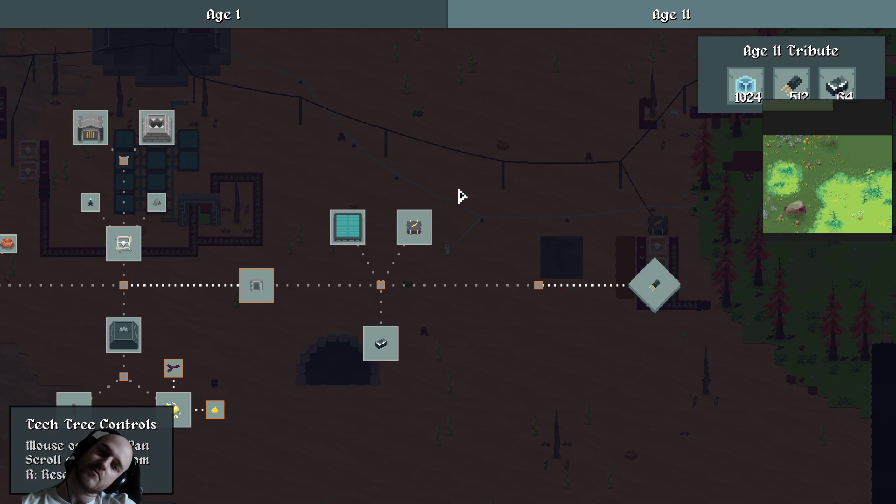
pyautogui.press('t')
pyautogui.hotkey('alt', 'Tab')
pyautogui.click(360, 496)
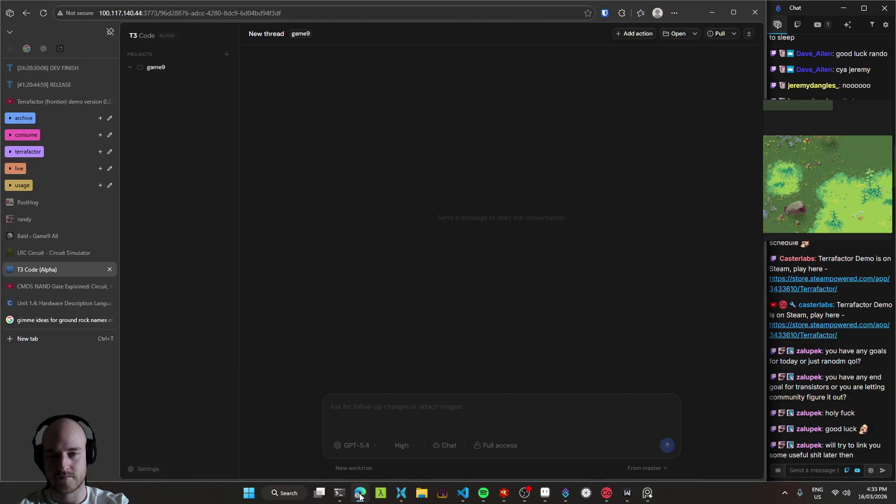
# - Open the Game9 All issue board in Linear and look over its columns
pyautogui.click(360, 498)
pyautogui.click(339, 497)
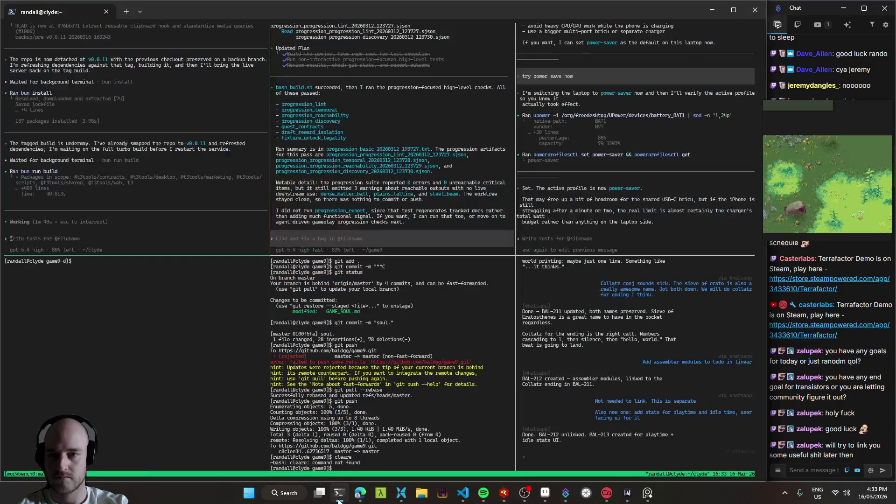
pyautogui.click(362, 497)
pyautogui.click(41, 237)
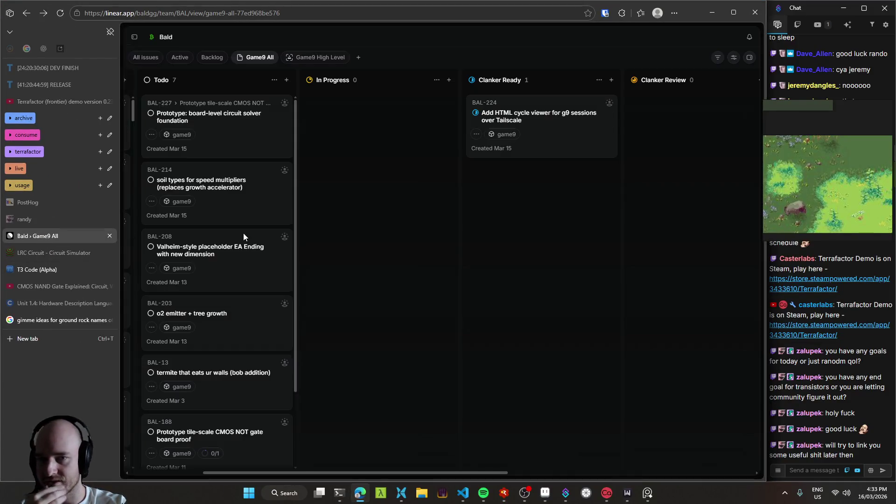
pyautogui.hscroll(-3, 356, 253)
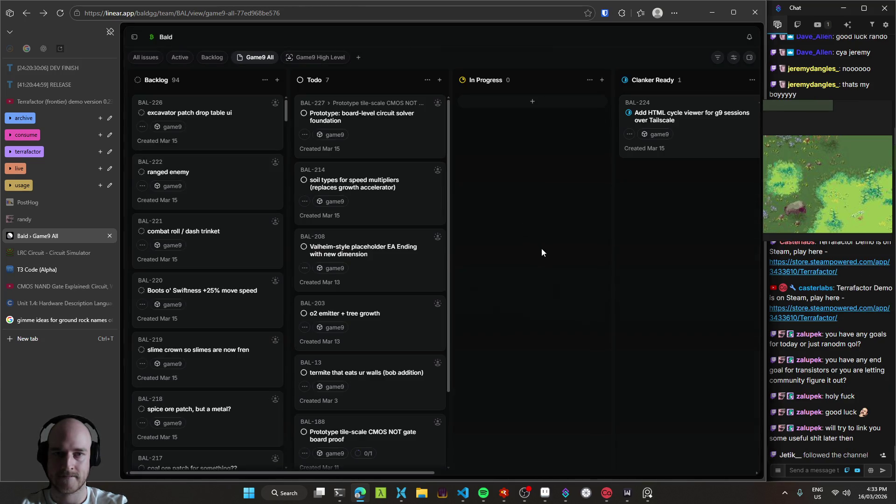
pyautogui.hscroll(3, 513, 243)
pyautogui.hscroll(-3, 514, 240)
pyautogui.scroll(-2, 386, 340)
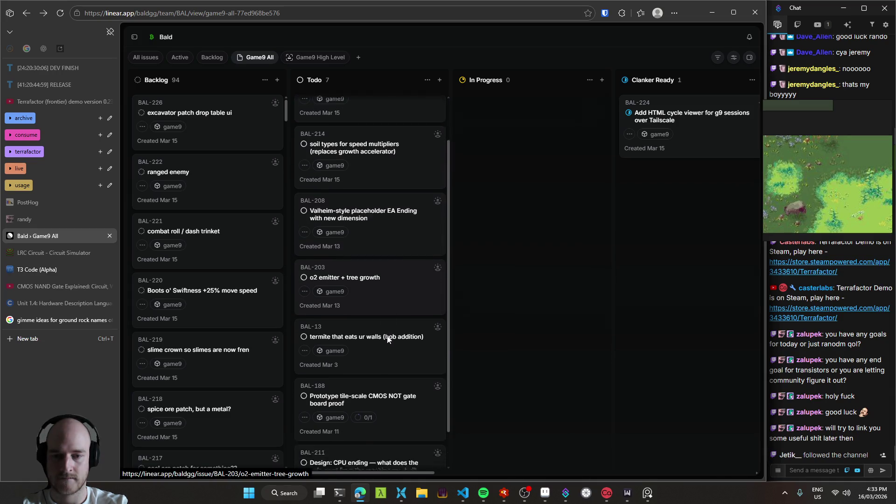
pyautogui.scroll(2, 396, 337)
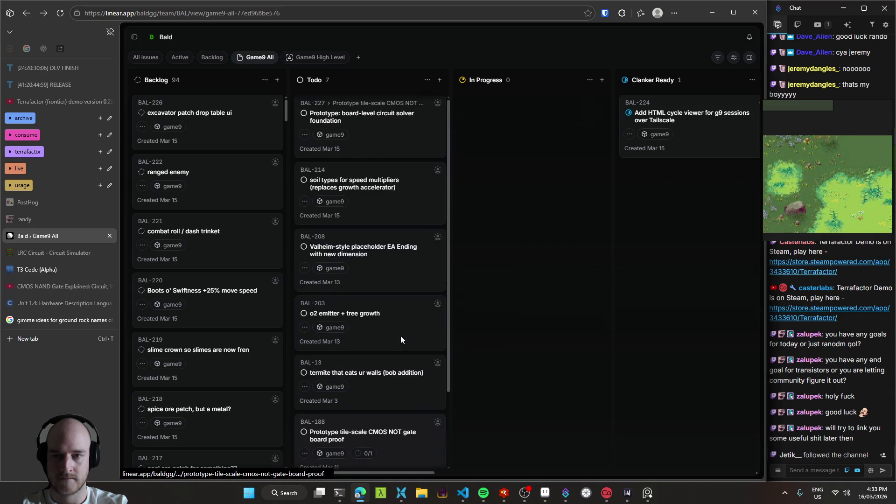
# - Start a new Todo issue titled 'shippable EA end-game'
pyautogui.click(439, 80)
pyautogui.write('EA end-')
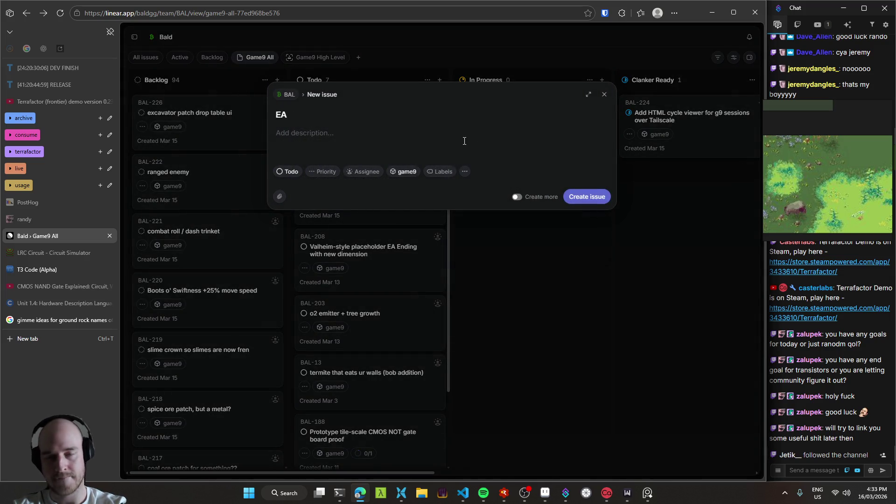
pyautogui.write('game')
pyautogui.press('Left')
pyautogui.press('Left')
pyautogui.press('Left')
pyautogui.press('Home')
pyautogui.write('shippable')
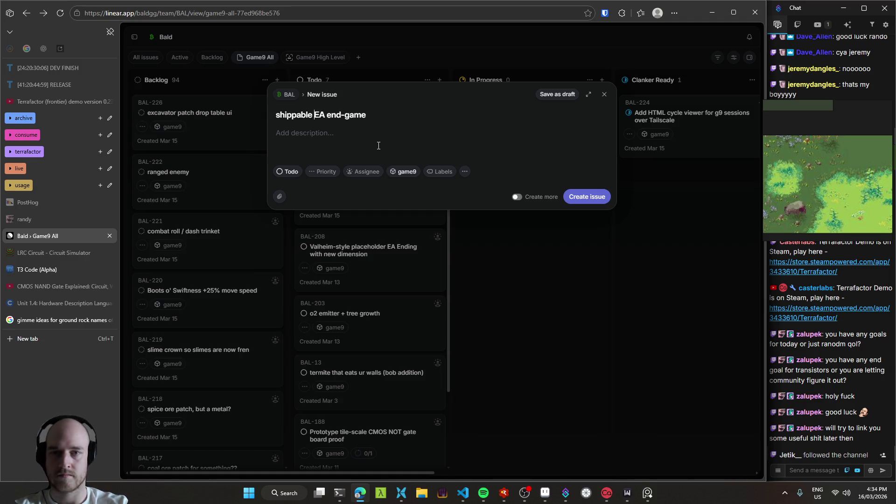
# - Add bullets describing a near-complete game with a way to insert more content, and create the issue
pyautogui.press('Tab')
pyautogui.write('-')
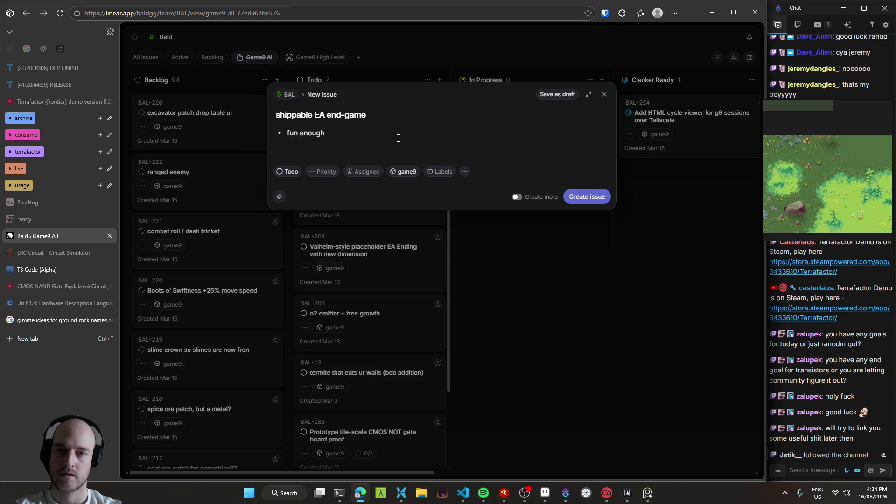
pyautogui.hotkey('shift', 'Home')
pyautogui.press('BackSpace')
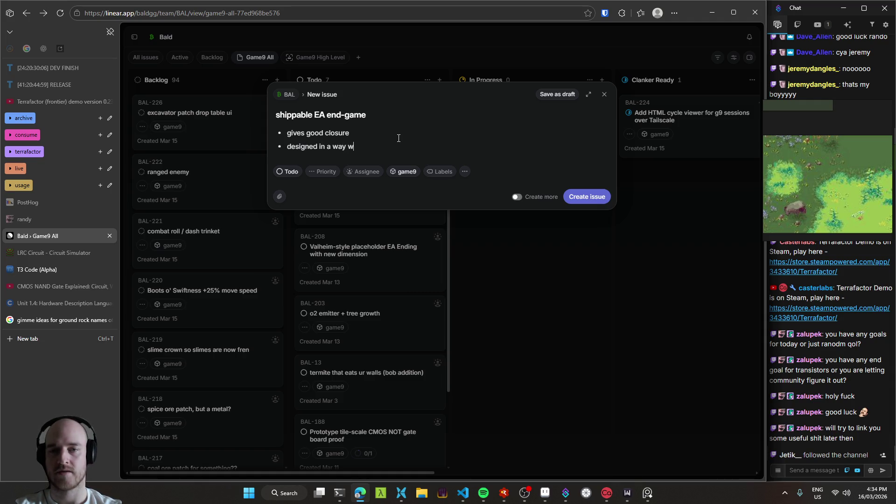
pyautogui.write('uld basicall')
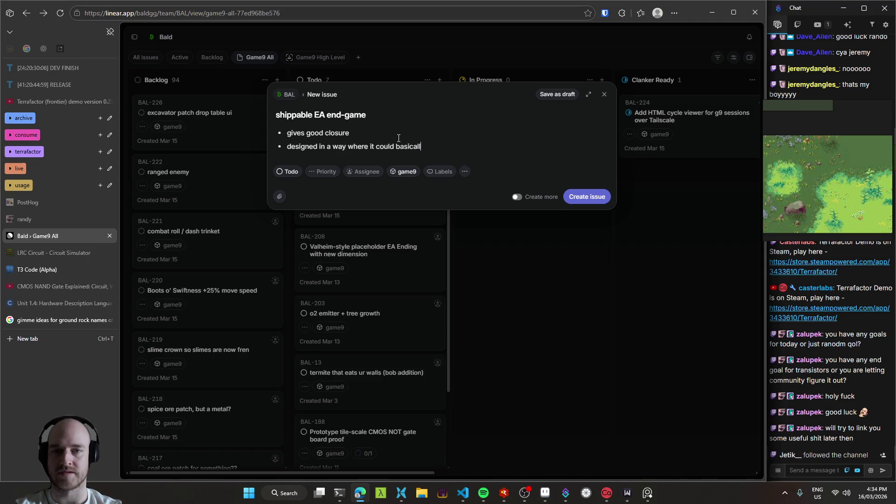
pyautogui.write('y be the entire game finished')
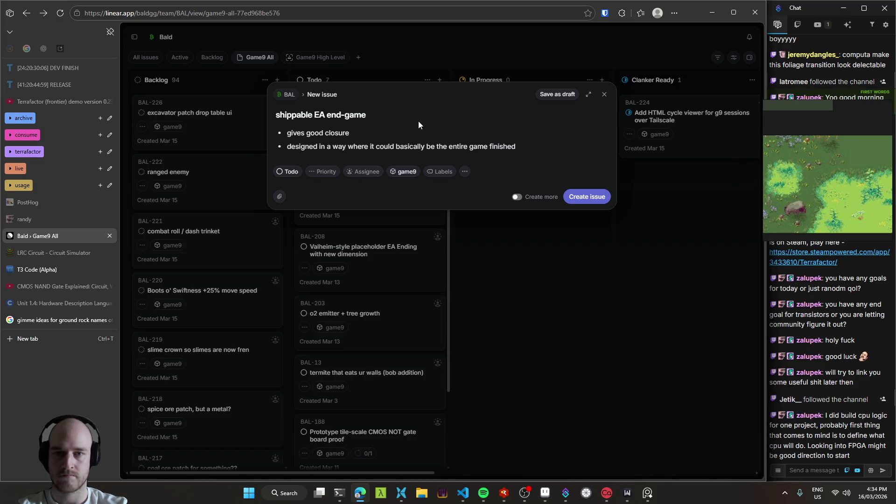
pyautogui.press('Return')
pyautogui.write('but also')
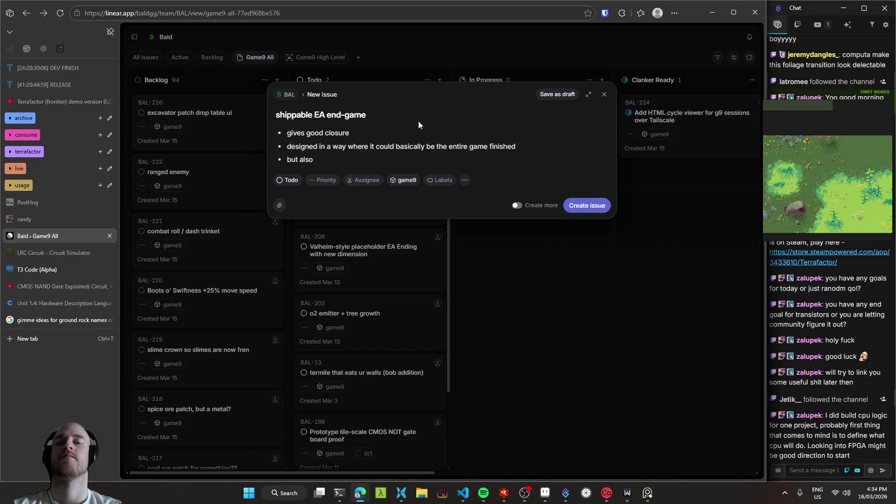
pyautogui.write(' with a ')
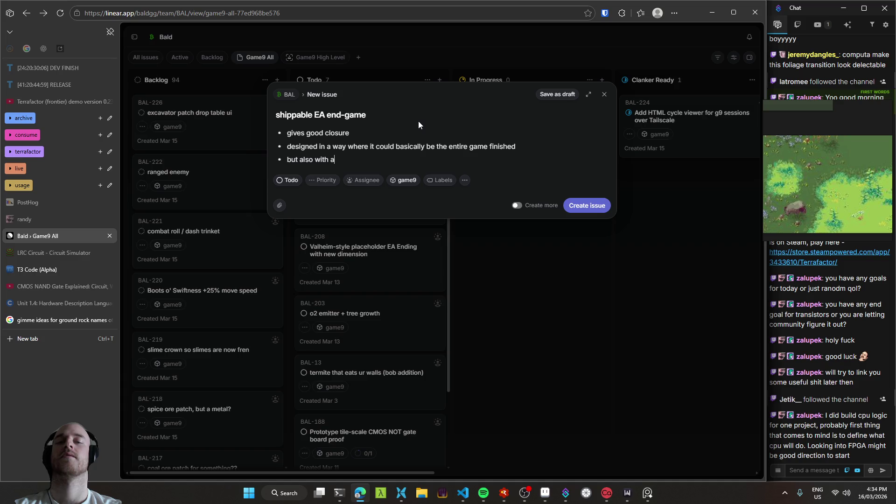
pyautogui.write('good way to inst')
pyautogui.write('ert more content')
pyautogui.write(' if I choose to do so')
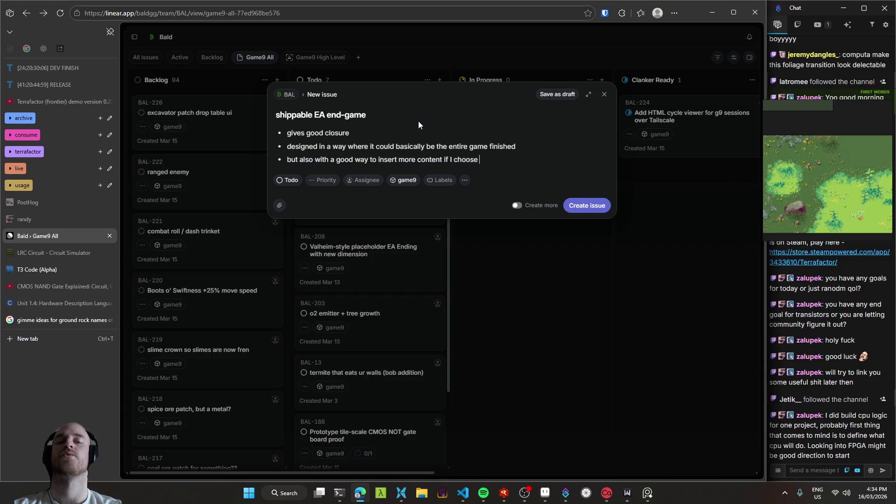
pyautogui.hotkey('ctrl', 'Return')
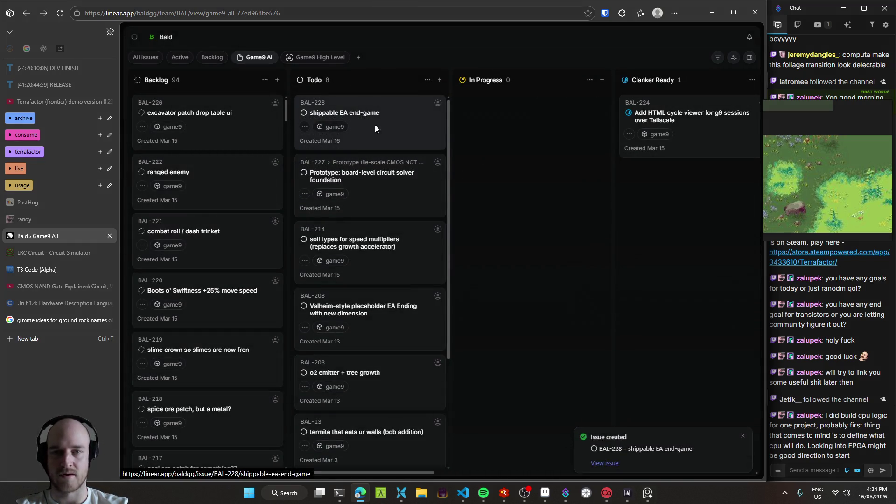
# - Minimise the browser and terminal and place the caret on line 2301 of game9.odin
pyautogui.click(707, 7)
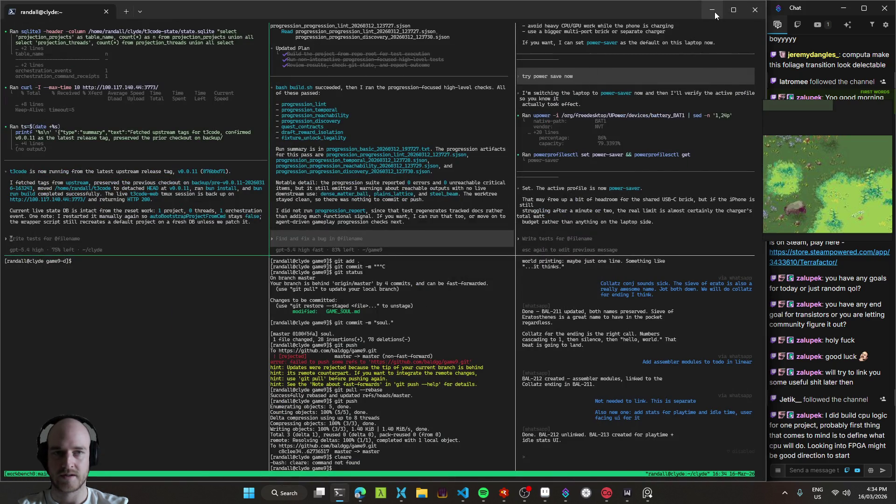
pyautogui.click(715, 11)
pyautogui.click(463, 492)
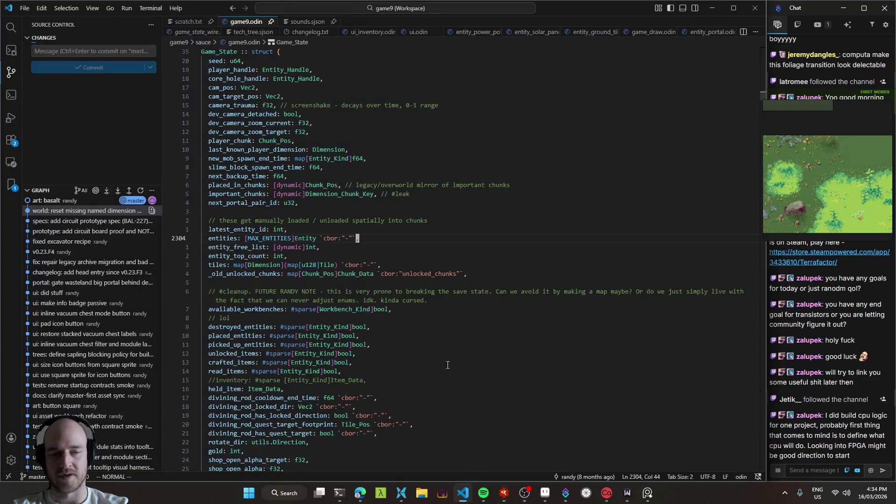
pyautogui.click(450, 213)
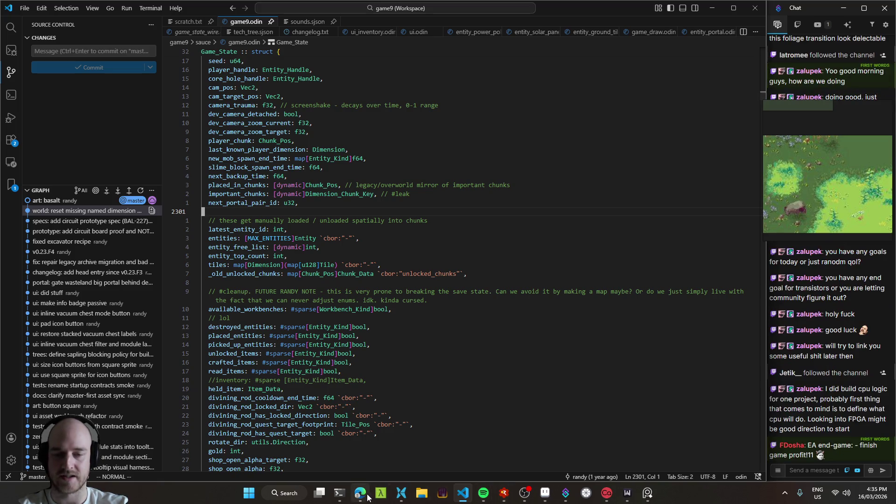
# - Bring the browser back and open a new tab
pyautogui.moveTo(363, 499)
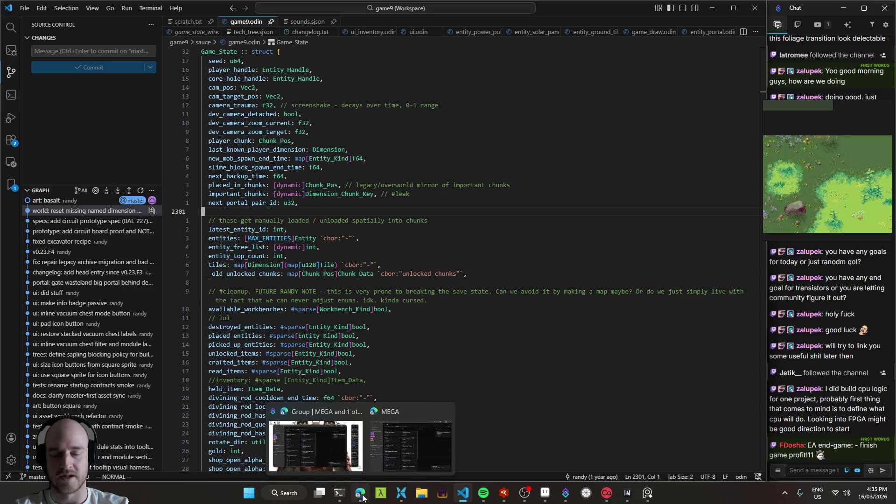
pyautogui.click(316, 446)
pyautogui.click(47, 338)
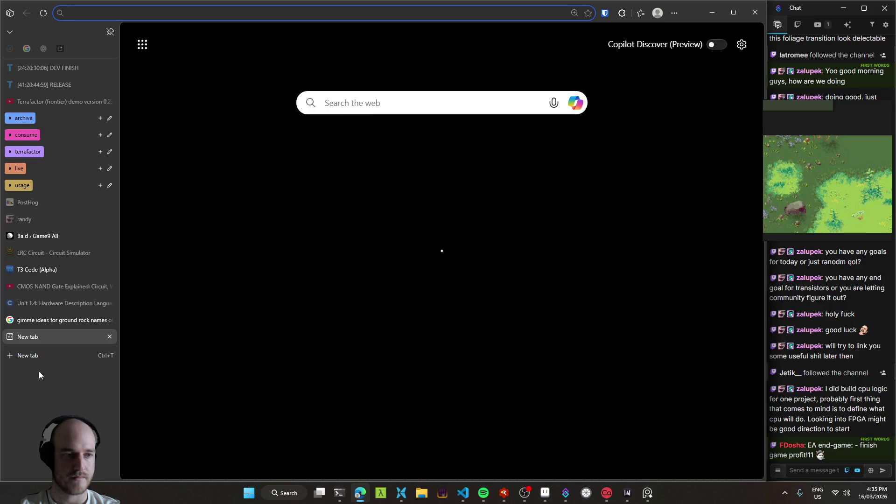
# - Glance at T3 Code, then scroll the Game9 All board's Todo column to find BAL-228
pyautogui.click(39, 274)
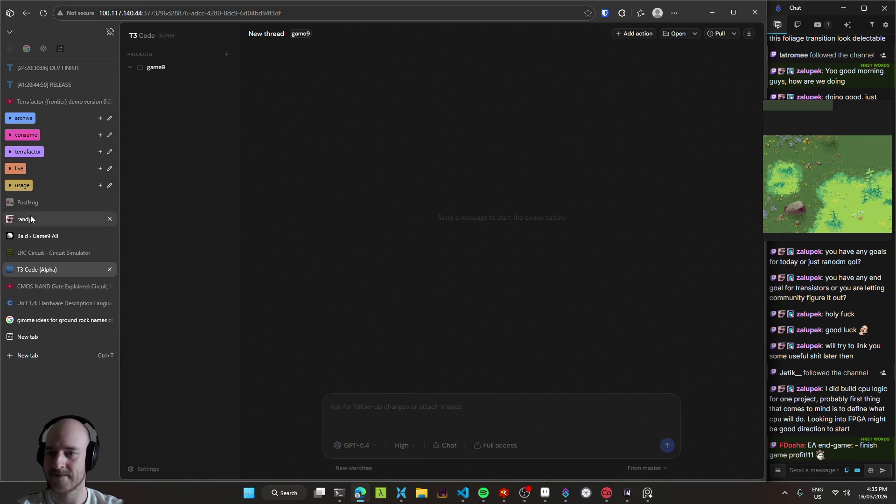
pyautogui.moveTo(32, 255)
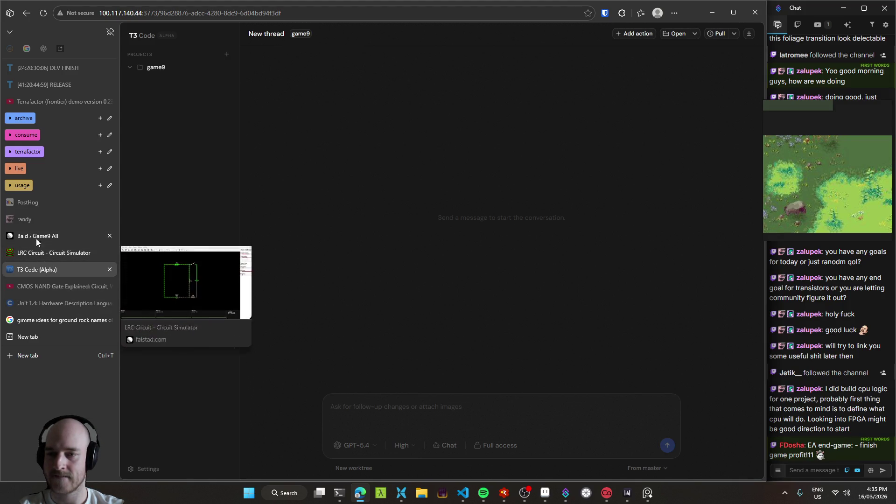
pyautogui.click(36, 237)
pyautogui.scroll(-3, 388, 271)
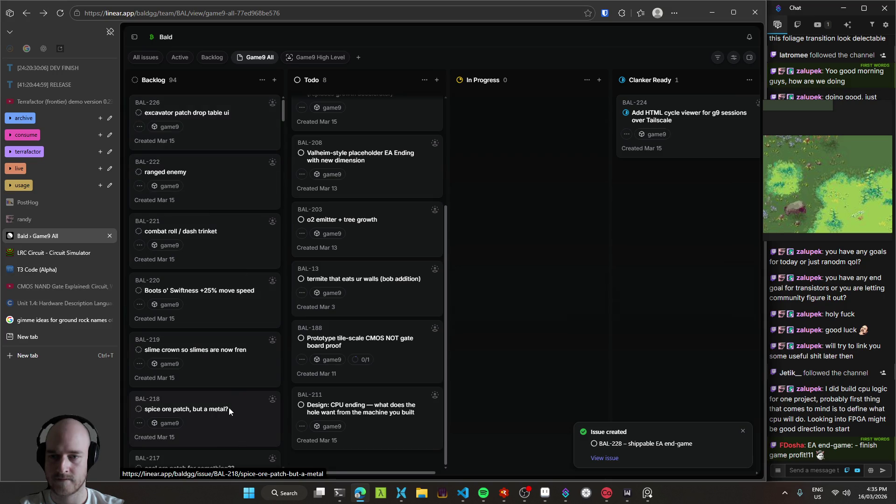
pyautogui.scroll(4, 382, 385)
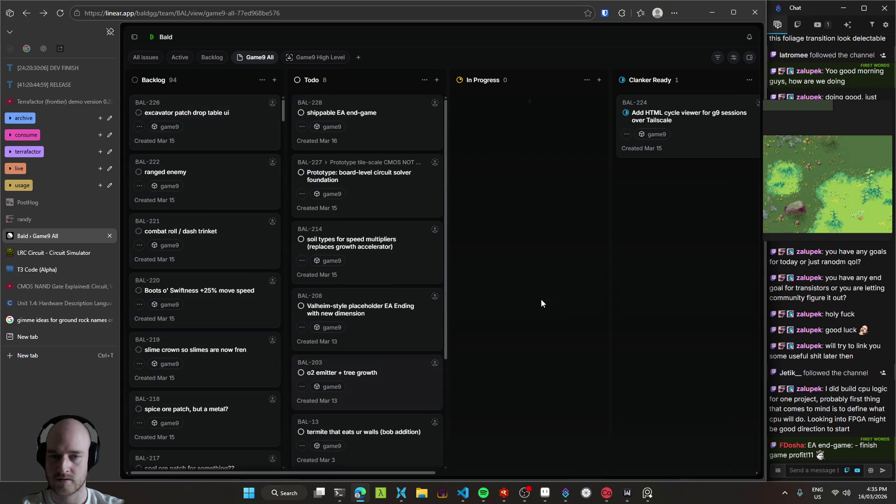
pyautogui.click(80, 355)
# - Search Google for 'collatz conjecture' and read the expanded AI Overview
pyautogui.write('collatz')
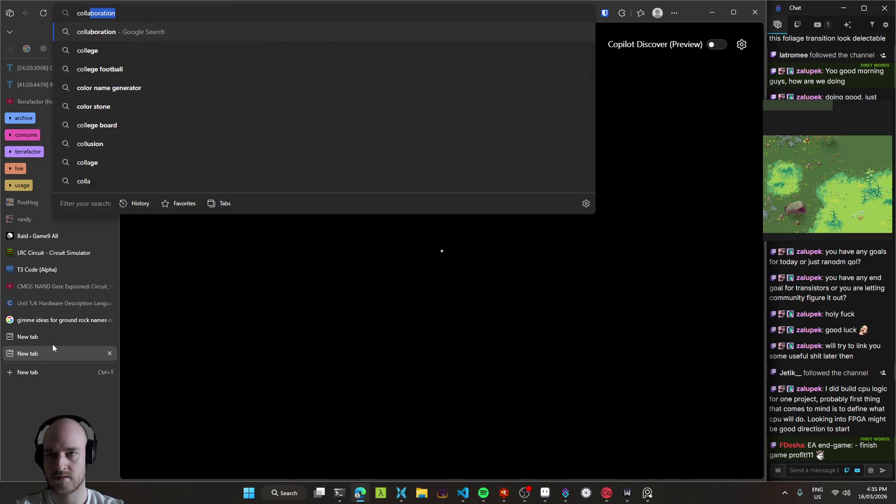
pyautogui.press('Down')
pyautogui.press('Return')
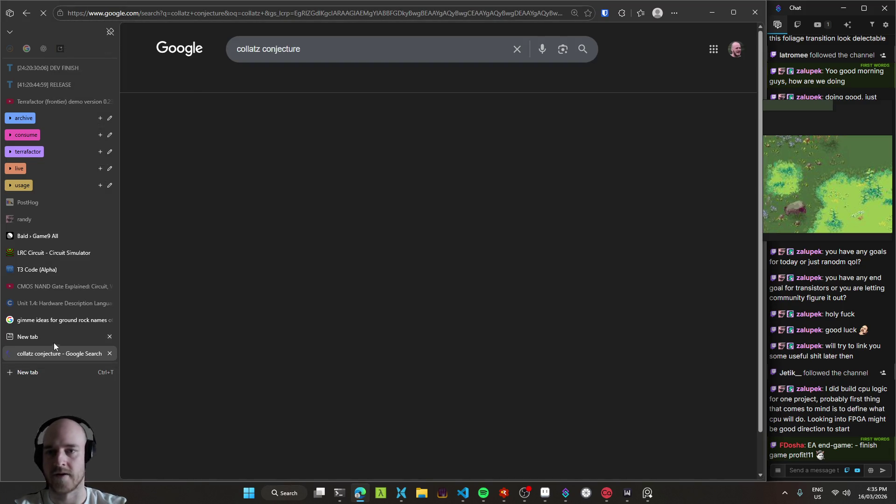
pyautogui.click(250, 280)
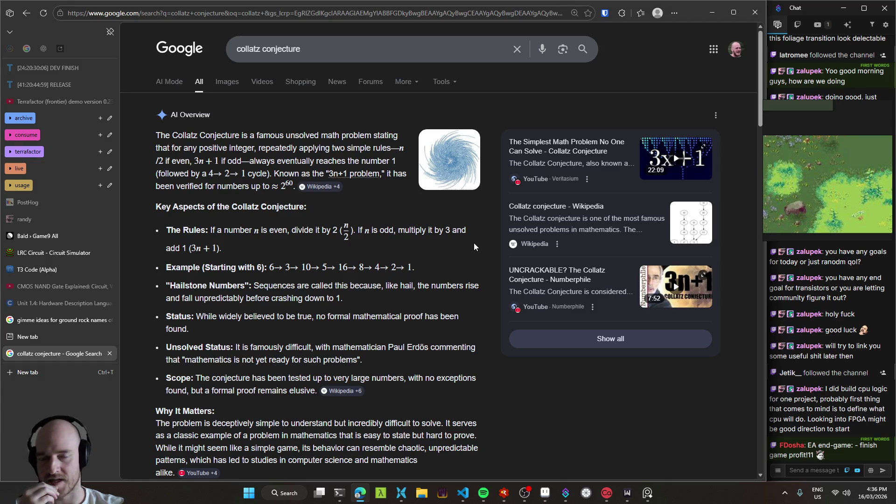
pyautogui.scroll(-2, 472, 243)
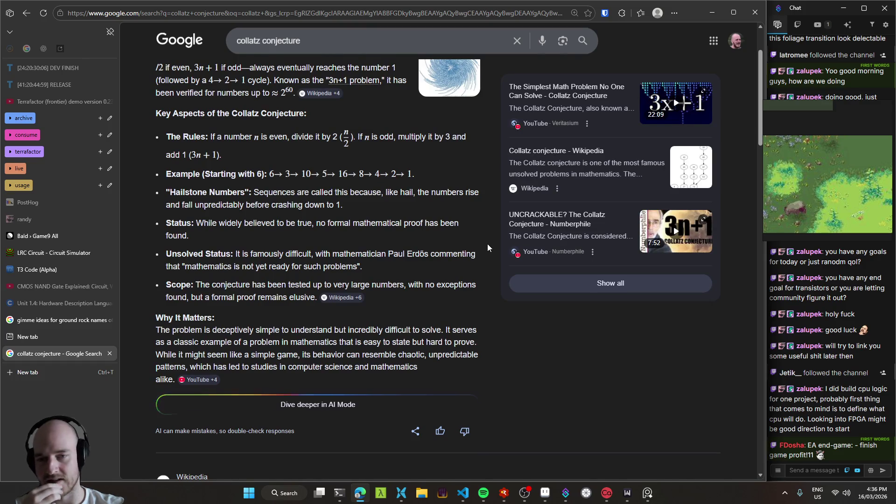
pyautogui.scroll(2, 488, 244)
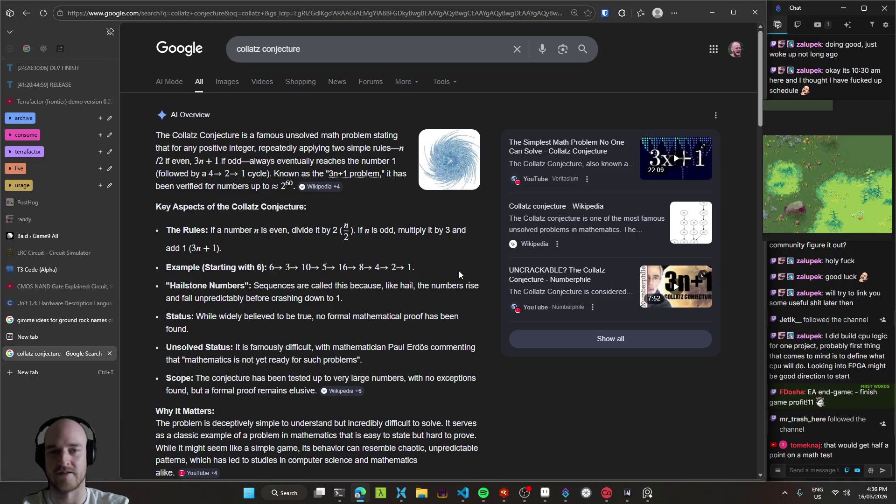
pyautogui.scroll(-3, 459, 270)
pyautogui.scroll(-3, 488, 248)
pyautogui.scroll(5, 497, 247)
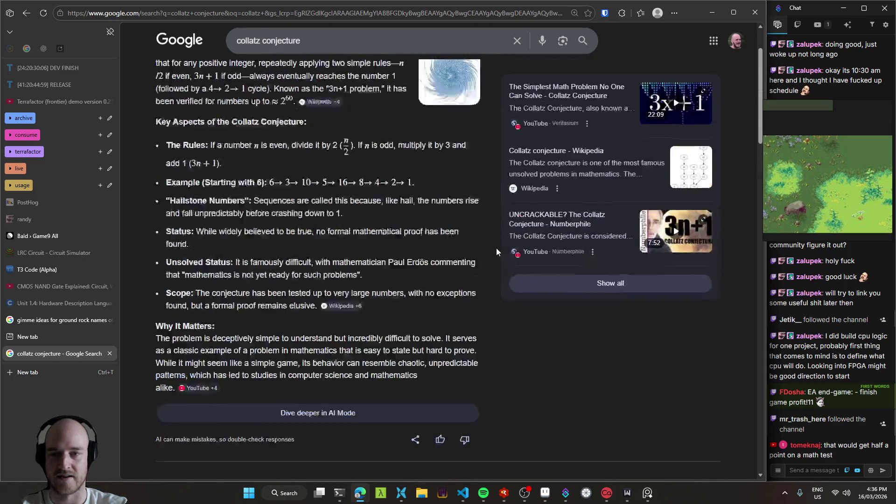
pyautogui.scroll(1, 486, 243)
pyautogui.scroll(-3, 243, 361)
pyautogui.scroll(3, 145, 291)
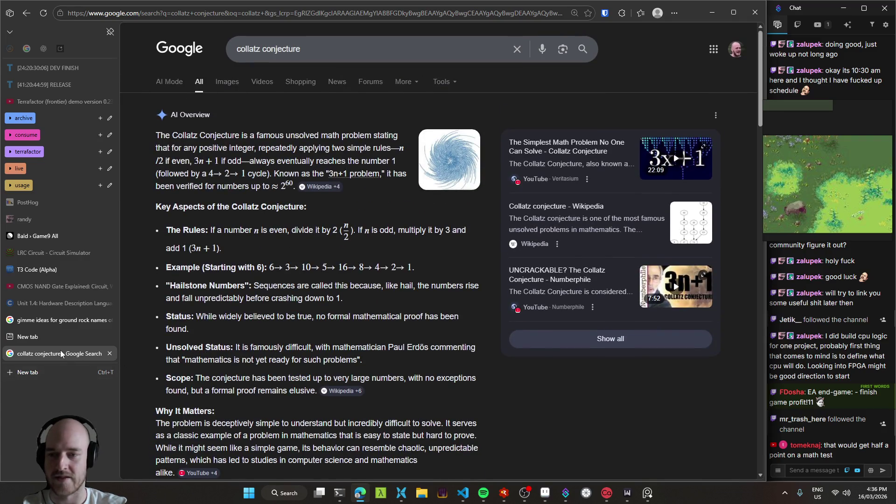
# - Close the collatz tab, hide the browser, and bring up RAD Debugger to run the game
pyautogui.middleClick(61, 353)
pyautogui.click(712, 12)
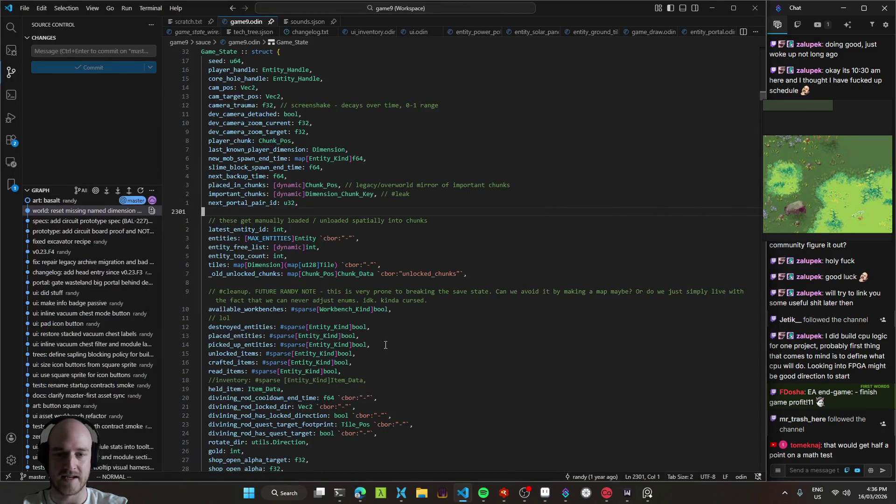
pyautogui.press('k')
pyautogui.scroll(3, 498, 269)
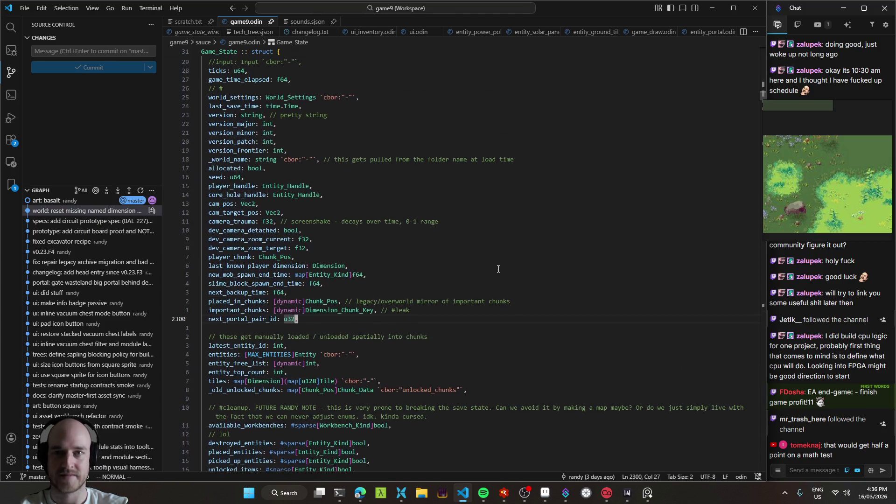
pyautogui.click(504, 493)
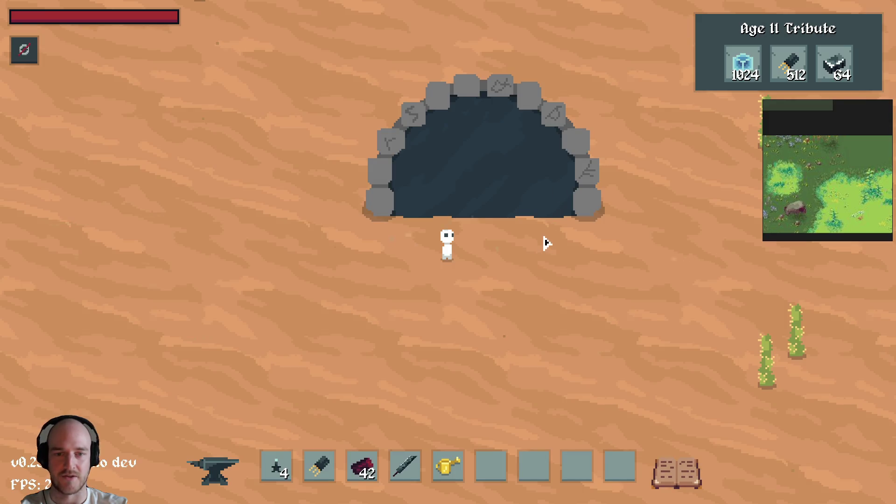
# - Review the tech tree by panning and zooming, then close it and walk right
pyautogui.press('t')
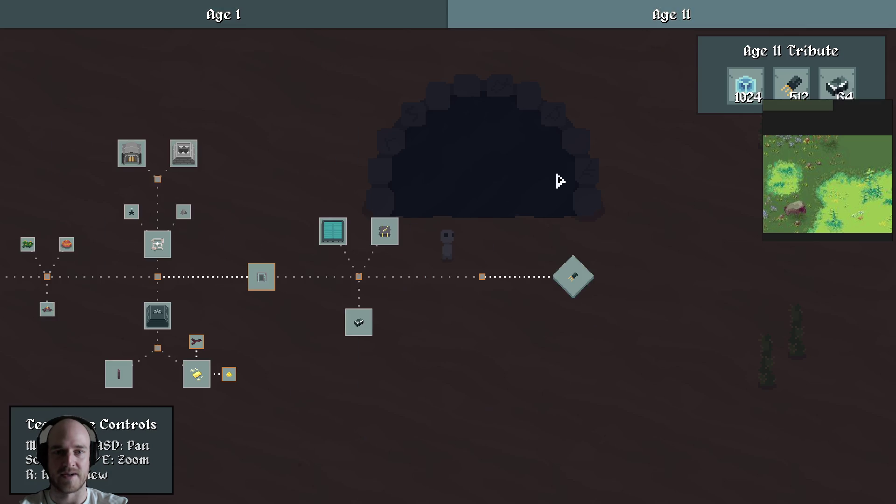
pyautogui.moveTo(565, 193); pyautogui.dragTo(454, 219)
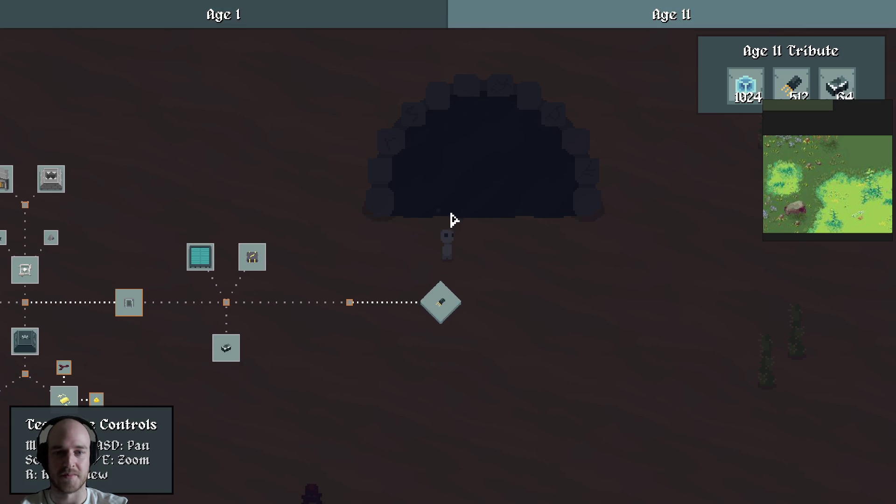
pyautogui.scroll(-2, 453, 219)
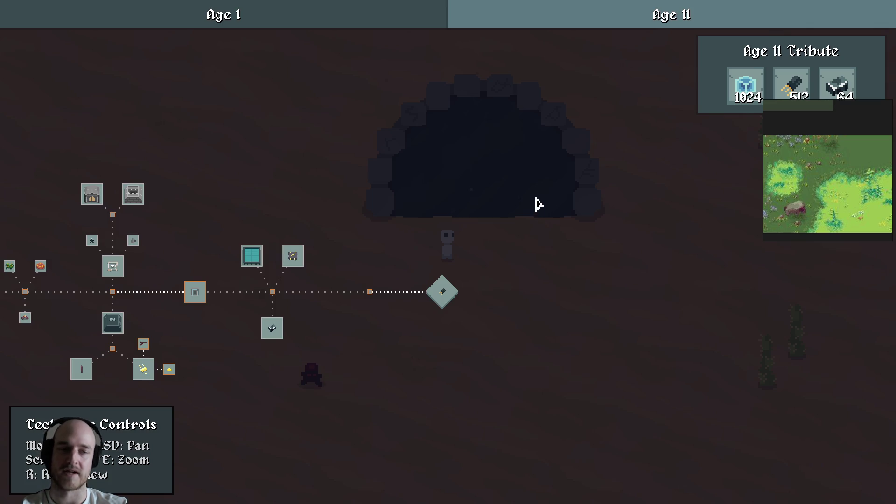
pyautogui.press('Escape')
pyautogui.press('d')
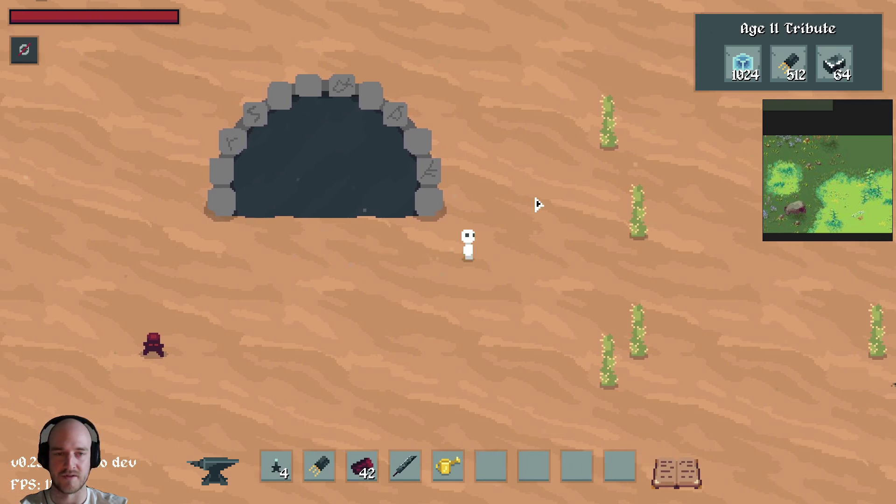
# - Browse the crafting menu's Divining Rod, Buildings, Advanced Machines and tools recipes
pyautogui.press('c')
pyautogui.click(366, 198)
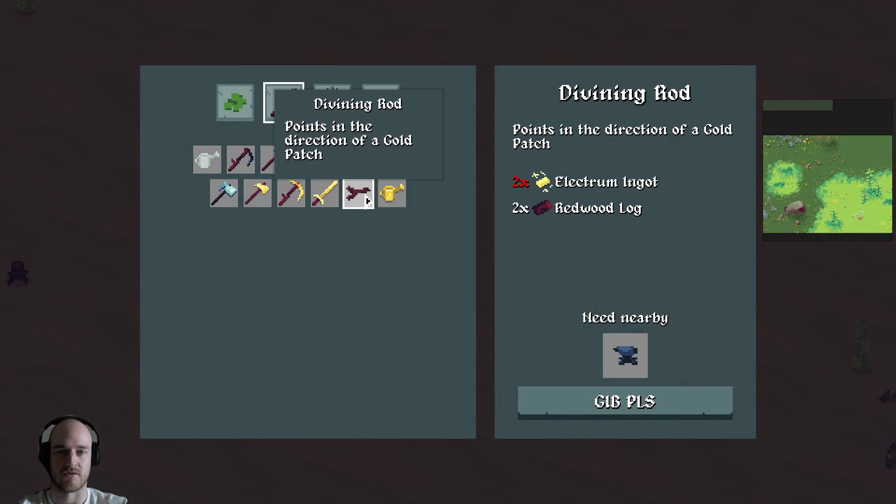
pyautogui.click(332, 103)
pyautogui.click(391, 102)
pyautogui.click(316, 113)
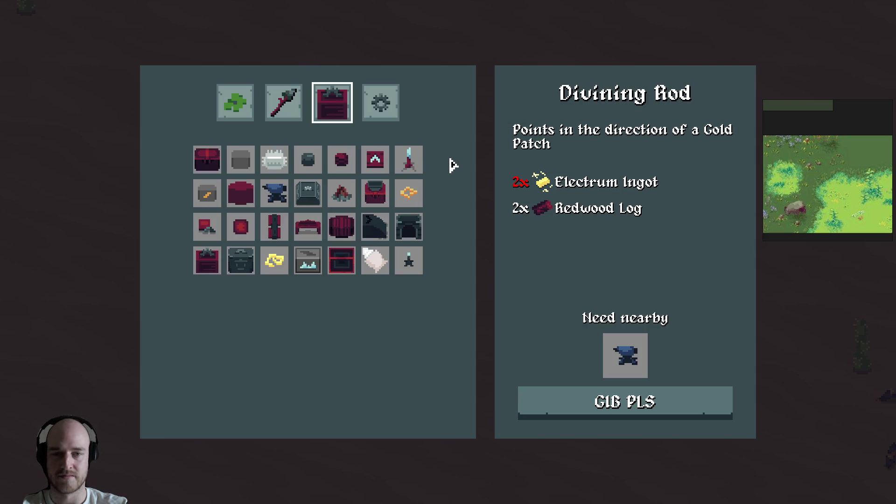
pyautogui.click(380, 103)
pyautogui.click(285, 102)
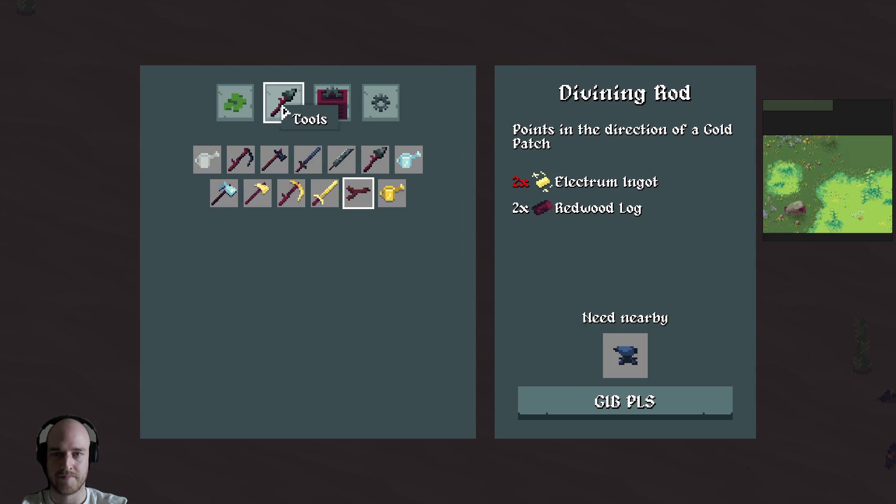
pyautogui.click(343, 108)
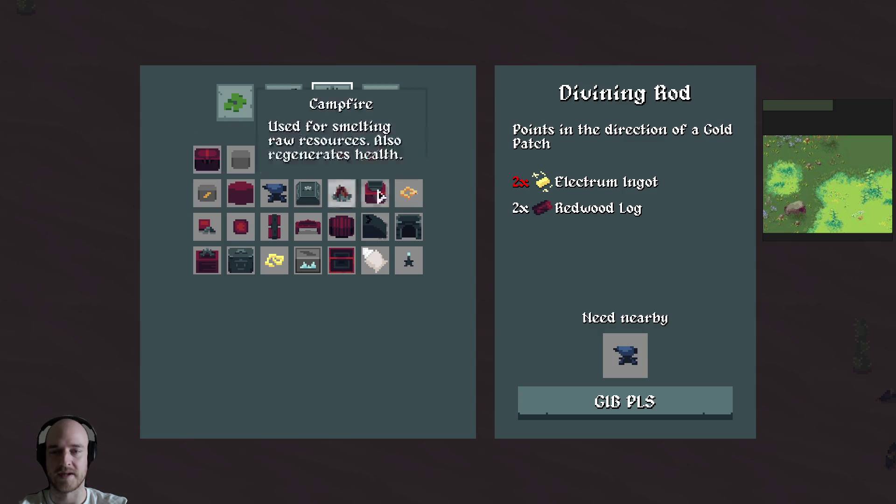
pyautogui.press('Escape')
# - Walk around the desert, then quit the game
pyautogui.press('d')
pyautogui.press('w')
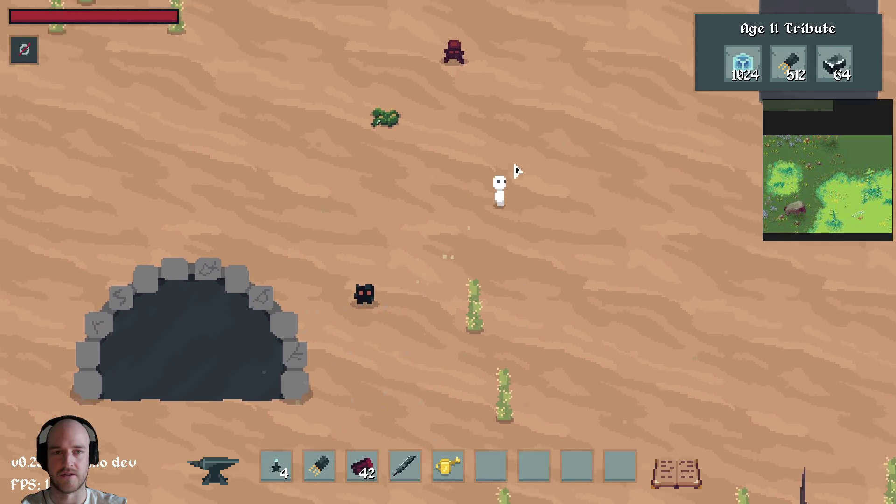
pyautogui.scroll(-5, 518, 171)
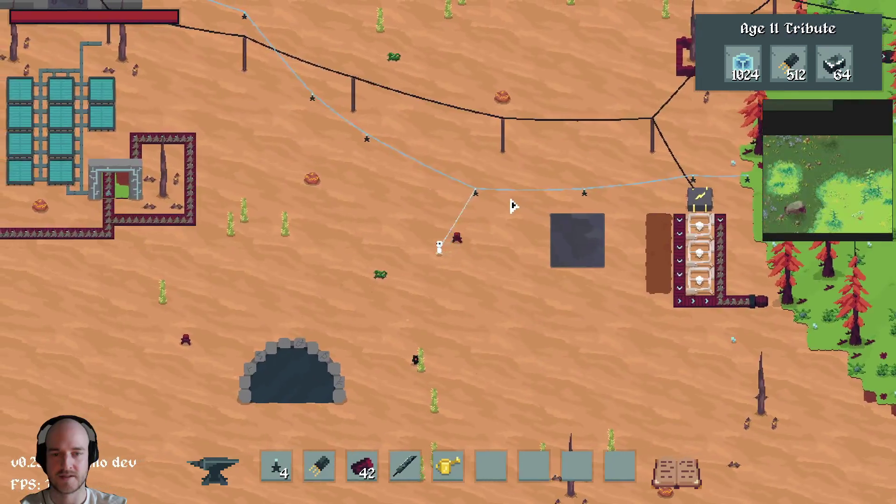
pyautogui.press('a')
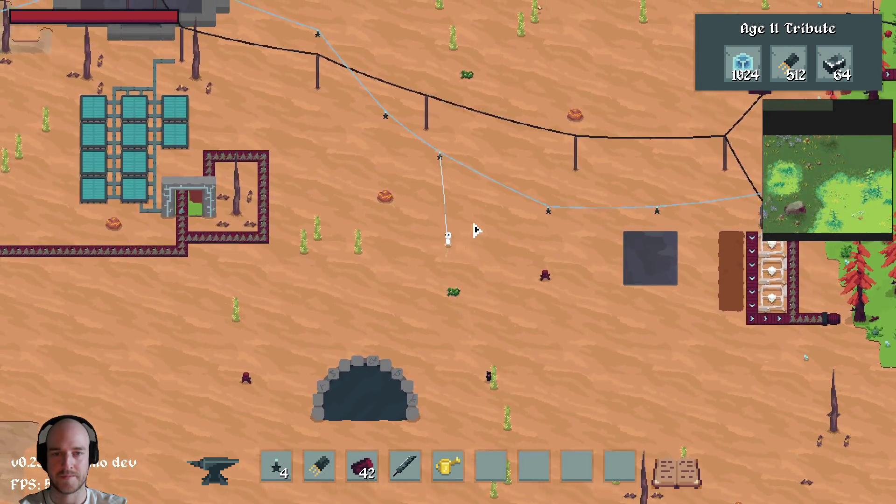
pyautogui.press('w')
pyautogui.press('a')
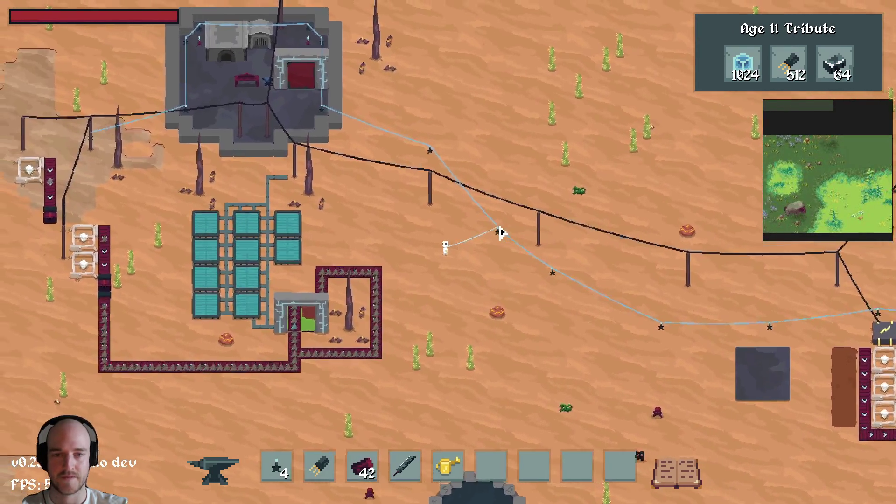
pyautogui.press('Escape')
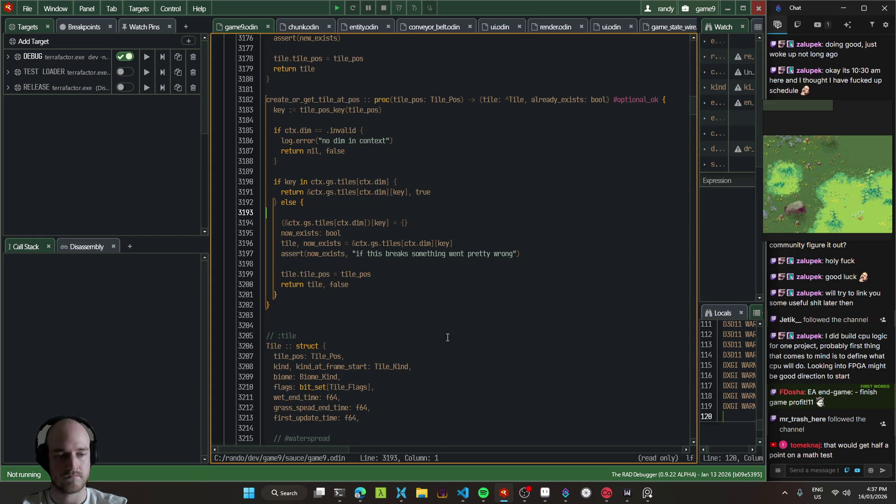
# - Cycle through the debugger and Aseprite windows, ending on game9.odin's Game_State struct
pyautogui.click(462, 493)
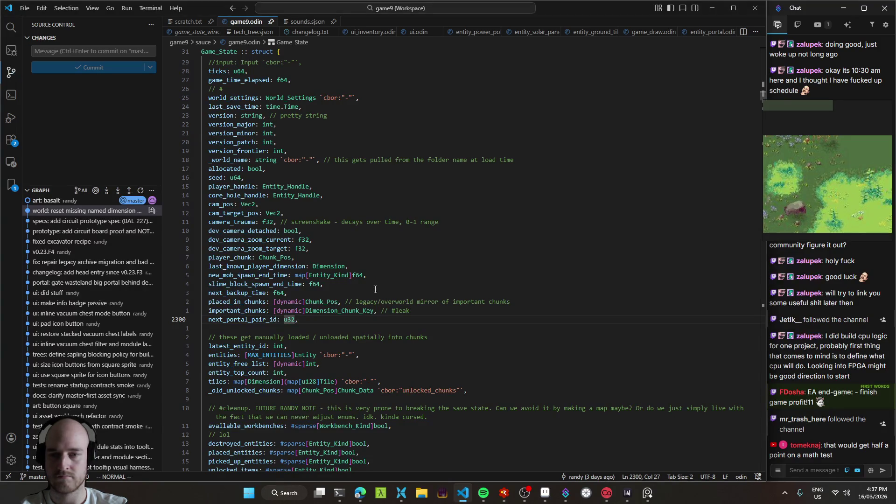
pyautogui.press('j')
pyautogui.press('j')
pyautogui.press('j')
pyautogui.scroll(-3, 392, 297)
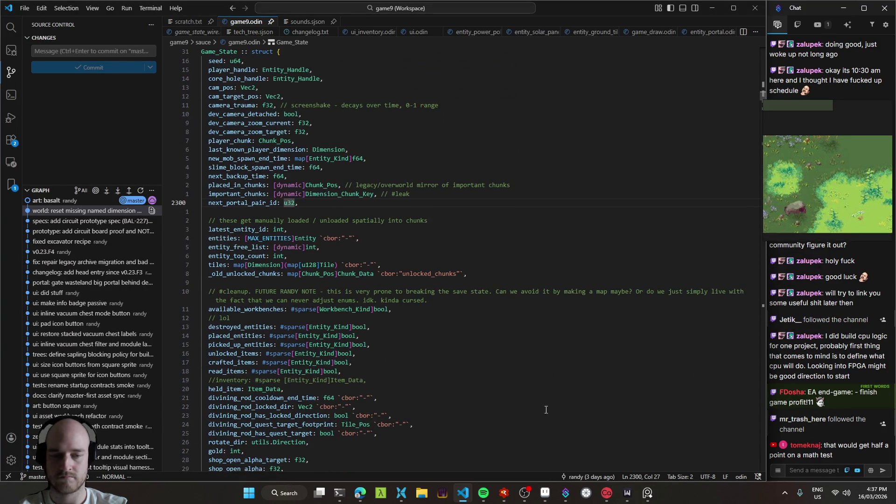
pyautogui.click(504, 493)
pyautogui.click(504, 493)
pyautogui.click(545, 493)
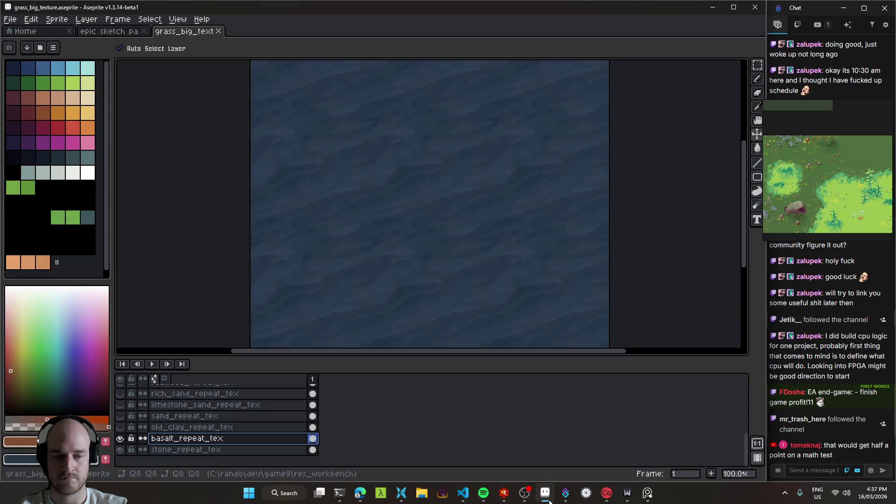
pyautogui.click(463, 493)
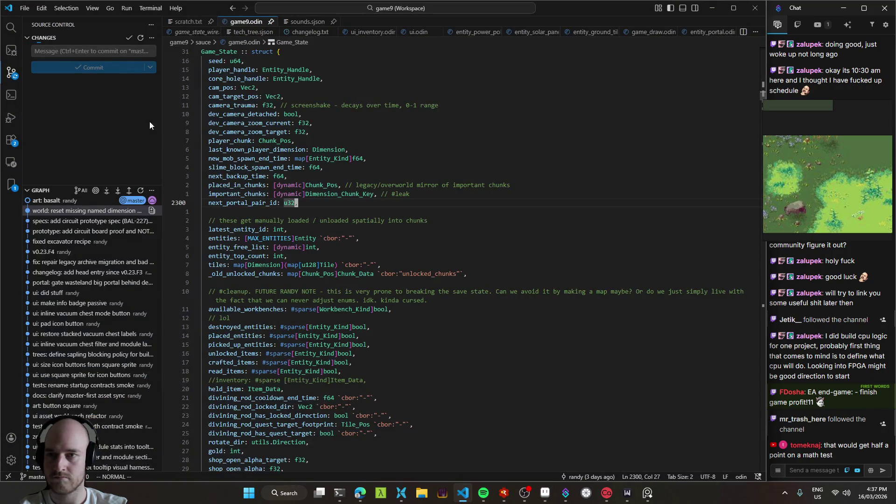
# - Open and reload the T3 Code page in the browser
pyautogui.click(340, 493)
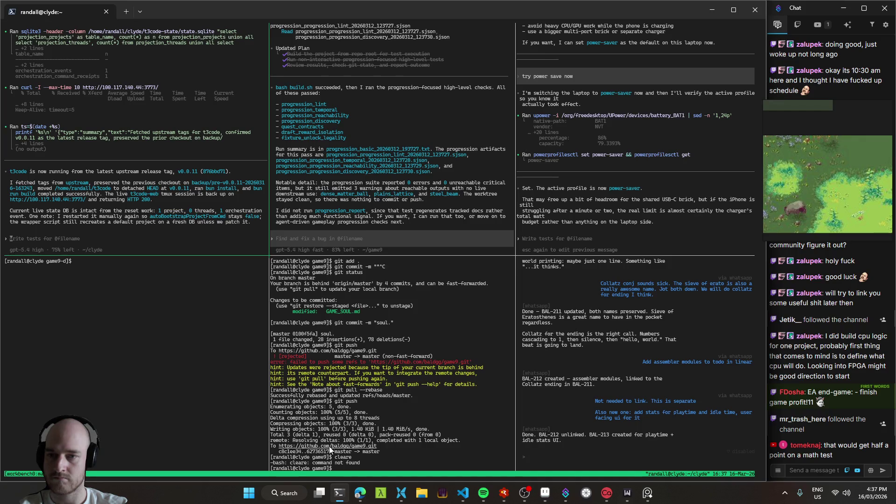
pyautogui.click(360, 493)
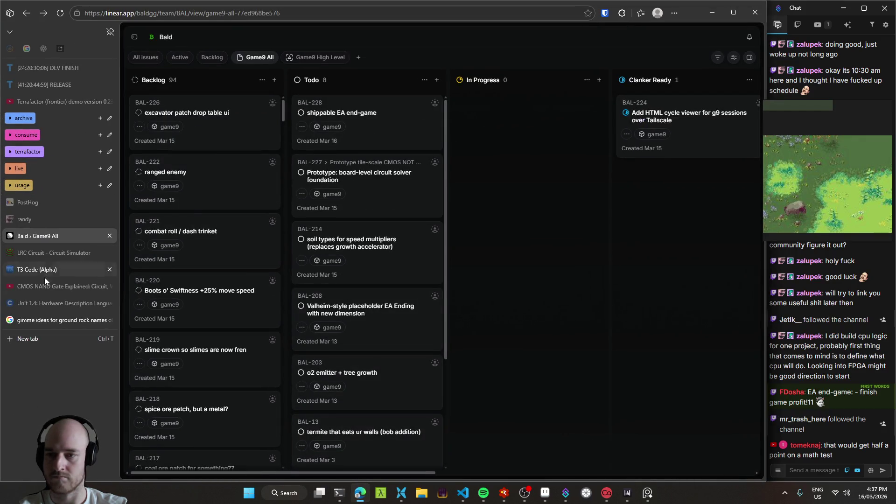
pyautogui.click(44, 273)
pyautogui.press('F5')
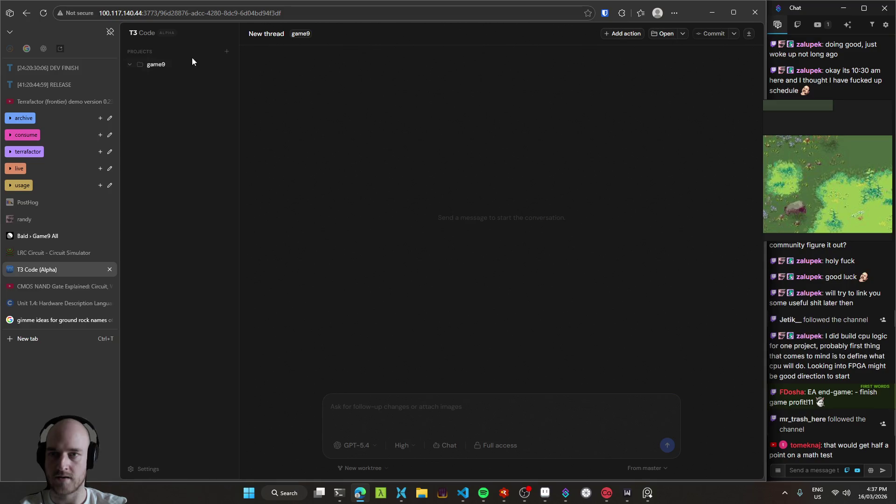
# - Set the thread to run in a new worktree from master, then hide the browser
pyautogui.click(359, 471)
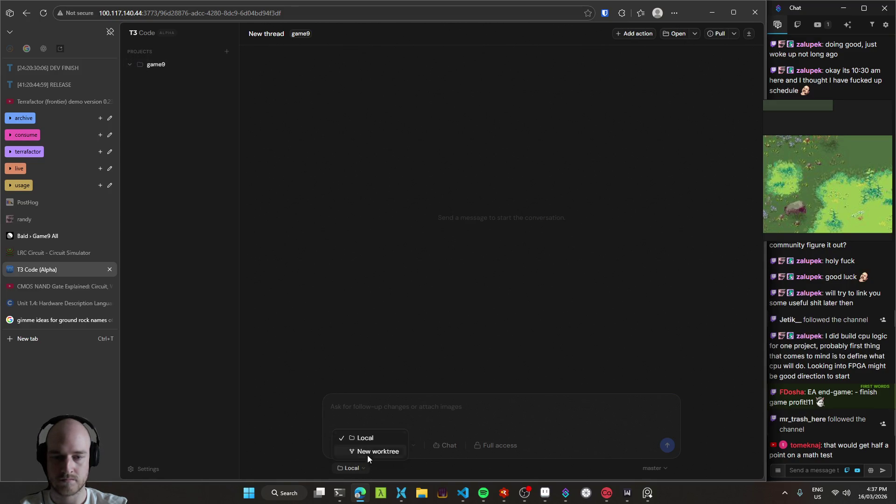
pyautogui.click(371, 452)
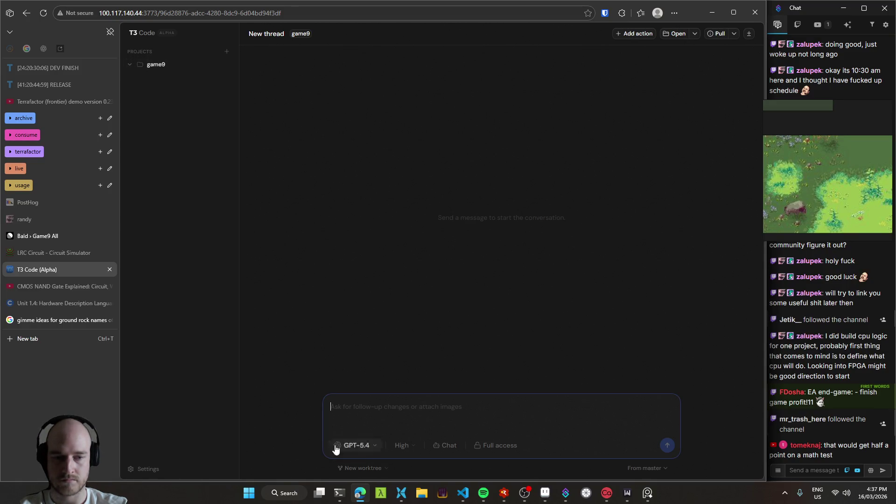
pyautogui.click(644, 468)
pyautogui.scroll(-2, 628, 402)
pyautogui.scroll(2, 628, 402)
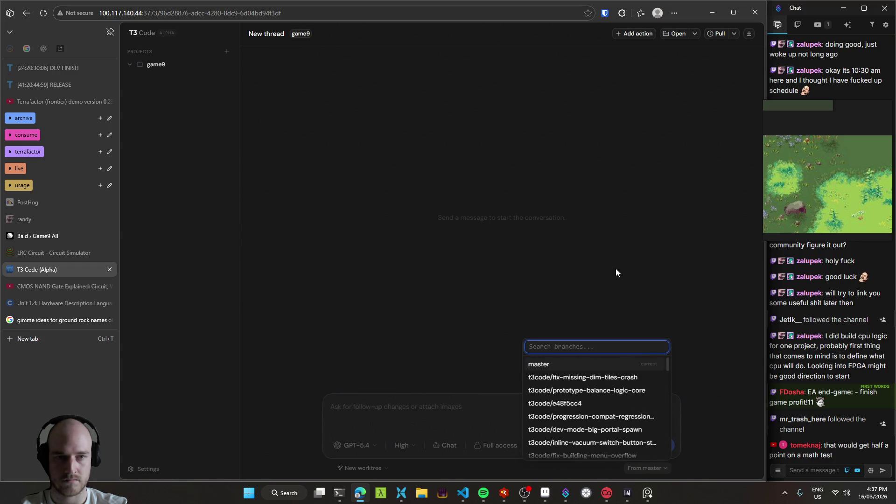
pyautogui.click(616, 269)
pyautogui.click(713, 16)
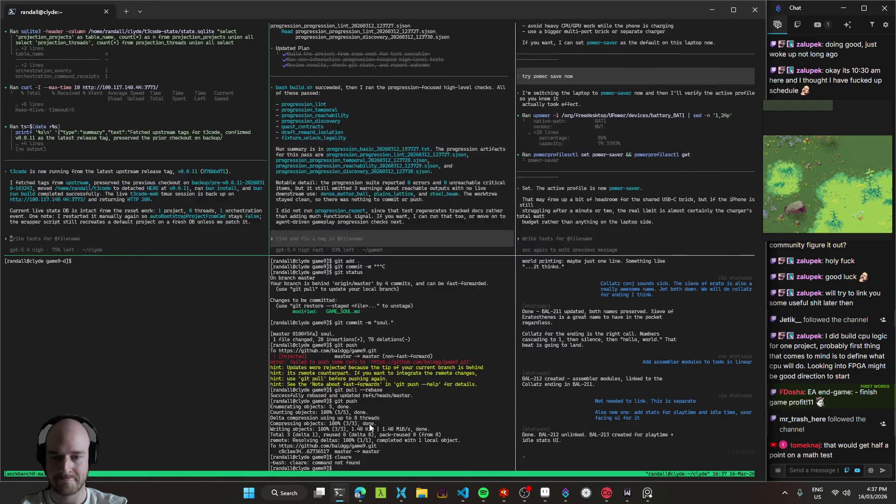
# - Draft a request to delete all current worktrees, then remove the game9 project from T3 Code
pyautogui.write('d')
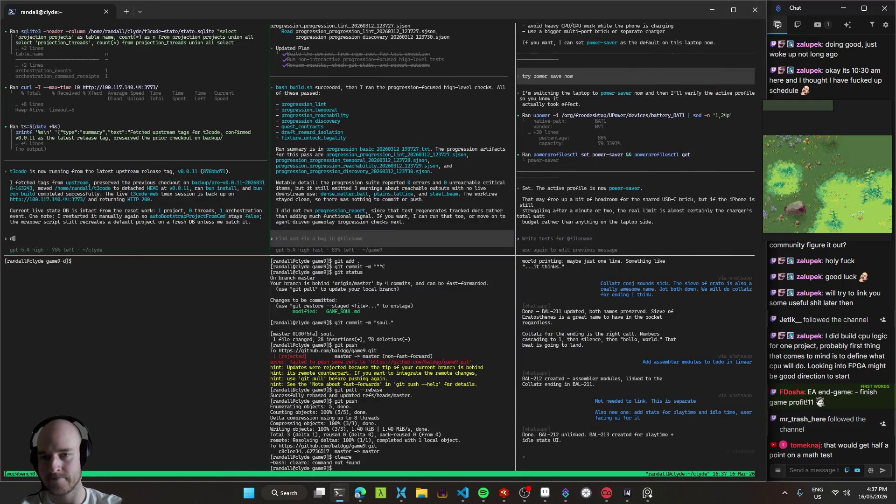
pyautogui.write('elete all the curren')
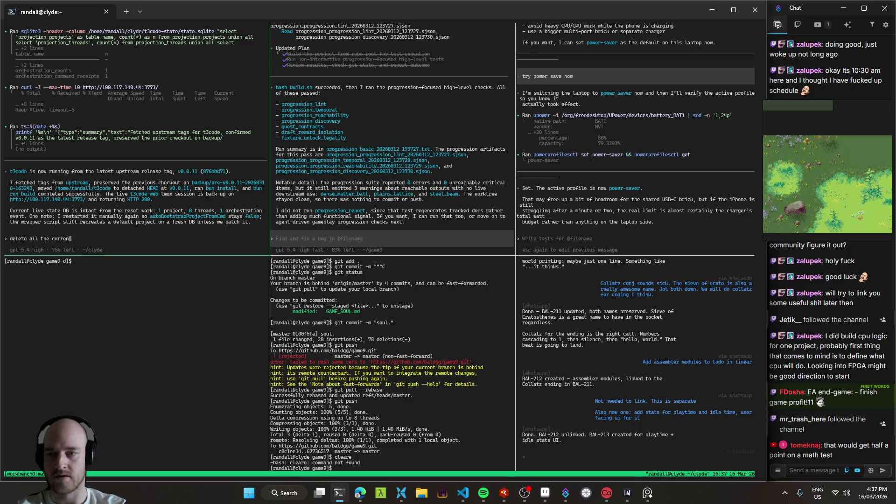
pyautogui.write('t worktrees, can you ')
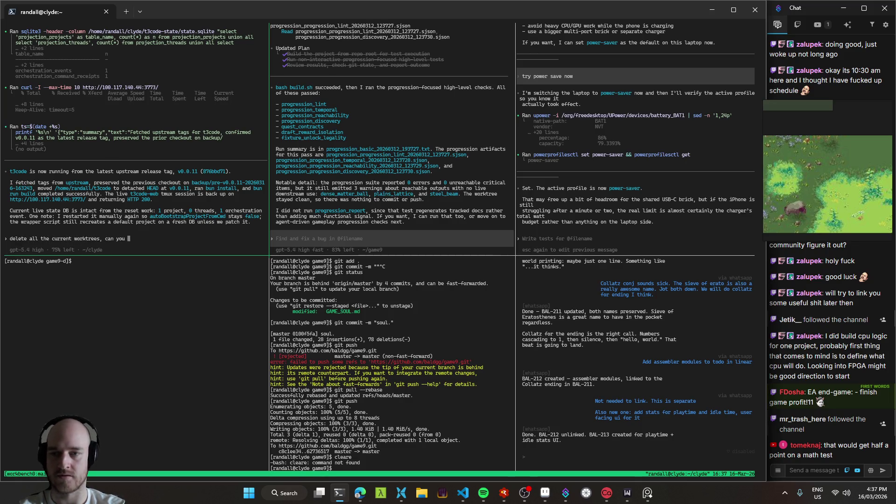
pyautogui.write('see the folder')
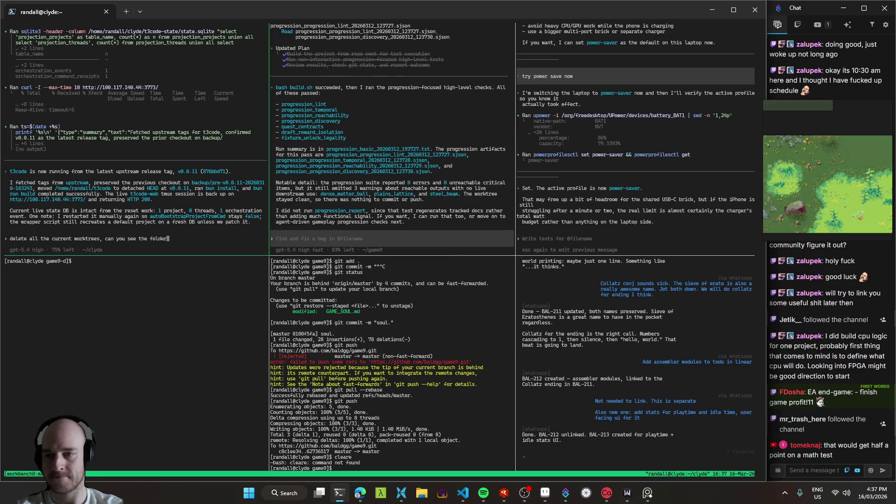
pyautogui.hotkey('alt', 'Tab')
pyautogui.rightClick(171, 68)
pyautogui.click(203, 76)
pyautogui.click(497, 77)
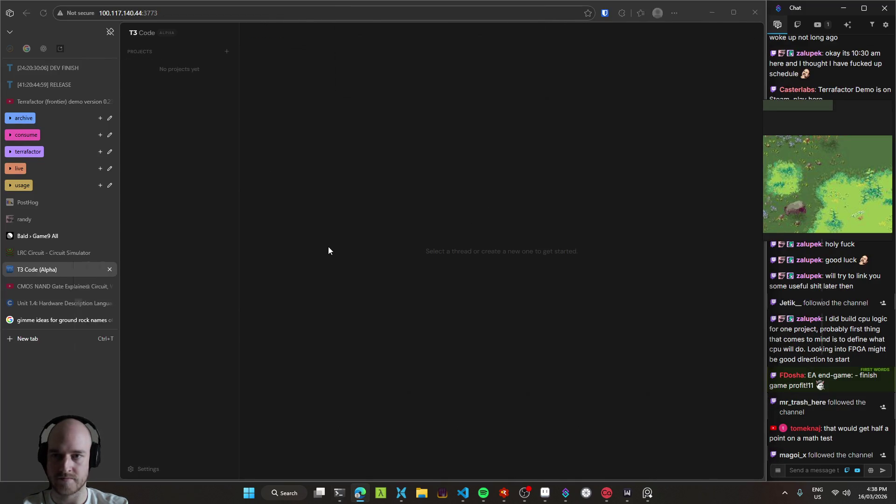
# - Dictate the game9 worktree-state cleanup request to the agent and submit it
pyautogui.hotkey('alt', 'Tab')
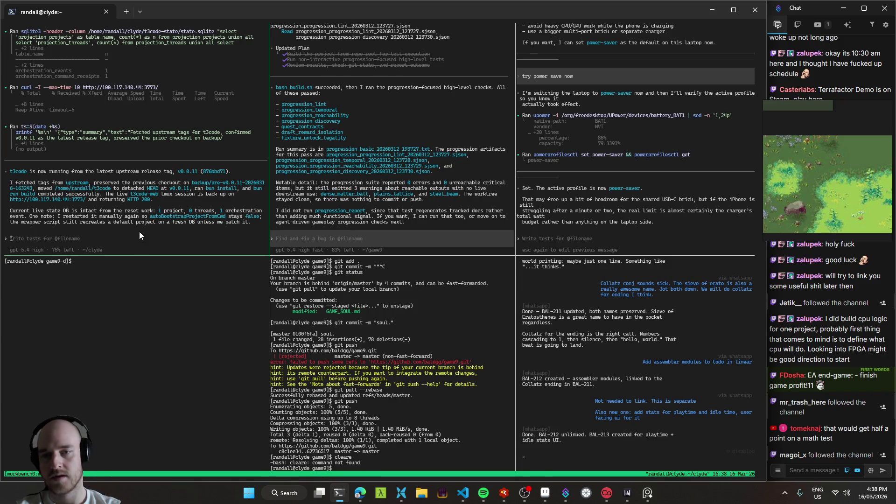
pyautogui.press('ctrl+super')
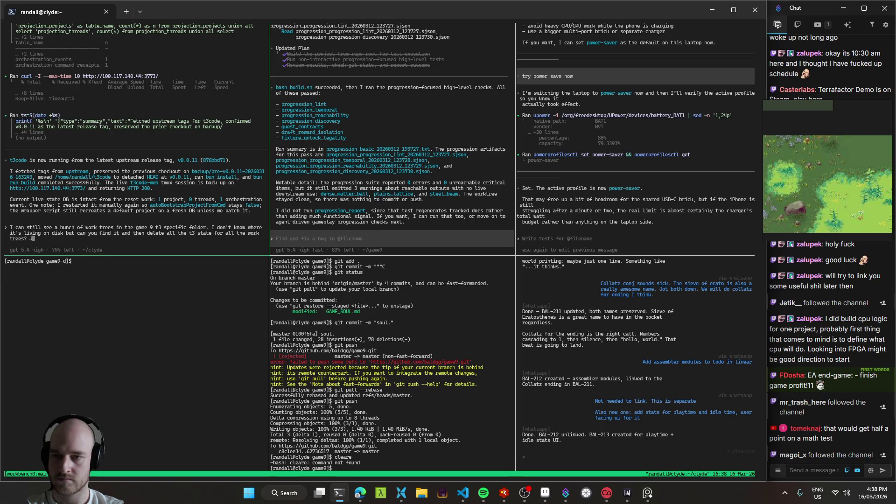
pyautogui.press('BackSpace')
pyautogui.press('BackSpace')
pyautogui.press('BackSpace')
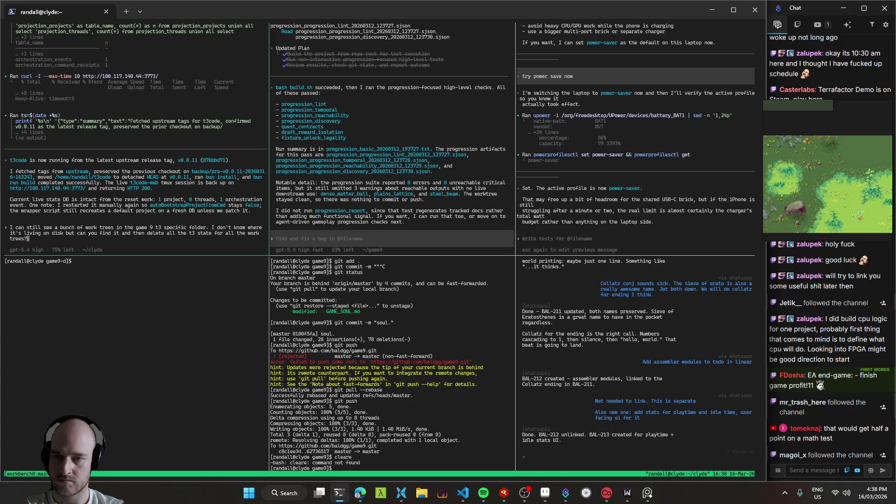
pyautogui.press('Return')
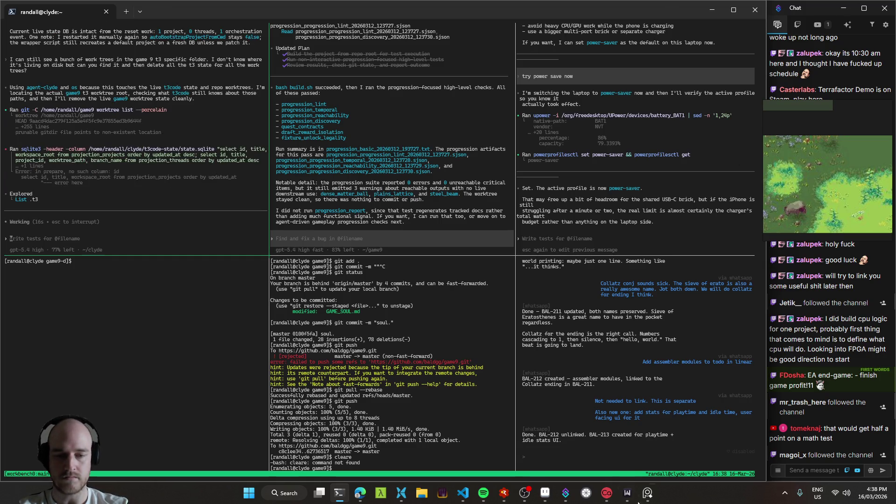
# - Dictate the basalt tile generation request on a fresh line in scratch.txt
pyautogui.click(466, 497)
pyautogui.hotkey('ctrl', 'Tab')
pyautogui.press('i')
pyautogui.press('Return')
pyautogui.press('Return')
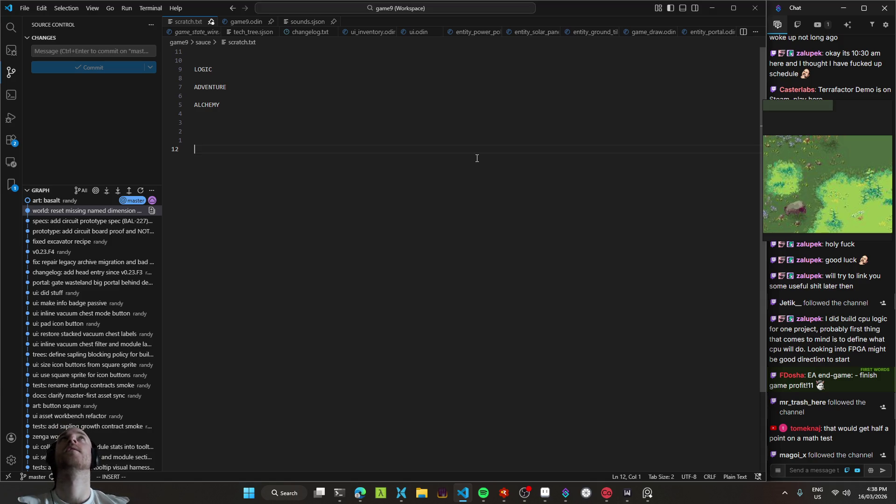
pyautogui.press('ctrl+super')
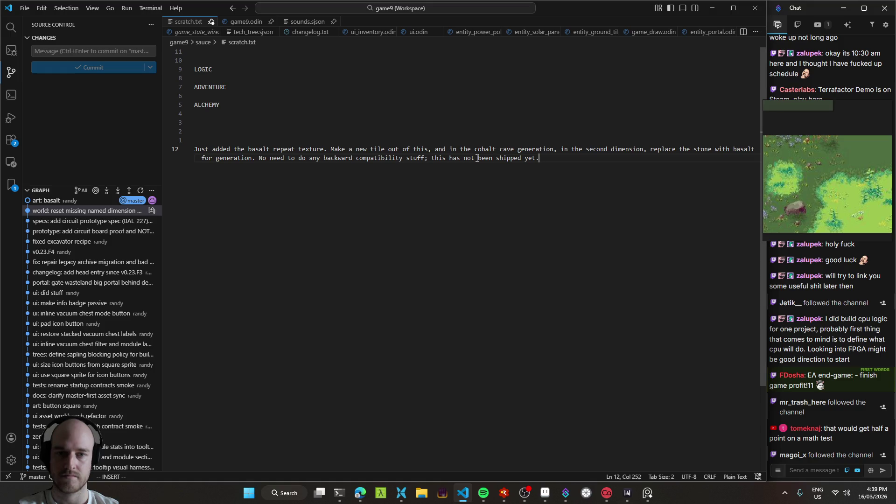
# - Cut the dictated request out of scratch.txt and bring up T3 Code
pyautogui.hotkey('shift', 'Home')
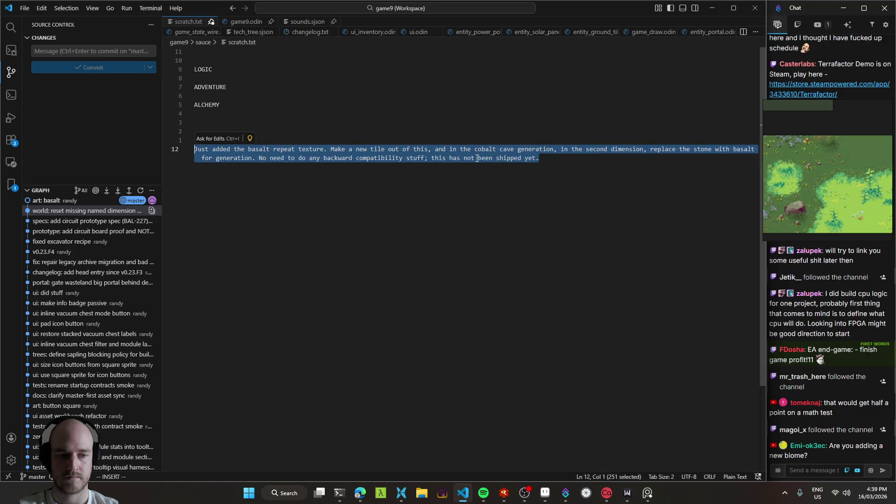
pyautogui.hotkey('ctrl', 'x')
pyautogui.press('Escape')
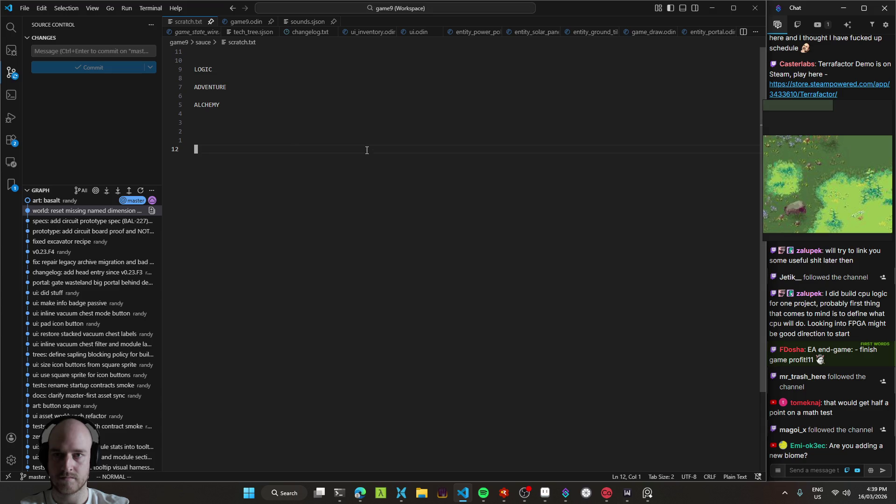
pyautogui.hotkey('ctrl', 'Tab')
pyautogui.click(360, 496)
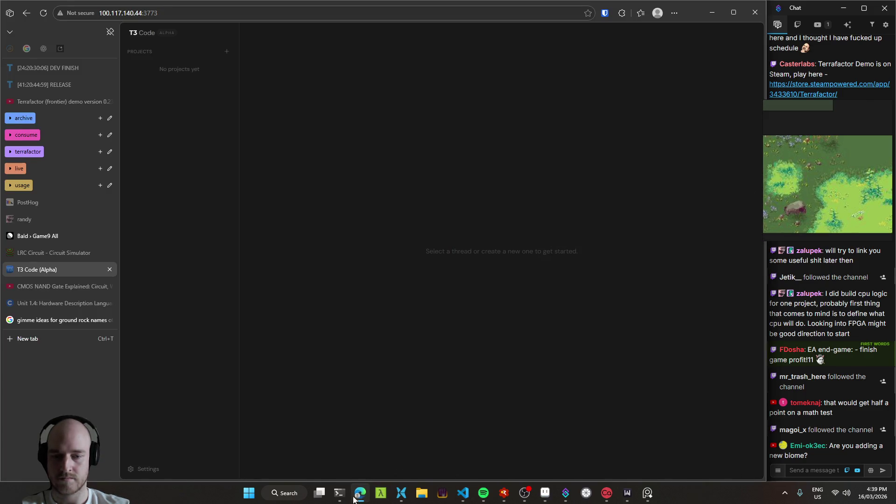
# - Check the worktree cleanup progress in the terminal, then return to the basalt_repeat_tex texture
pyautogui.click(340, 494)
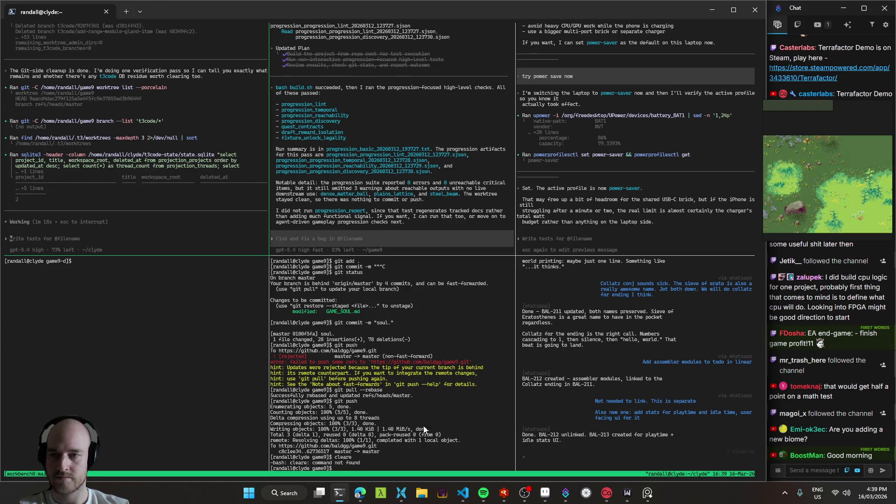
pyautogui.click(545, 493)
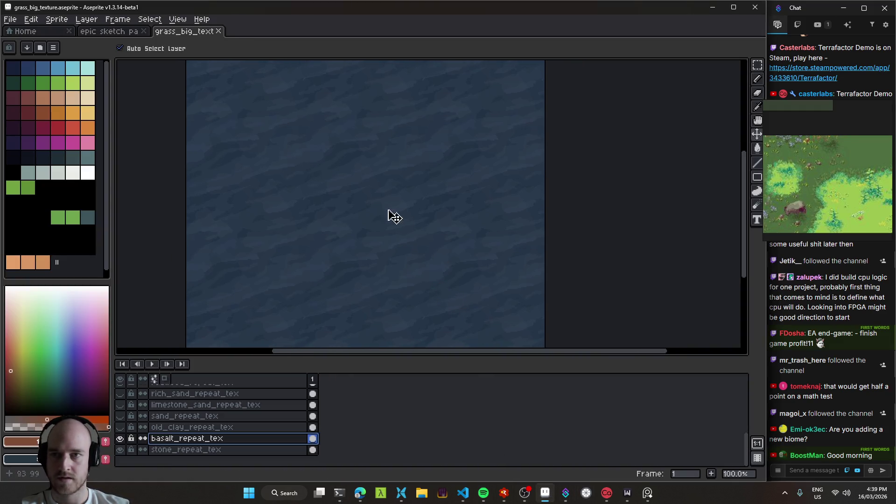
# - Switch to the epic sketch pad and pan across the map's biomes
pyautogui.hotkey('ctrl', 'shift', 'Tab')
pyautogui.scroll(-1, 350, 219)
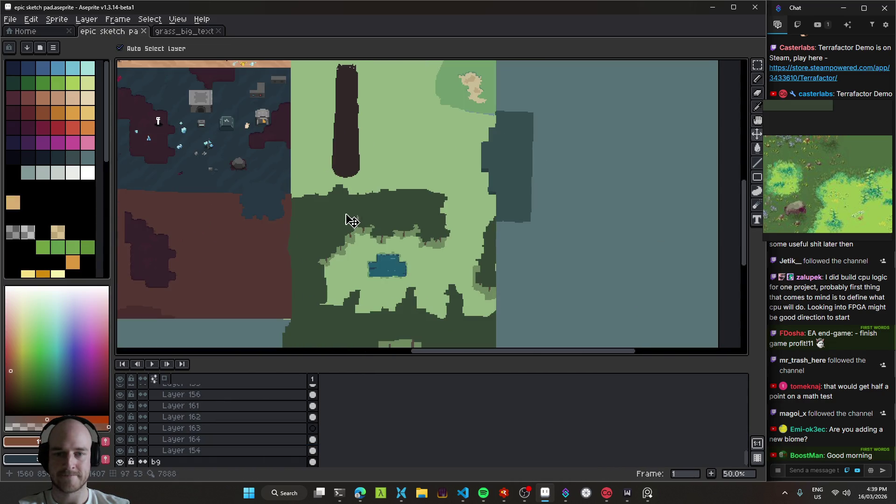
pyautogui.scroll(-5, 492, 270)
pyautogui.scroll(5, 494, 233)
pyautogui.hscroll(-8, 494, 233)
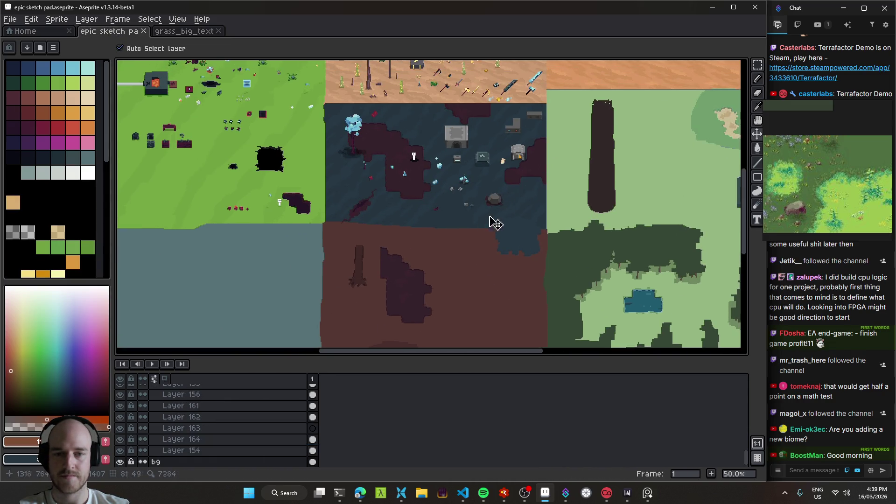
pyautogui.moveTo(424, 196)
pyautogui.mouseDown()
pyautogui.moveTo(301, 282)
pyautogui.moveTo(167, 334)
pyautogui.moveTo(168, 422)
pyautogui.moveTo(250, 369)
pyautogui.moveTo(355, 262)
pyautogui.moveTo(411, 266)
pyautogui.moveTo(546, 154)
pyautogui.moveTo(696, 226)
pyautogui.moveTo(706, 312)
pyautogui.moveTo(697, 342)
pyautogui.moveTo(561, 284)
pyautogui.moveTo(390, 251)
pyautogui.moveTo(319, 173)
pyautogui.mouseUp()
pyautogui.moveTo(366, 209)
pyautogui.mouseDown()
pyautogui.moveTo(439, 223)
pyautogui.moveTo(376, 144)
pyautogui.moveTo(452, 247)
pyautogui.moveTo(441, 255)
pyautogui.moveTo(560, 374)
pyautogui.moveTo(462, 303)
pyautogui.moveTo(420, 216)
pyautogui.moveTo(436, 170)
pyautogui.mouseUp()
pyautogui.scroll(1, 452, 224)
pyautogui.moveTo(448, 225)
pyautogui.mouseDown()
pyautogui.moveTo(426, 191)
pyautogui.moveTo(441, 168)
pyautogui.moveTo(486, 176)
pyautogui.moveTo(497, 160)
pyautogui.moveTo(473, 158)
pyautogui.moveTo(473, 166)
pyautogui.moveTo(512, 173)
pyautogui.moveTo(511, 157)
pyautogui.moveTo(528, 164)
pyautogui.moveTo(602, 208)
pyautogui.moveTo(486, 204)
pyautogui.moveTo(616, 146)
pyautogui.moveTo(706, 172)
pyautogui.moveTo(615, 224)
pyautogui.moveTo(645, 113)
pyautogui.moveTo(369, 238)
pyautogui.moveTo(394, 186)
pyautogui.moveTo(481, 222)
pyautogui.mouseUp()
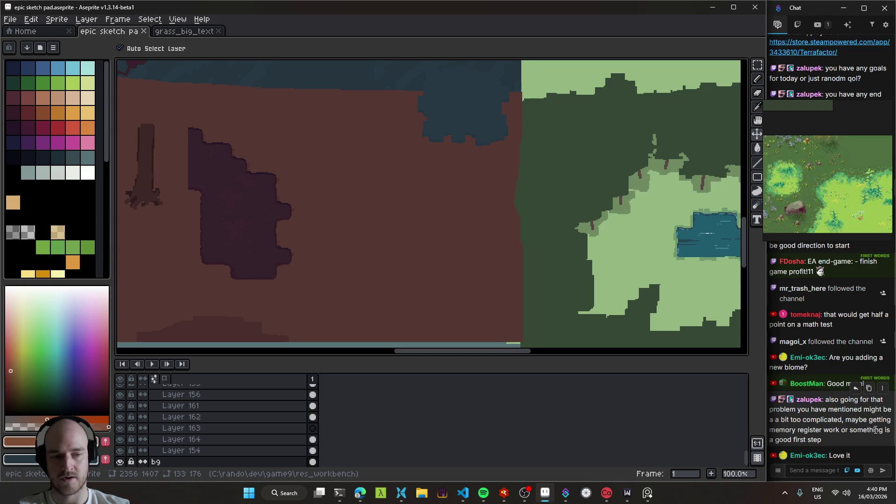
# - Zoom and pan around the map's brown and green regions
pyautogui.moveTo(484, 224)
pyautogui.mouseDown()
pyautogui.moveTo(432, 216)
pyautogui.moveTo(601, 300)
pyautogui.moveTo(496, 201)
pyautogui.moveTo(516, 226)
pyautogui.moveTo(516, 257)
pyautogui.mouseUp()
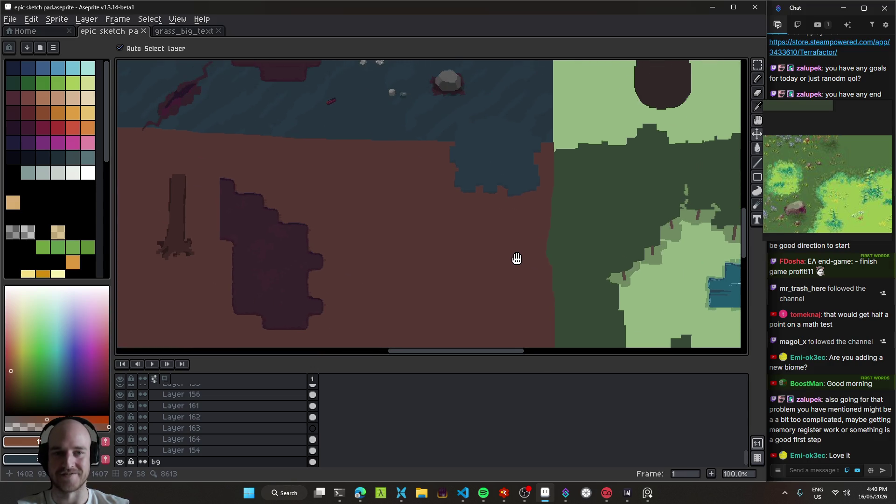
pyautogui.moveTo(611, 289); pyautogui.dragTo(400, 214)
pyautogui.moveTo(336, 148)
pyautogui.mouseDown()
pyautogui.moveTo(504, 278)
pyautogui.moveTo(429, 210)
pyautogui.mouseUp()
pyautogui.scroll(-1, 504, 280)
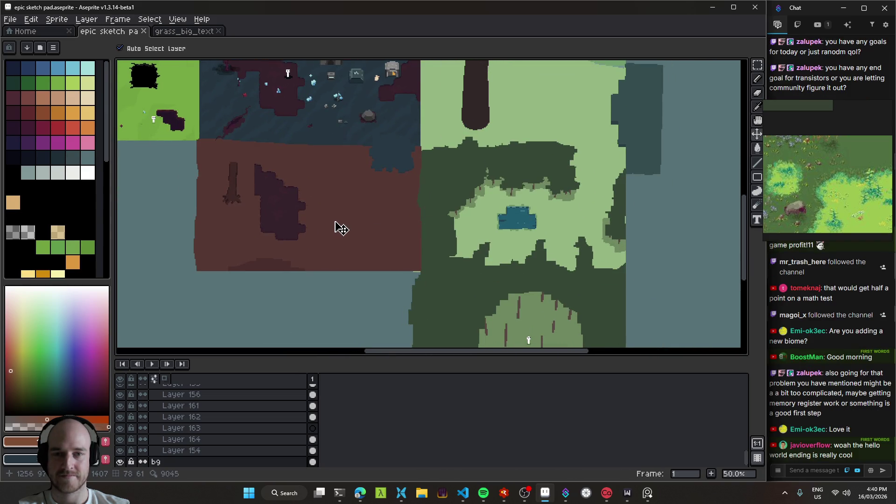
pyautogui.moveTo(337, 217)
pyautogui.mouseDown()
pyautogui.moveTo(466, 275)
pyautogui.moveTo(391, 216)
pyautogui.moveTo(484, 251)
pyautogui.moveTo(435, 169)
pyautogui.mouseUp()
pyautogui.scroll(2, 401, 224)
pyautogui.scroll(2, 485, 250)
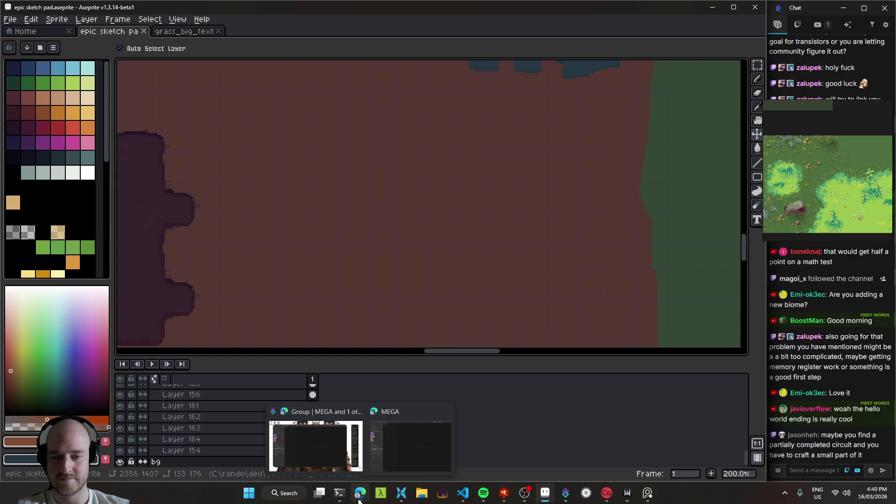
pyautogui.click(323, 446)
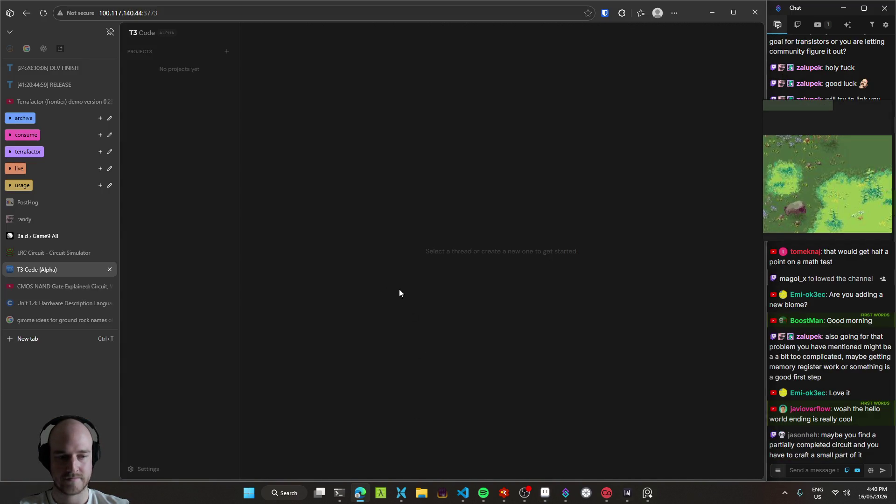
# - Add the ~/game9 project in T3 Code
pyautogui.click(339, 493)
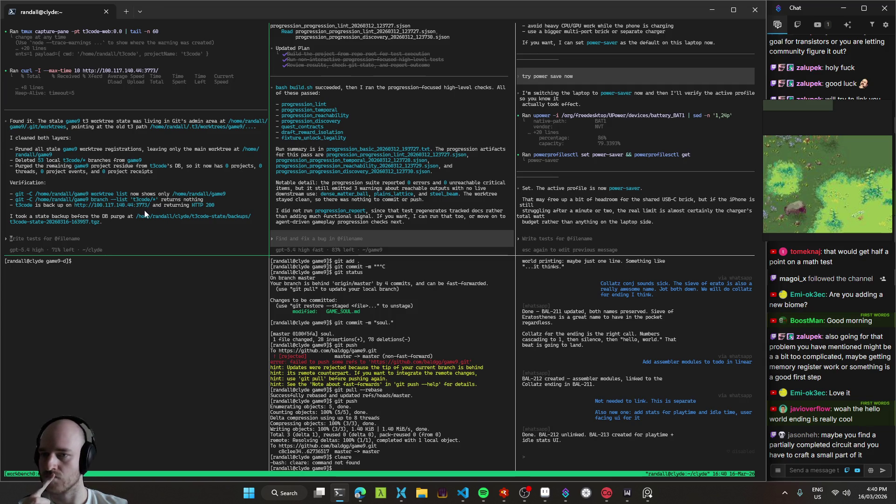
pyautogui.click(360, 493)
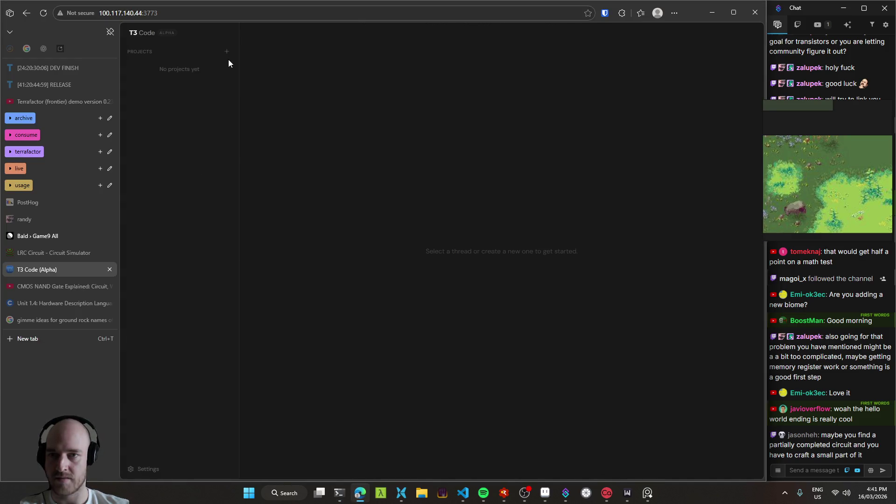
pyautogui.click(226, 51)
pyautogui.write('~/game9')
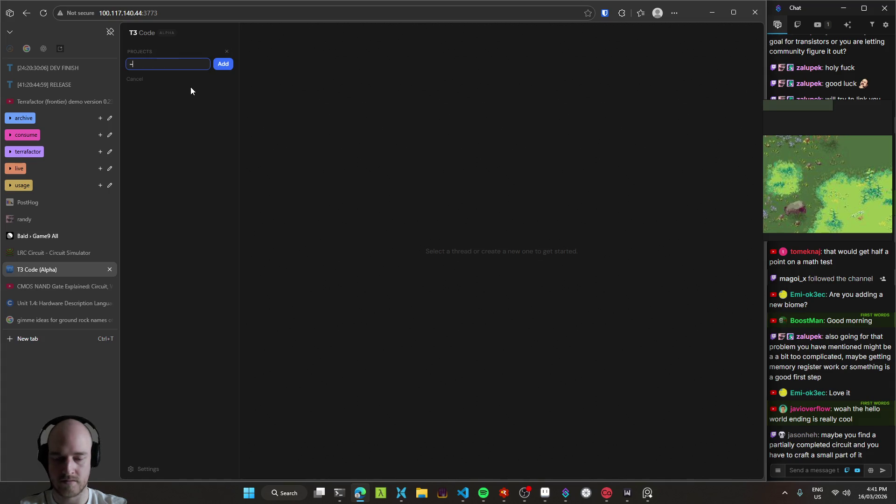
pyautogui.press('Return')
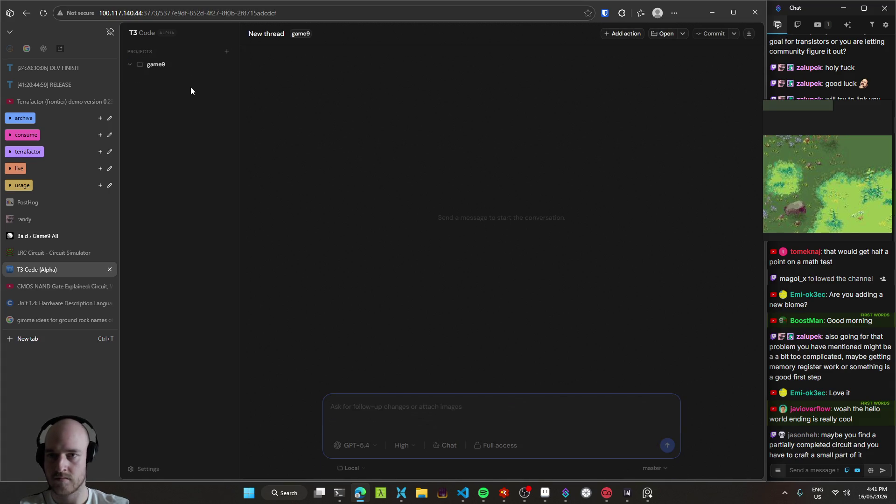
# - Run the thread in a new worktree and screenshot the base-branch list
pyautogui.click(363, 467)
pyautogui.click(377, 452)
pyautogui.click(647, 468)
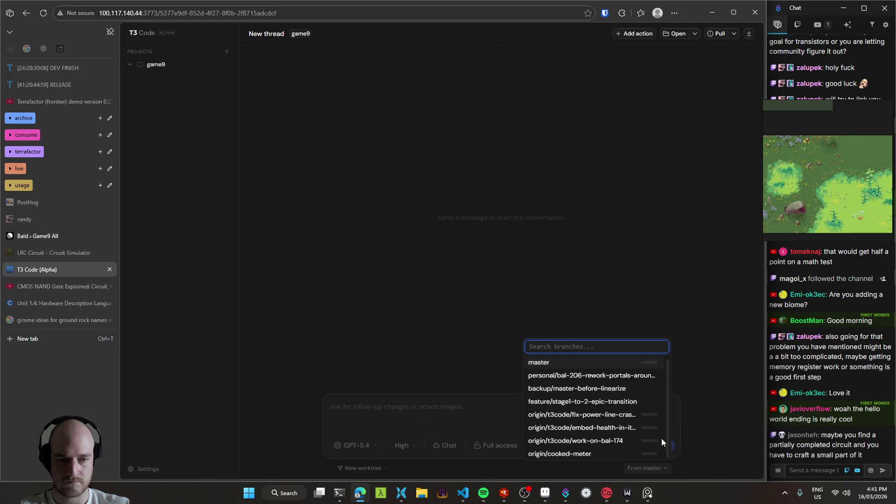
pyautogui.press('super+shift+s')
pyautogui.moveTo(527, 458); pyautogui.dragTo(668, 363)
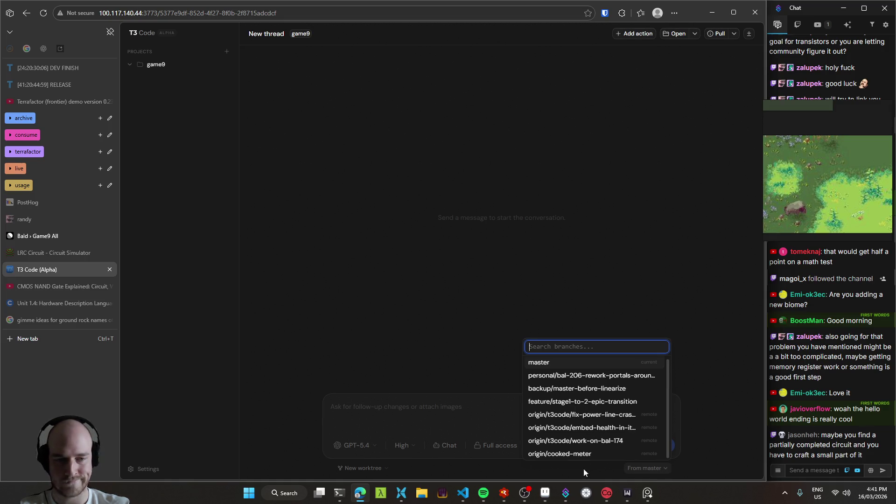
# - Paste the saved basalt tile request from clipboard history and send it
pyautogui.click(474, 413)
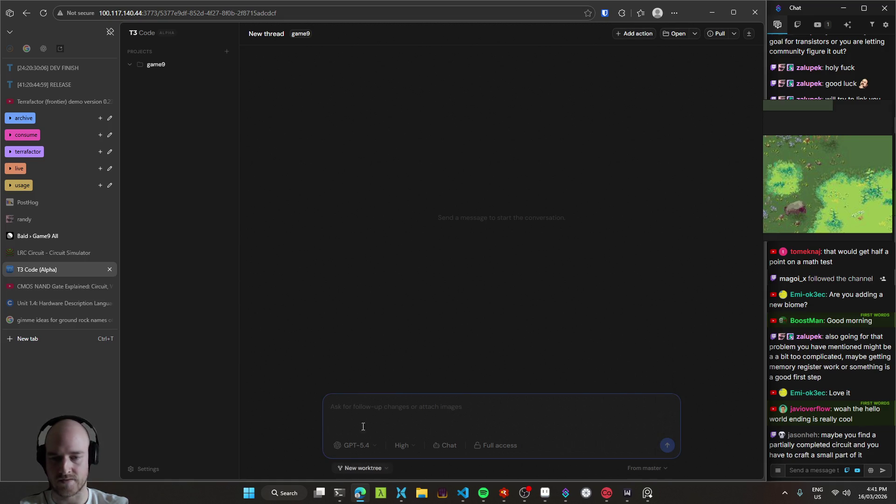
pyautogui.press('super+v')
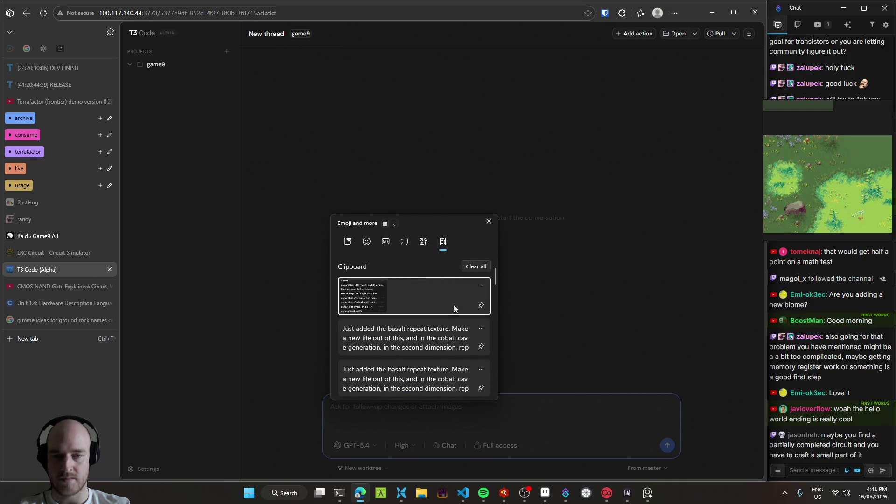
pyautogui.click(409, 343)
pyautogui.hotkey('ctrl', 'a')
pyautogui.click(471, 420)
pyautogui.hotkey('ctrl', 'a')
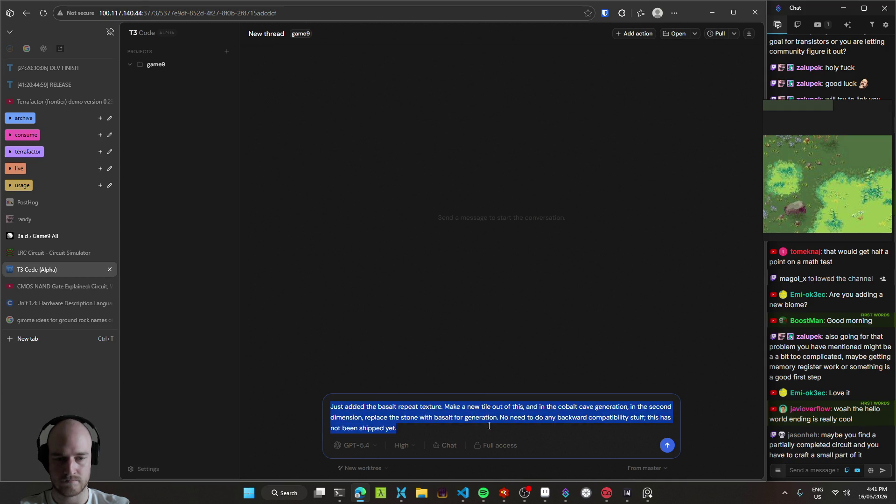
pyautogui.press('Right')
pyautogui.click(670, 447)
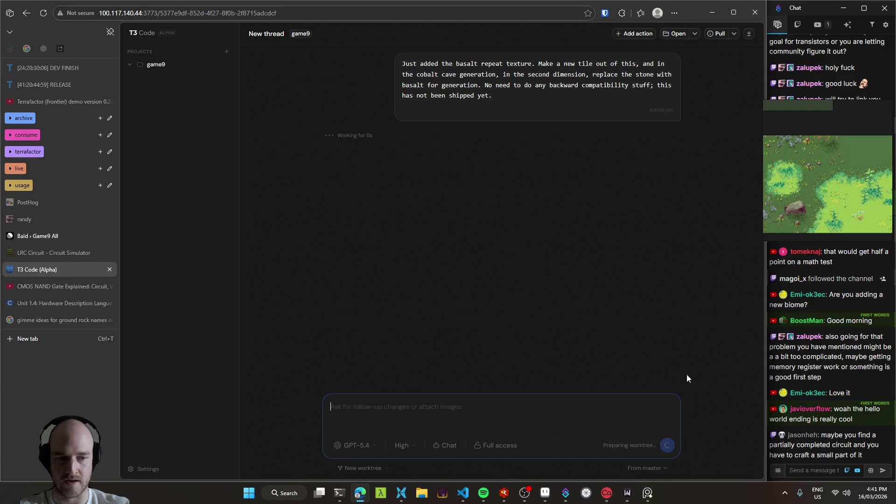
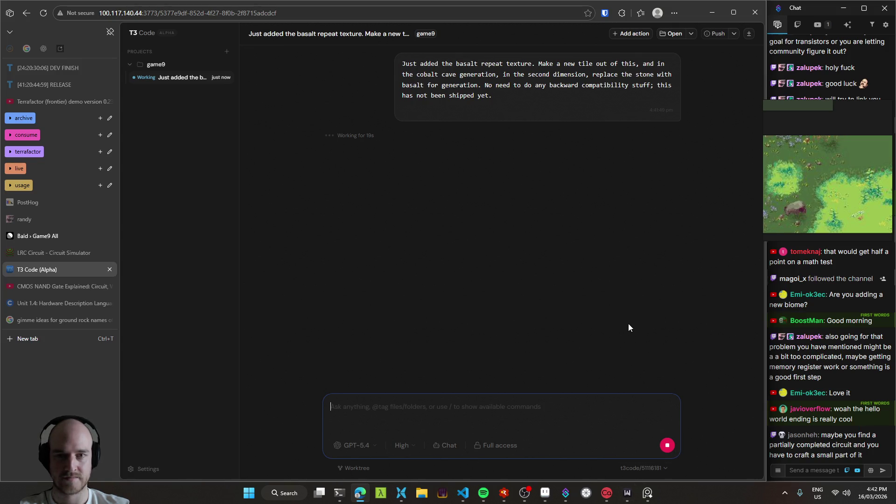
# - Minimize Edge and the terminal, then pan the Aseprite sketch so the lake sits near the top
pyautogui.click(708, 16)
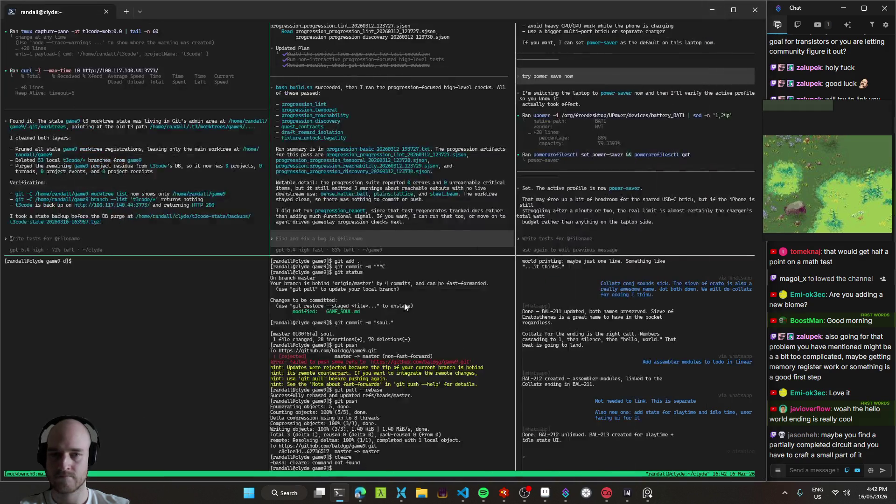
pyautogui.click(712, 9)
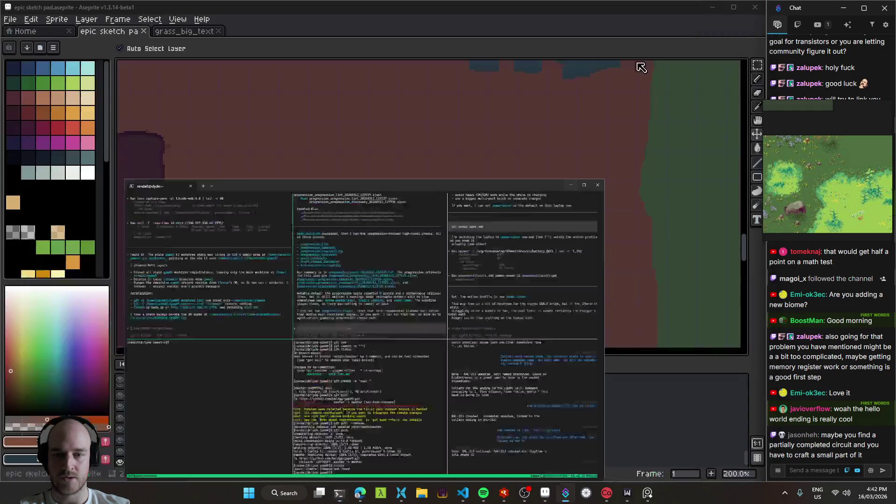
pyautogui.scroll(-3, 440, 266)
pyautogui.scroll(3, 504, 232)
pyautogui.moveTo(505, 232)
pyautogui.mouseDown()
pyautogui.moveTo(226, 106)
pyautogui.moveTo(441, 157)
pyautogui.moveTo(410, 250)
pyautogui.moveTo(472, 277)
pyautogui.mouseUp()
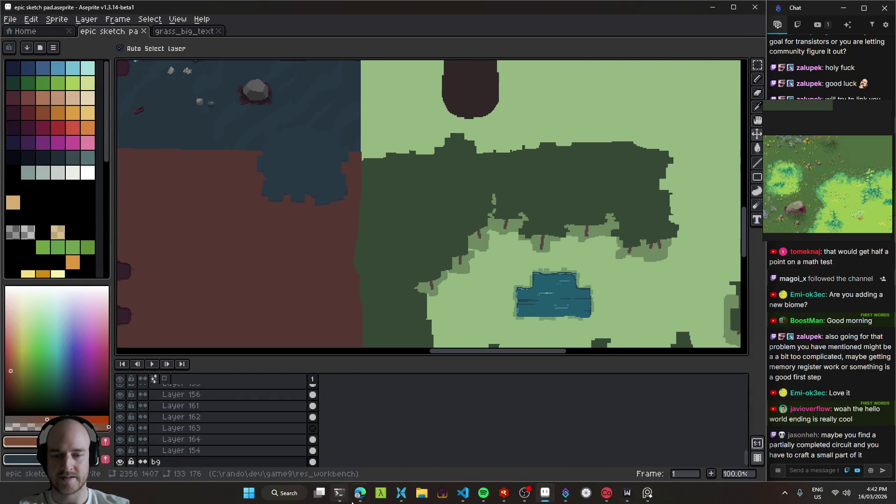
# - Check the T3 Code progress, then pan the sketch to the dark-blue buildings area
pyautogui.click(360, 493)
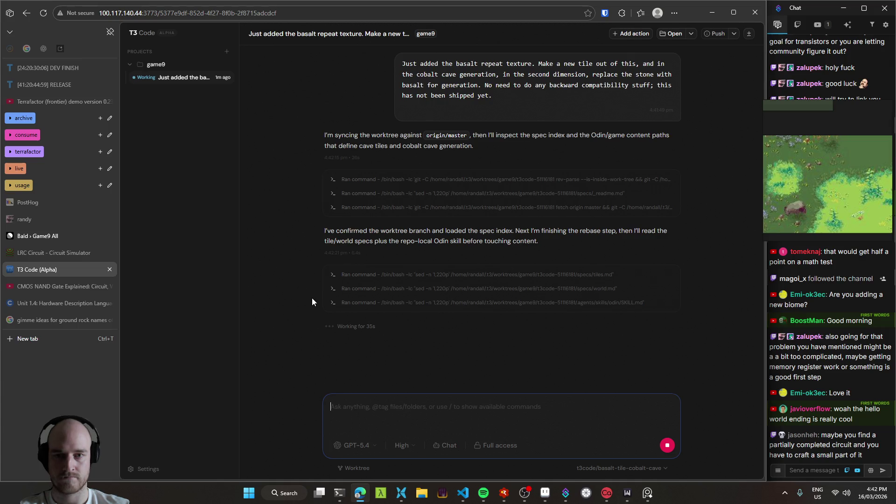
pyautogui.click(711, 14)
pyautogui.moveTo(490, 231)
pyautogui.mouseDown()
pyautogui.moveTo(408, 120)
pyautogui.moveTo(586, 286)
pyautogui.moveTo(458, 202)
pyautogui.moveTo(682, 298)
pyautogui.moveTo(484, 120)
pyautogui.moveTo(464, 220)
pyautogui.moveTo(511, 207)
pyautogui.moveTo(332, 232)
pyautogui.moveTo(432, 242)
pyautogui.moveTo(433, 310)
pyautogui.mouseUp()
pyautogui.scroll(5, 433, 310)
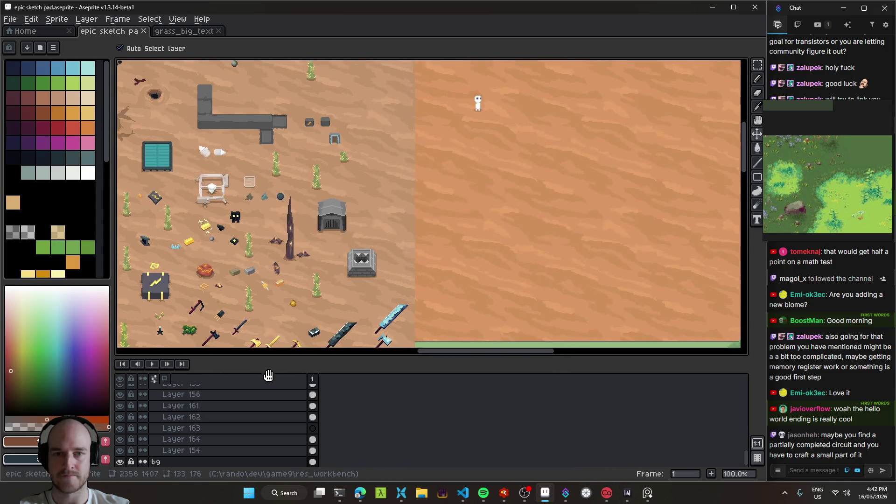
pyautogui.scroll(-4, 433, 310)
pyautogui.click(463, 493)
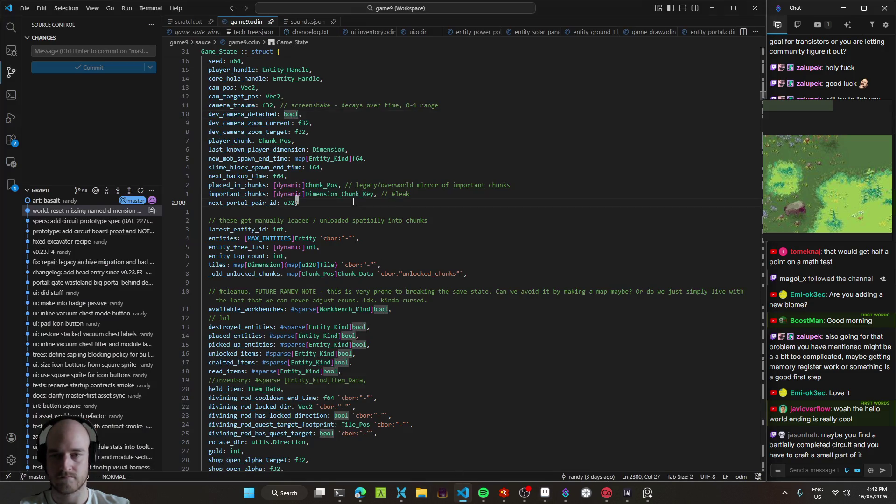
# - Find and open circuit_prototype.odin through the quick file search ('proto')
pyautogui.hotkey('ctrl', 'Tab')
pyautogui.hotkey('ctrl', 'Tab')
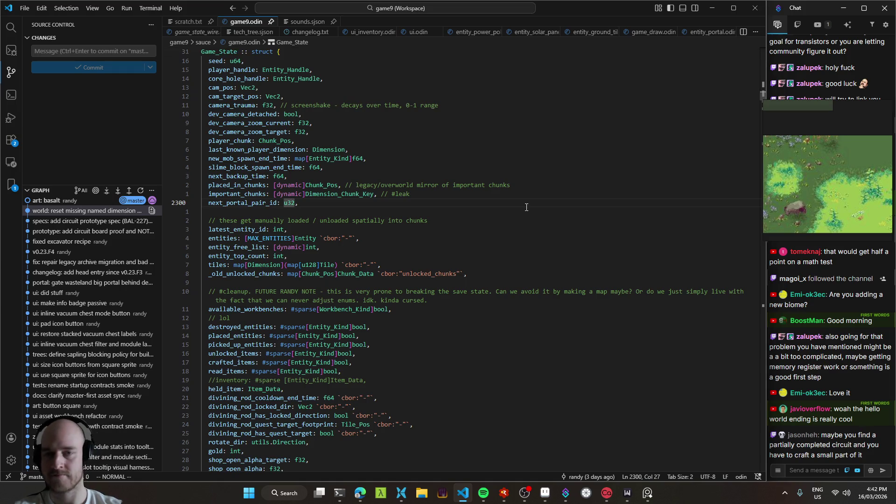
pyautogui.hotkey('ctrl', 'p')
pyautogui.write('logic')
pyautogui.press('Down')
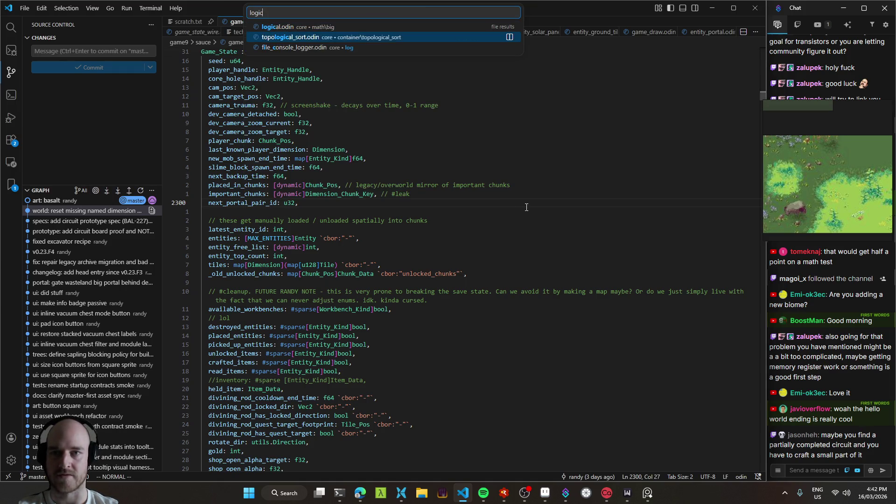
pyautogui.press('BackSpace')
pyautogui.press('BackSpace')
pyautogui.press('BackSpace')
pyautogui.write('portato')
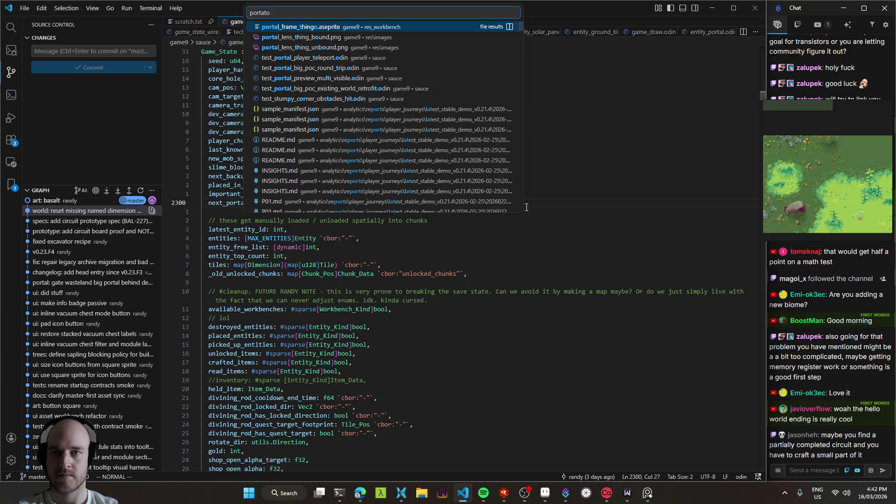
pyautogui.press('BackSpace')
pyautogui.press('BackSpace')
pyautogui.press('BackSpace')
pyautogui.write('proto')
pyautogui.press('Return')
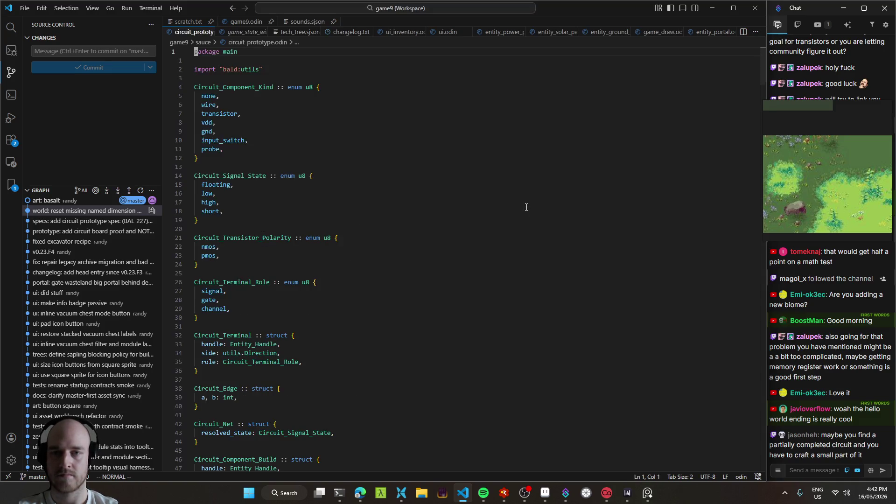
# - Scroll circuit_prototype.odin down to the end of setup_input_switch
pyautogui.press('}')
pyautogui.press('}')
pyautogui.press('}')
pyautogui.scroll(-5, 359, 182)
pyautogui.scroll(-12, 358, 182)
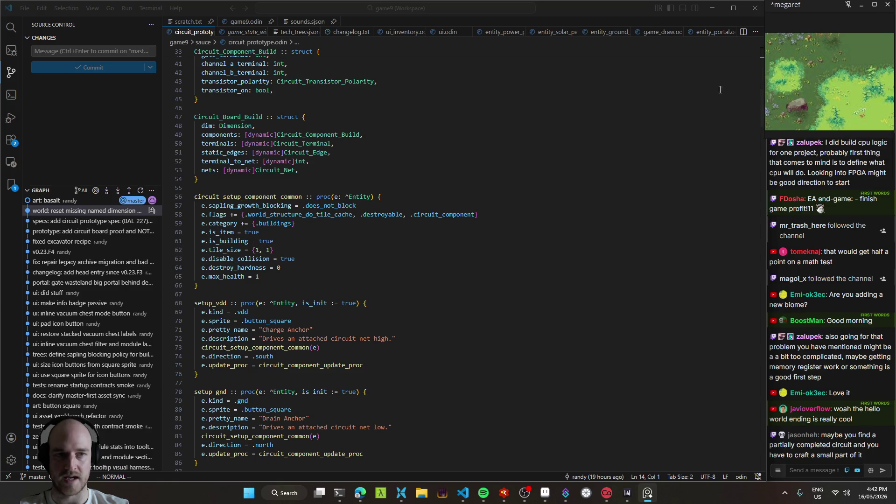
pyautogui.moveTo(306, 197); pyautogui.dragTo(372, 196)
pyautogui.click(392, 181)
pyautogui.scroll(-12, 390, 248)
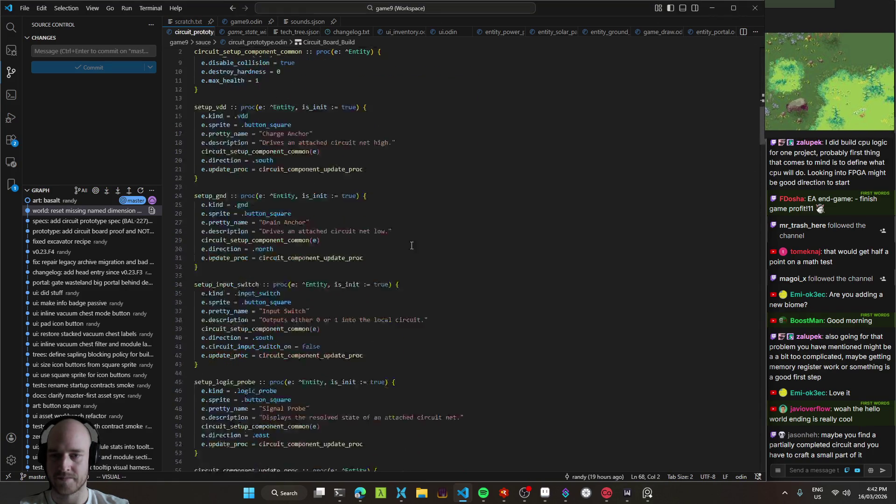
pyautogui.click(391, 256)
# - Compare the ends of setup_gnd and setup_input_switch while scrolling through the procedures
pyautogui.scroll(4, 396, 266)
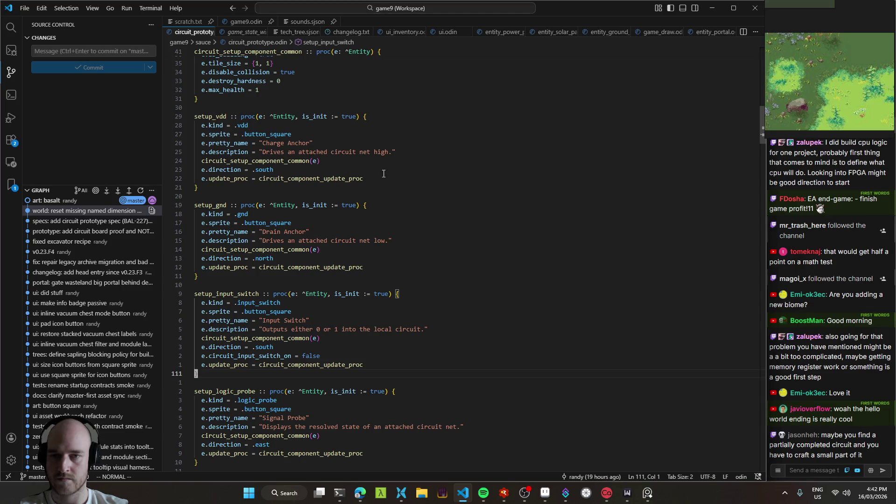
pyautogui.scroll(-8, 401, 212)
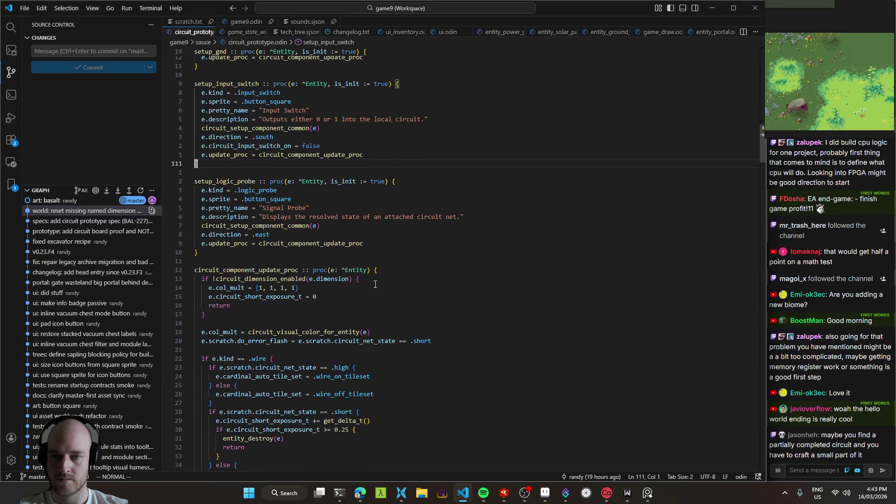
pyautogui.scroll(4, 375, 284)
pyautogui.click(333, 185)
pyautogui.click(293, 280)
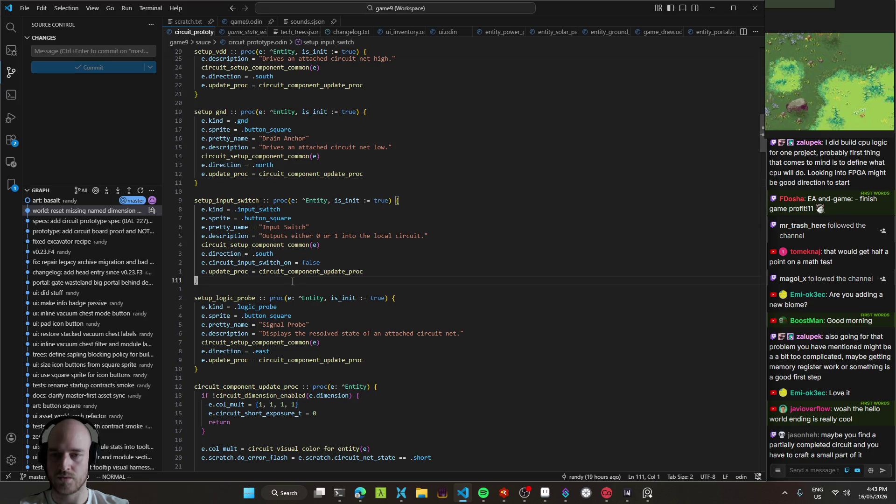
pyautogui.scroll(-5, 400, 227)
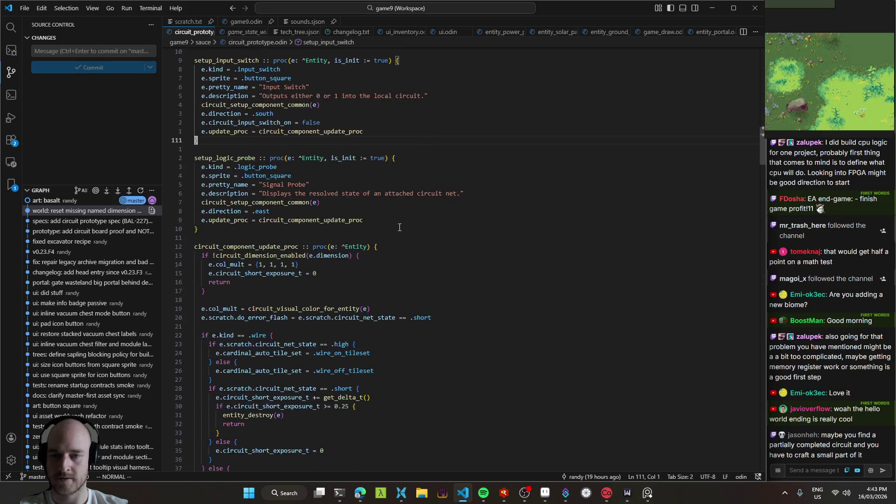
pyautogui.scroll(-17, 247, 257)
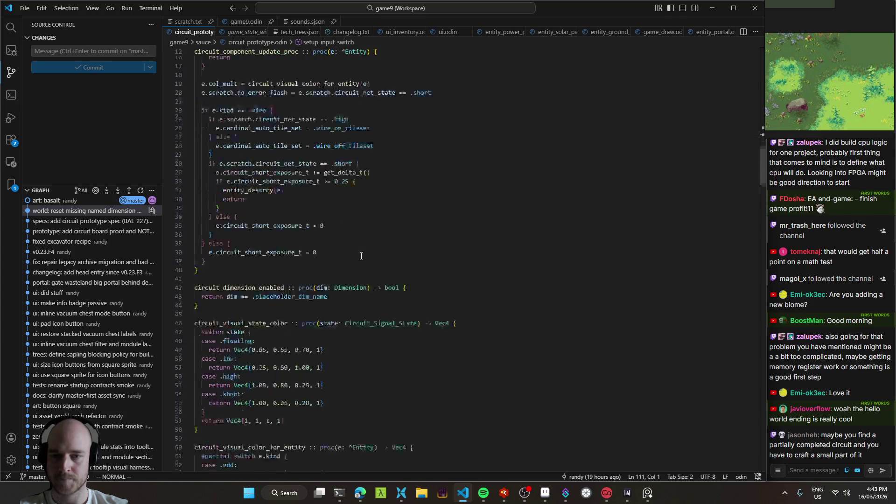
pyautogui.moveTo(764, 189)
pyautogui.mouseDown()
pyautogui.moveTo(783, 422)
pyautogui.moveTo(751, 17)
pyautogui.moveTo(748, 175)
pyautogui.mouseUp()
pyautogui.scroll(-10, 263, 126)
# - Return to game9.odin, then open and scroll through test_circuit_not_gate.odin
pyautogui.hotkey('ctrl', 'Tab')
pyautogui.hotkey('ctrl', 'Tab')
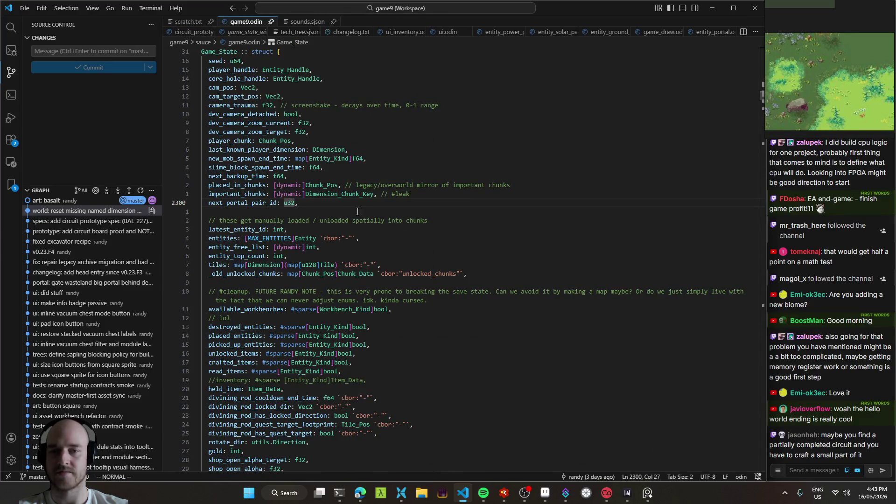
pyautogui.scroll(20, 382, 208)
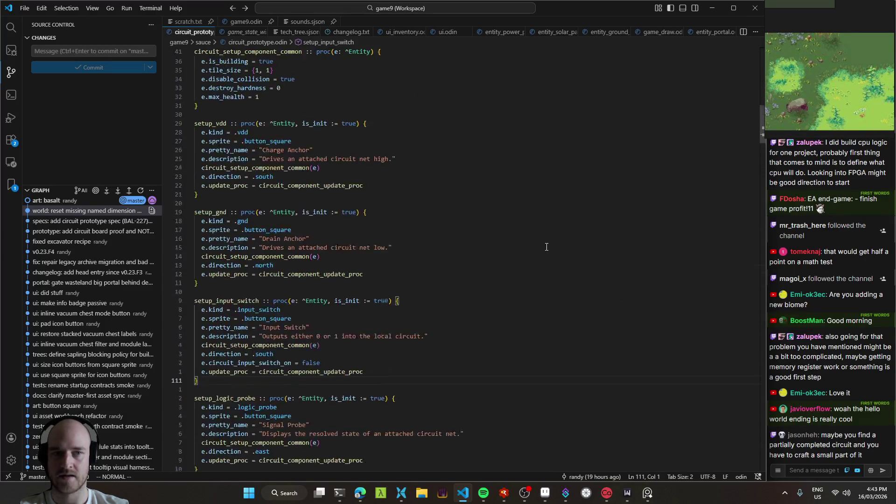
pyautogui.hotkey('ctrl', 'p')
pyautogui.write('not_gate')
pyautogui.press('Return')
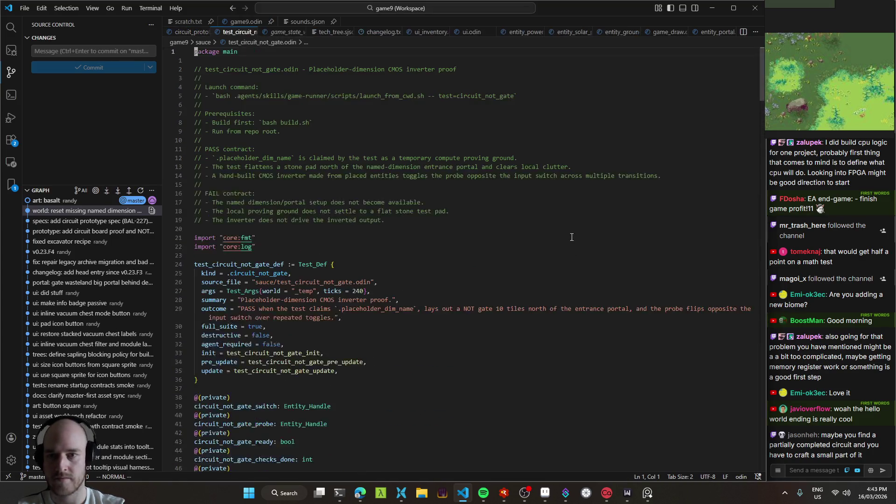
pyautogui.scroll(-11, 459, 265)
pyautogui.scroll(-20, 459, 265)
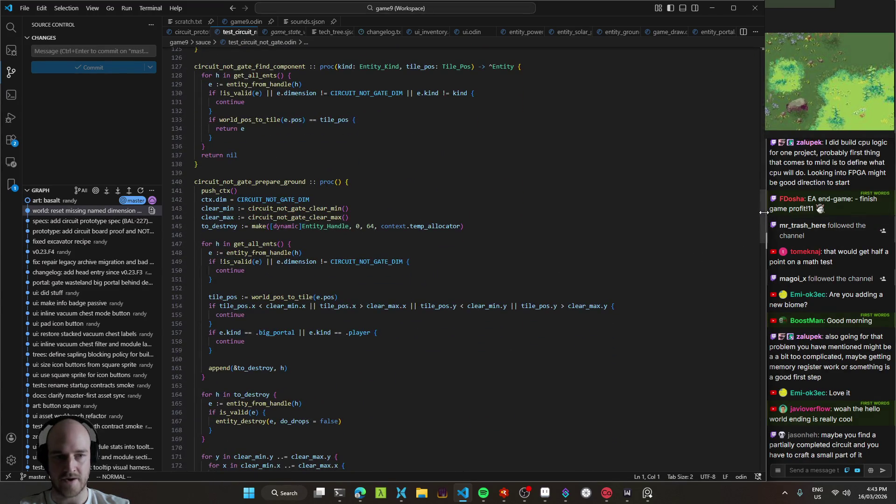
pyautogui.moveTo(760, 211)
pyautogui.mouseDown()
pyautogui.moveTo(763, 316)
pyautogui.moveTo(753, 157)
pyautogui.moveTo(759, 70)
pyautogui.mouseUp()
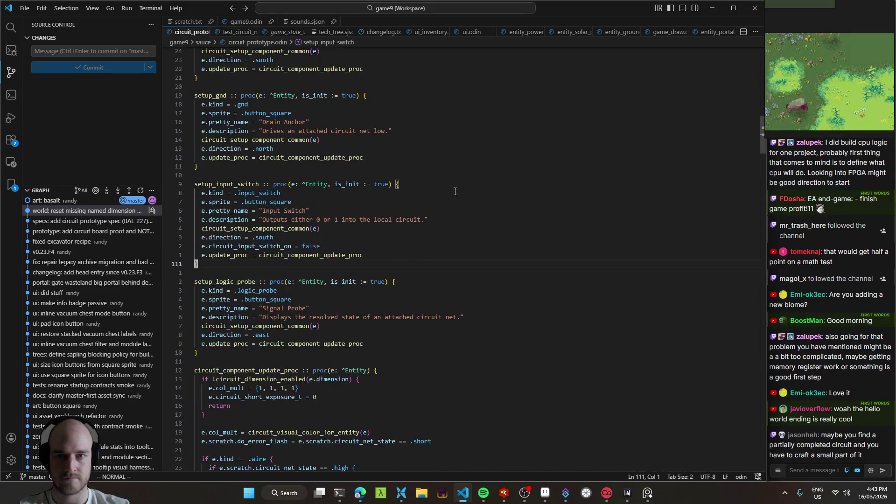
# - Return to circuit_prototype.odin and bring the T3 Code page to the front
pyautogui.click(340, 493)
pyautogui.click(340, 493)
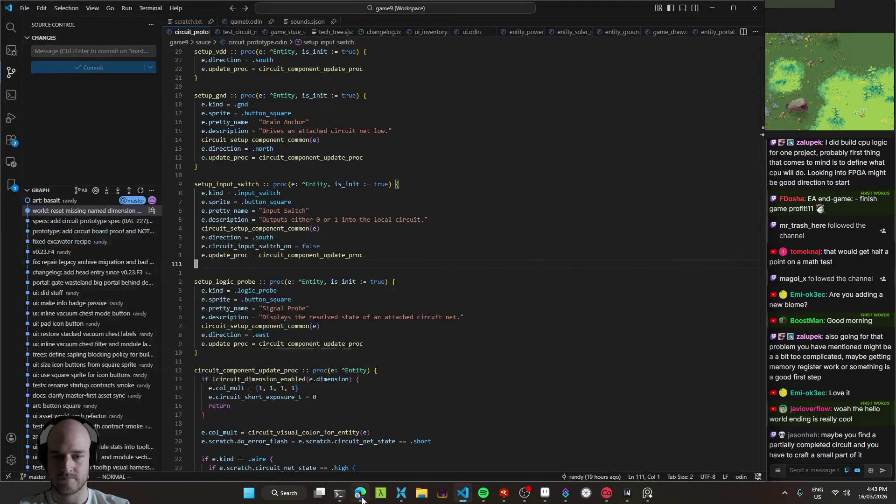
pyautogui.click(360, 493)
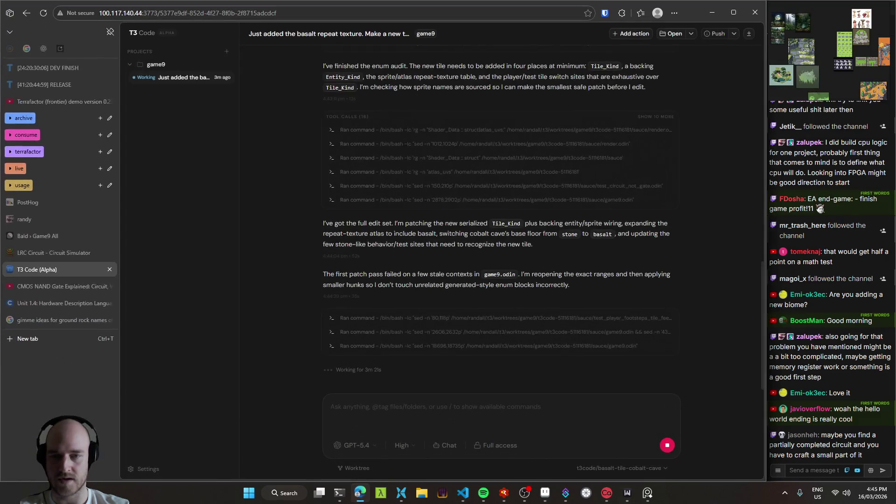
# - Check the DEV FINISH countdown, then run game9 from RAD Debugger with F5
pyautogui.click(47, 69)
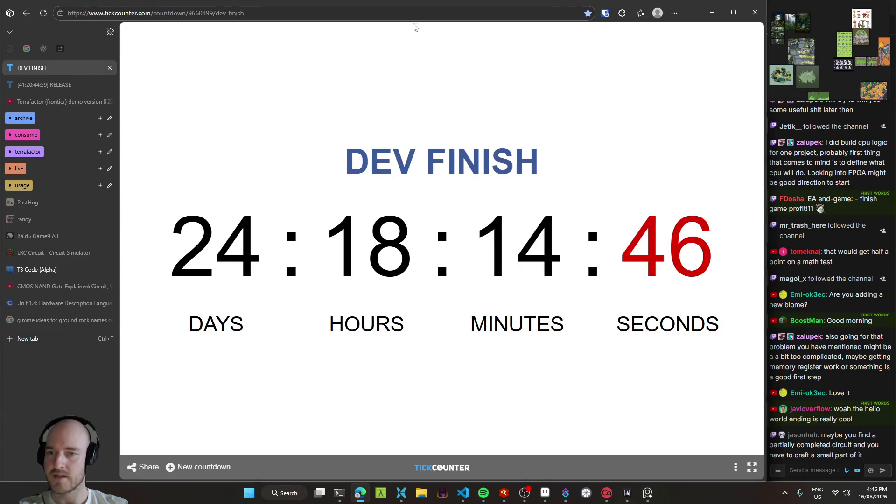
pyautogui.click(45, 270)
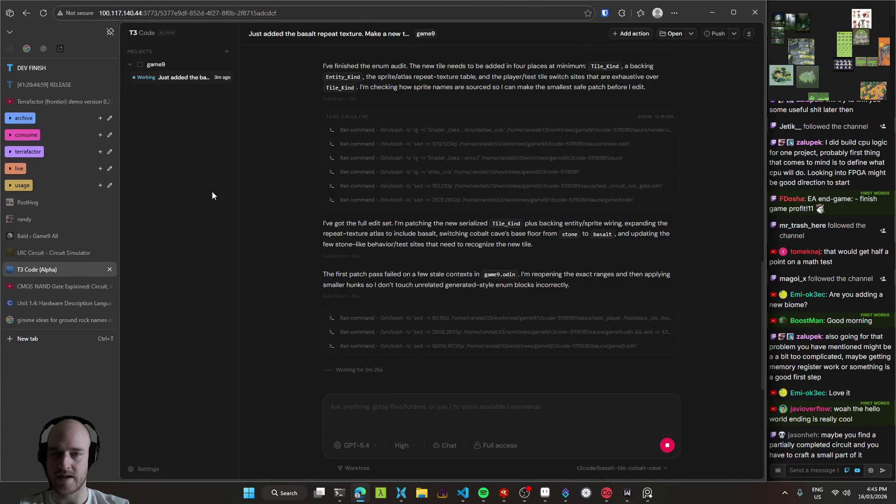
pyautogui.click(463, 493)
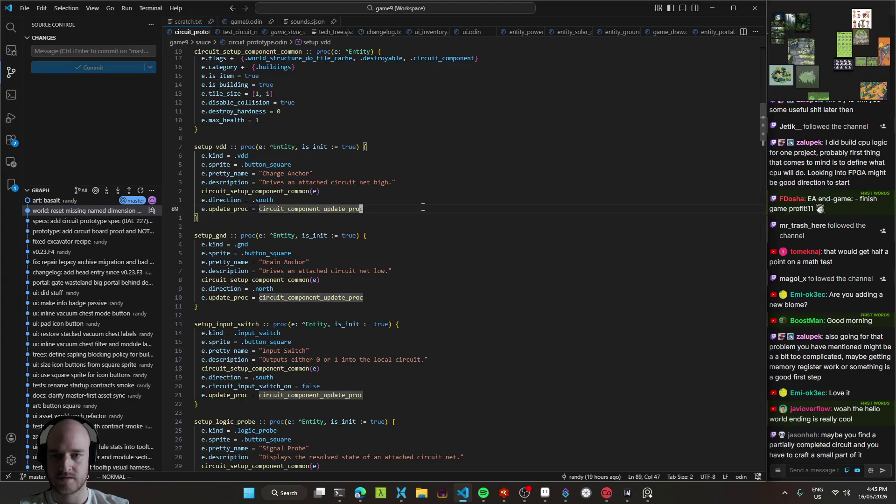
pyautogui.click(504, 493)
pyautogui.press('F5')
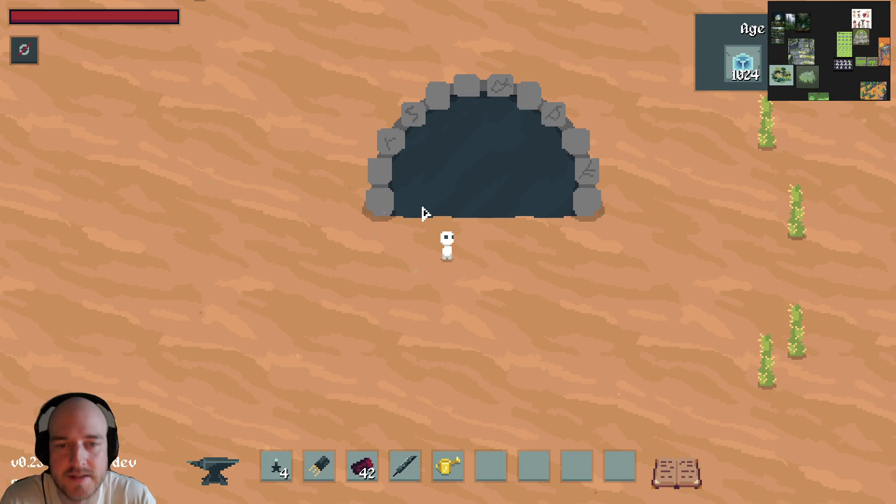
# - Move the six hotbar tools, plus the red and green stacks, into the inventory
pyautogui.scroll(-2, 441, 210)
pyautogui.scroll(-1, 441, 210)
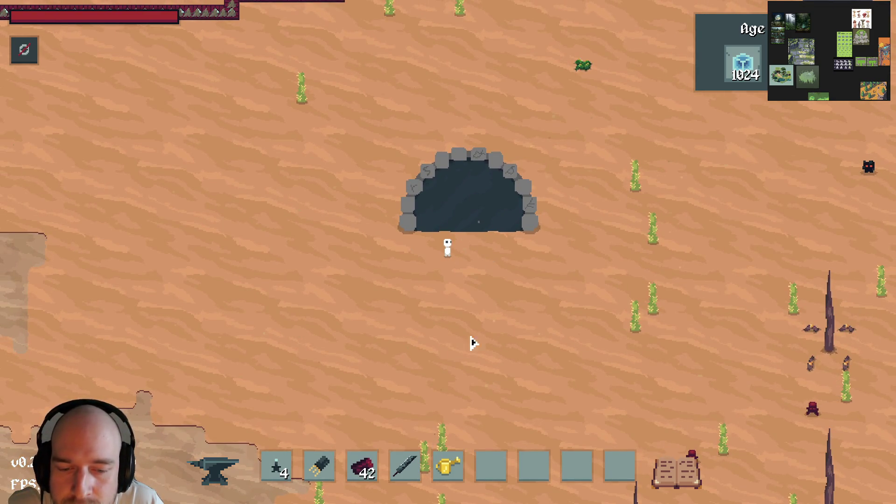
pyautogui.scroll(2, 462, 406)
pyautogui.press('e')
pyautogui.press('e')
pyautogui.press('e')
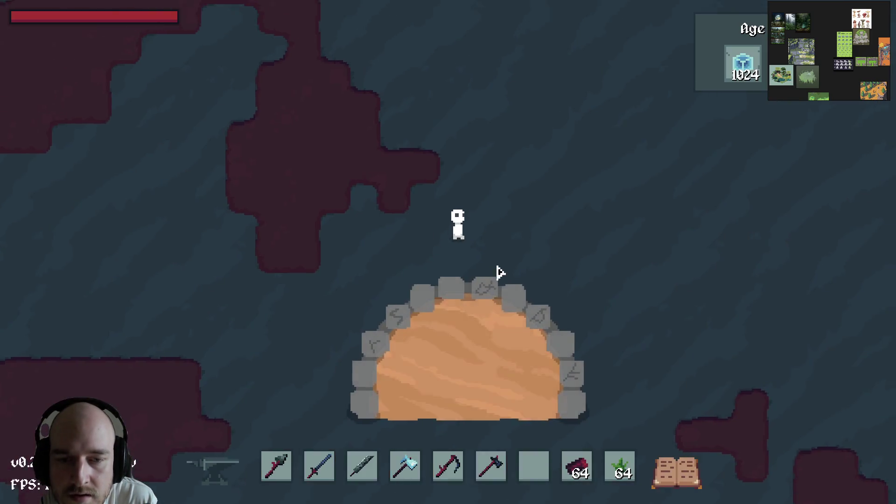
pyautogui.press('e')
pyautogui.keyDown('shift'); pyautogui.click(490, 467); pyautogui.keyUp('shift')
pyautogui.keyDown('shift'); pyautogui.click(449, 467); pyautogui.keyUp('shift')
pyautogui.keyDown('shift'); pyautogui.click(405, 467); pyautogui.keyUp('shift')
pyautogui.keyDown('shift'); pyautogui.click(362, 467); pyautogui.keyUp('shift')
pyautogui.keyDown('shift'); pyautogui.click(320, 467); pyautogui.keyUp('shift')
pyautogui.keyDown('shift'); pyautogui.click(276, 467); pyautogui.keyUp('shift')
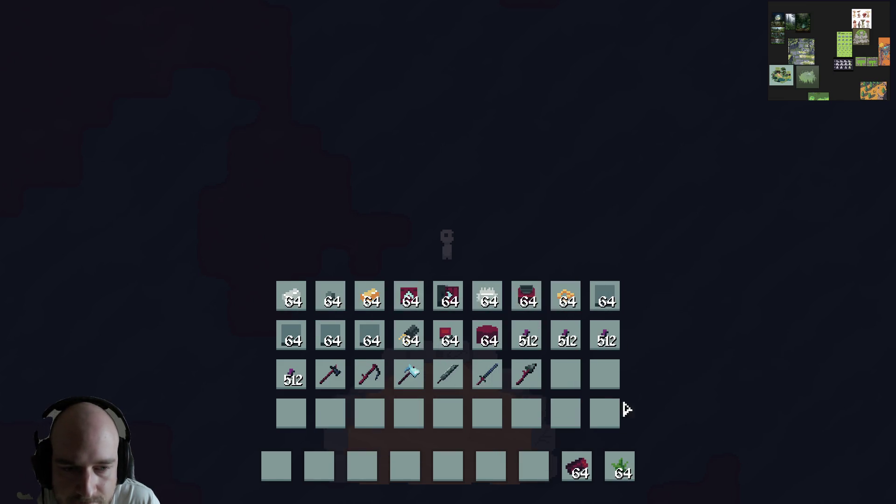
pyautogui.keyDown('shift'); pyautogui.click(577, 467); pyautogui.keyUp('shift')
pyautogui.keyDown('shift'); pyautogui.click(620, 467); pyautogui.keyUp('shift')
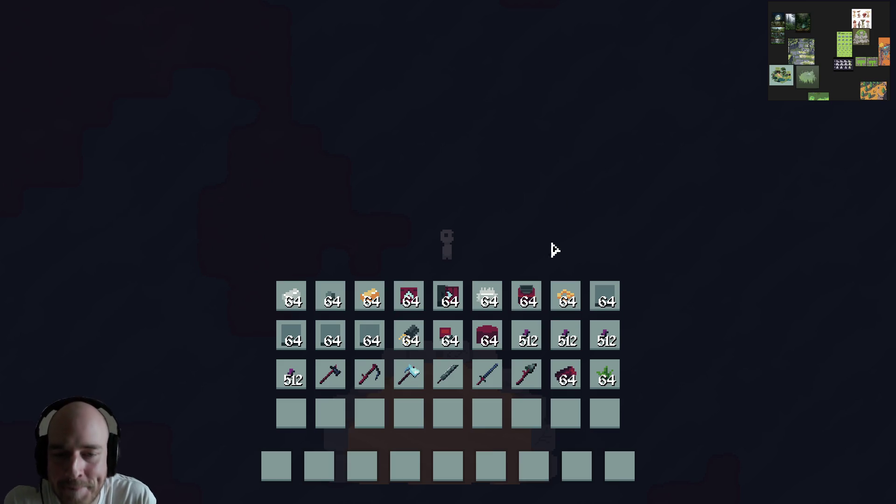
# - Fill the hotbar with the row-two stacks, Charge Anchor, Transistor and Copper Wire, holding the wire
pyautogui.keyDown('shift'); pyautogui.click(292, 343); pyautogui.keyUp('shift')
pyautogui.keyDown('shift'); pyautogui.click(330, 340); pyautogui.keyUp('shift')
pyautogui.keyDown('shift'); pyautogui.click(369, 344); pyautogui.keyUp('shift')
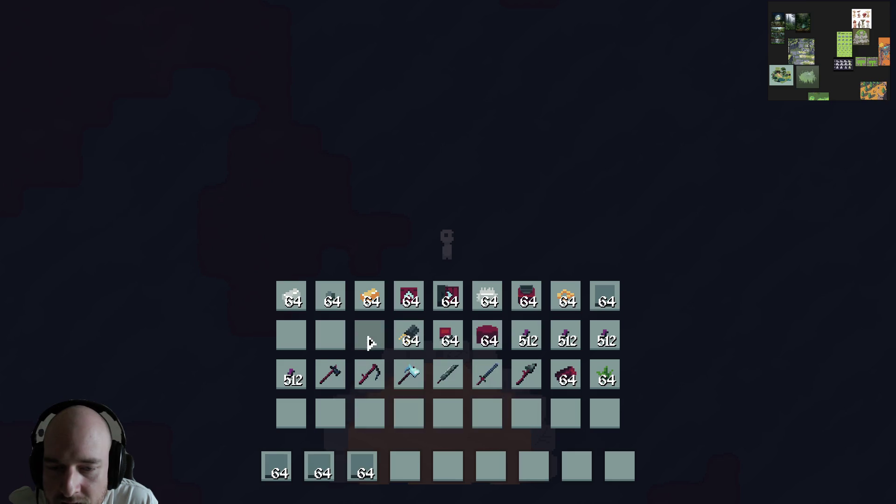
pyautogui.keyDown('shift'); pyautogui.click(606, 299); pyautogui.keyUp('shift')
pyautogui.keyDown('shift'); pyautogui.click(410, 340); pyautogui.keyUp('shift')
pyautogui.press('e')
pyautogui.press('e')
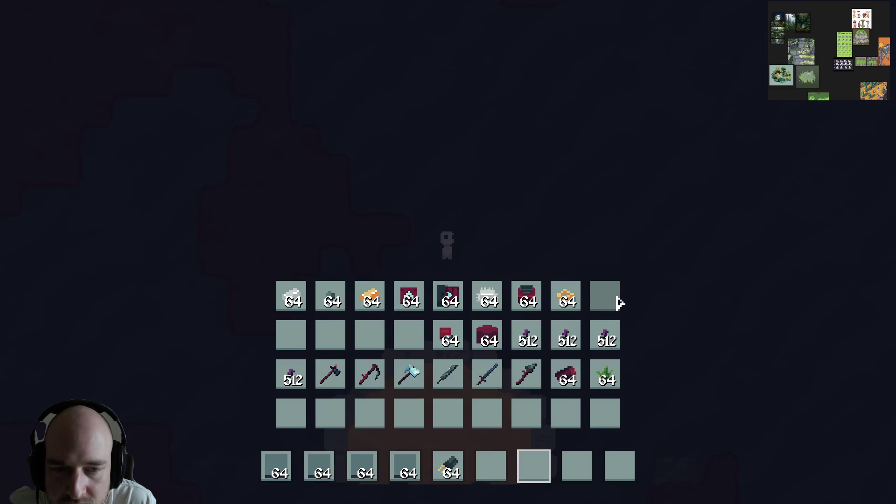
pyautogui.keyDown('shift'); pyautogui.click(566, 299); pyautogui.keyUp('shift')
pyautogui.press('e')
pyautogui.press('6')
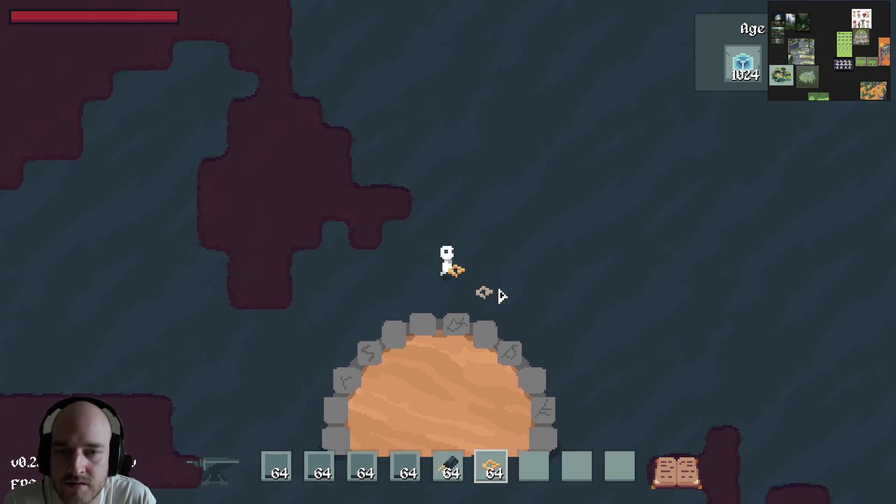
# - Walk the character down into the portal to reach the desert world
pyautogui.press('s')
pyautogui.press('9')
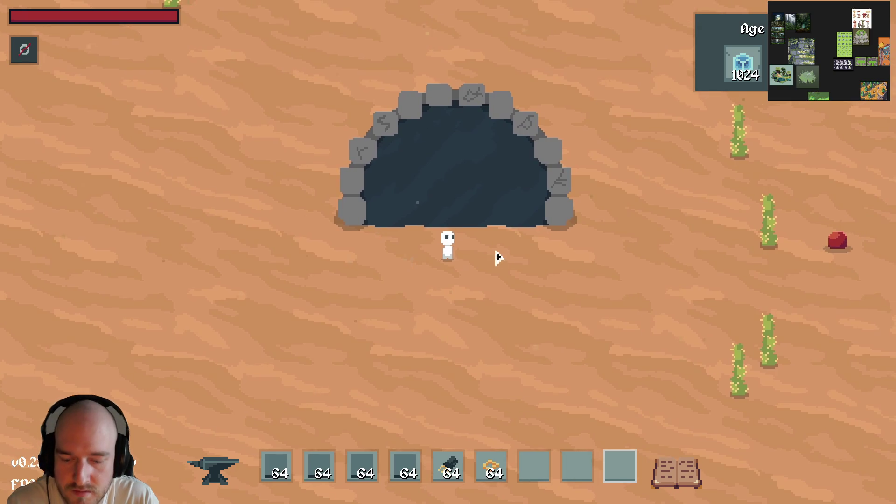
pyautogui.hotkey('alt', 'Tab')
pyautogui.click(464, 494)
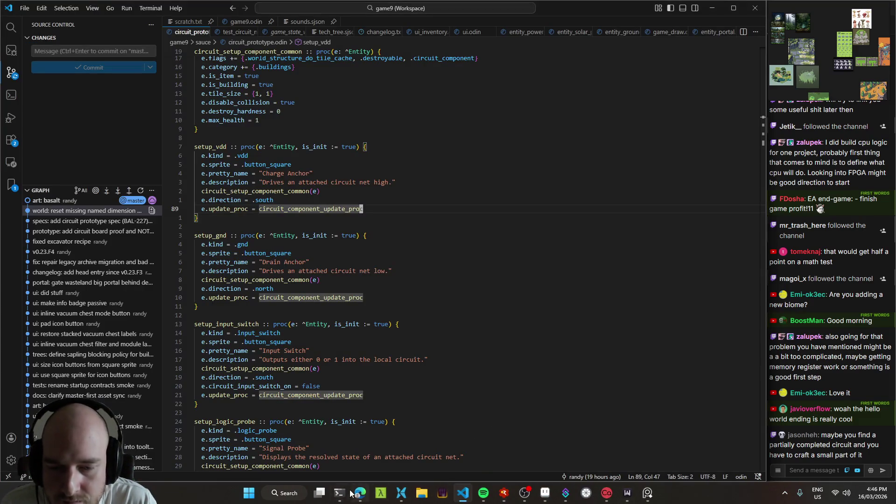
# - Look at the survival4 world save's dim1 folder, then return to circuit_prototype.odin
pyautogui.press('{')
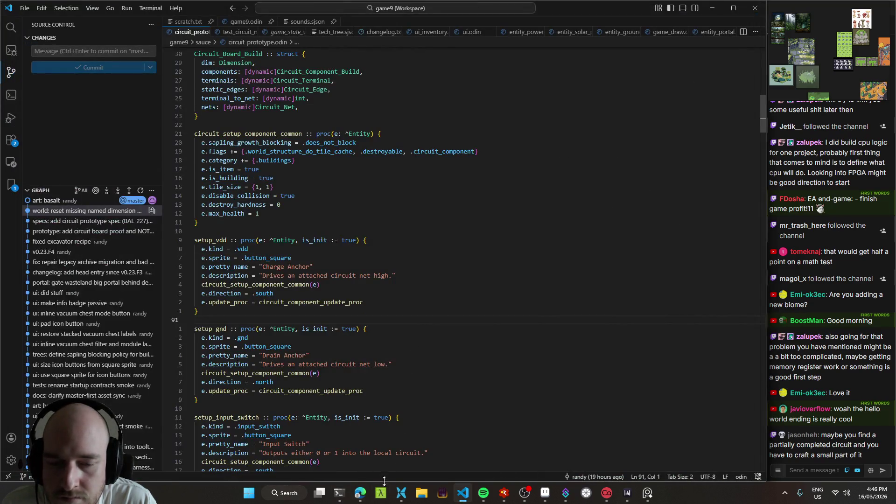
pyautogui.click(401, 493)
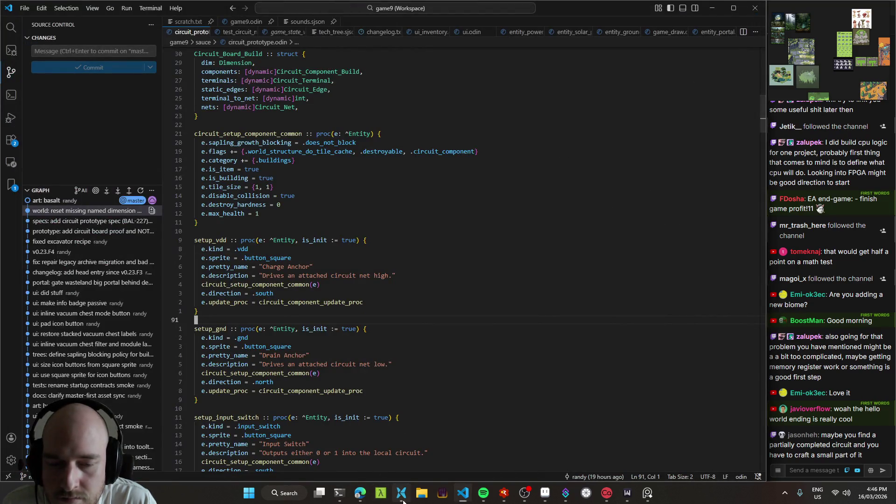
pyautogui.click(441, 138)
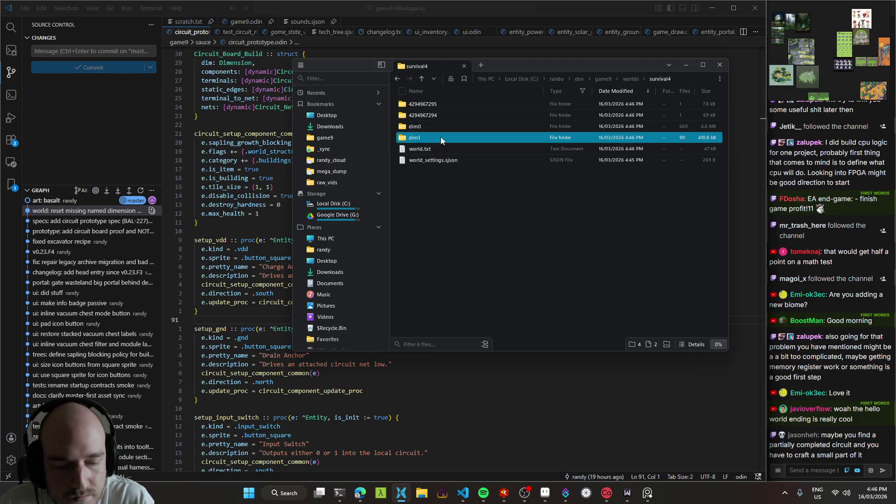
pyautogui.click(256, 204)
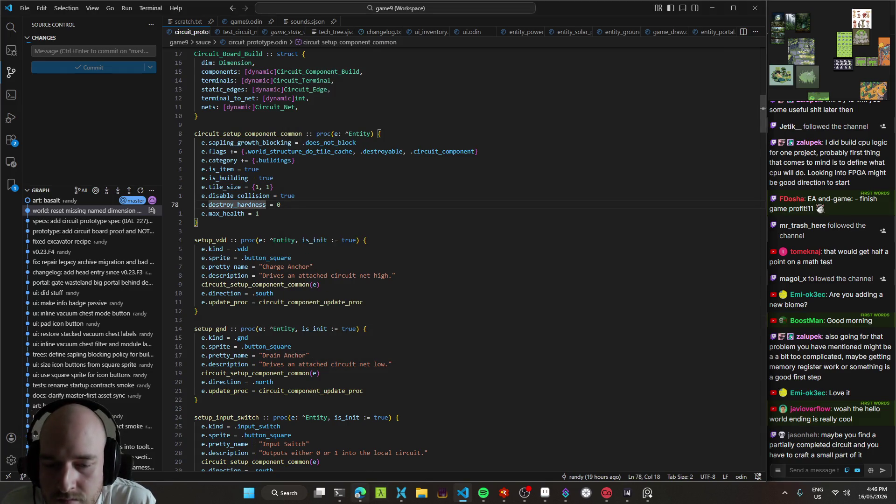
pyautogui.press('{')
pyautogui.scroll(4, 314, 267)
pyautogui.scroll(-5, 314, 267)
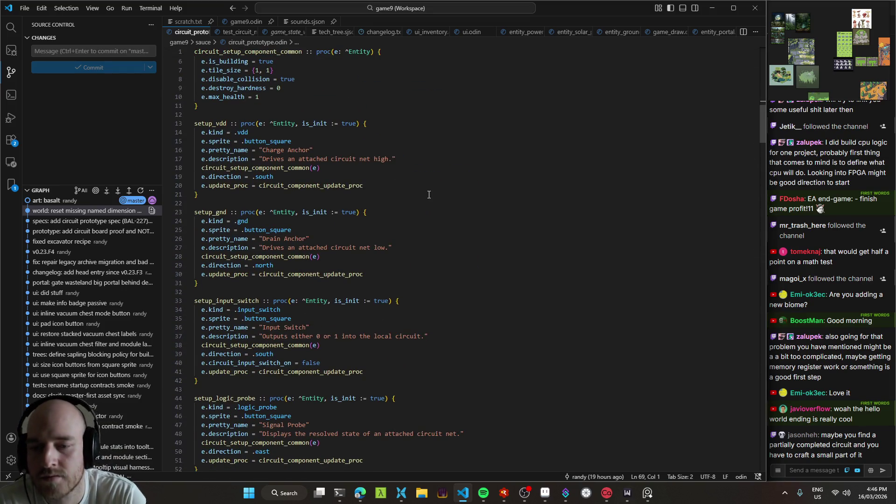
# - Find the .wire check and peek at wire in the Circuit_Component_Kind enum before returning
pyautogui.press('n')
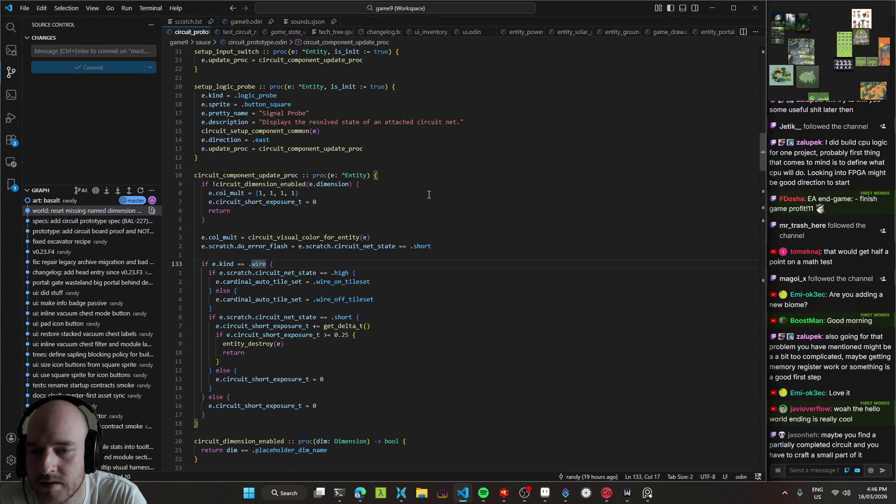
pyautogui.press('g')
pyautogui.press('d')
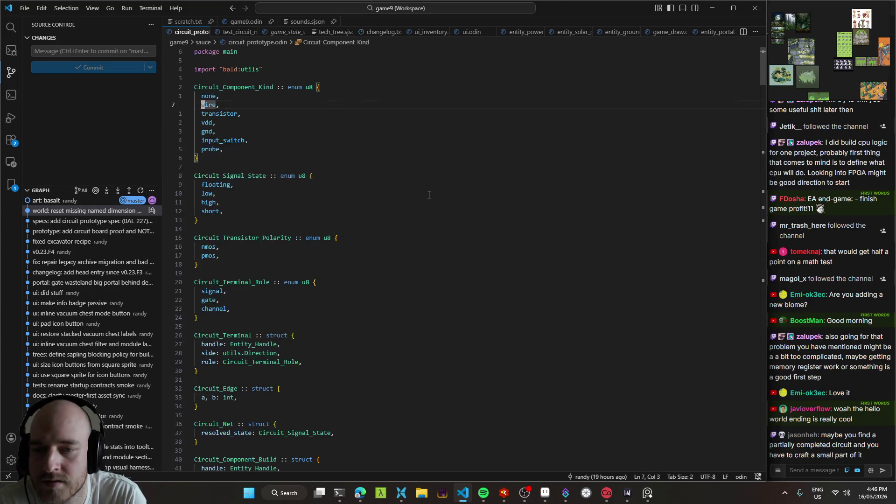
pyautogui.hotkey('ctrl', 'o')
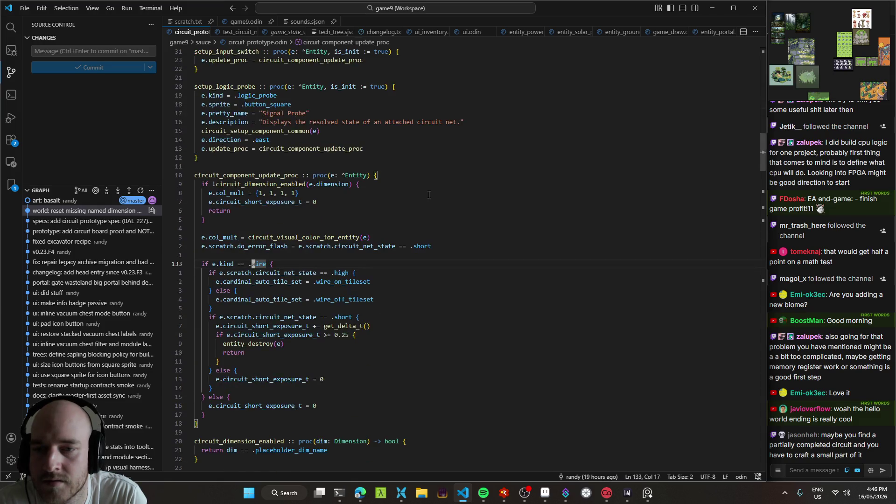
pyautogui.hotkey('ctrl', 'shift', 'o')
pyautogui.write('setup_l')
pyautogui.press('Escape')
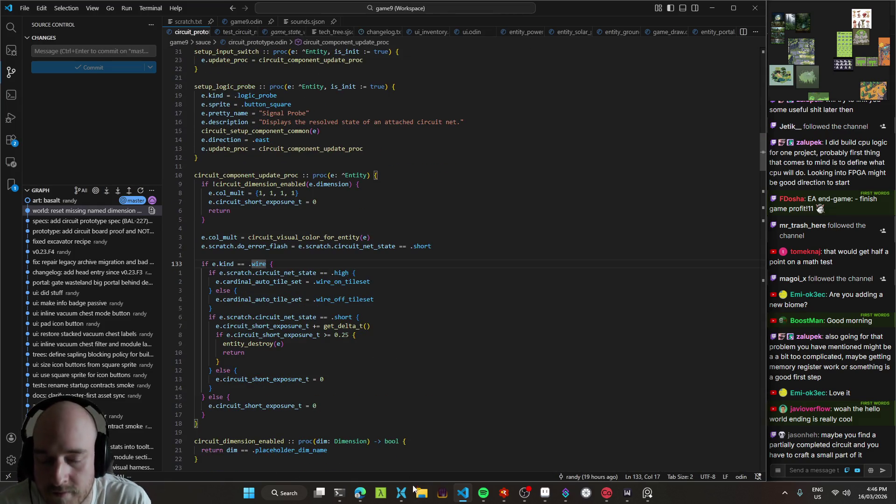
pyautogui.click(357, 497)
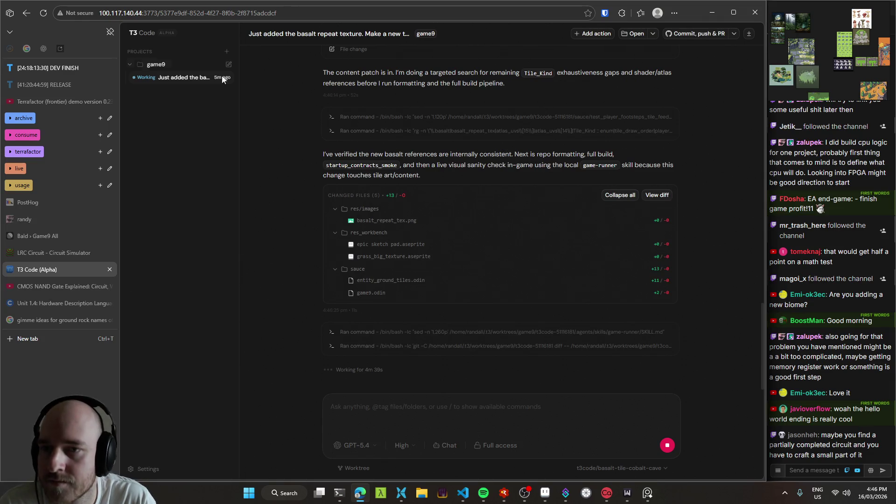
# - Start a new game9 thread on a new worktree and dictate the logic-wire prompt
pyautogui.click(229, 64)
pyautogui.click(355, 469)
pyautogui.click(395, 450)
pyautogui.press('ctrl+super')
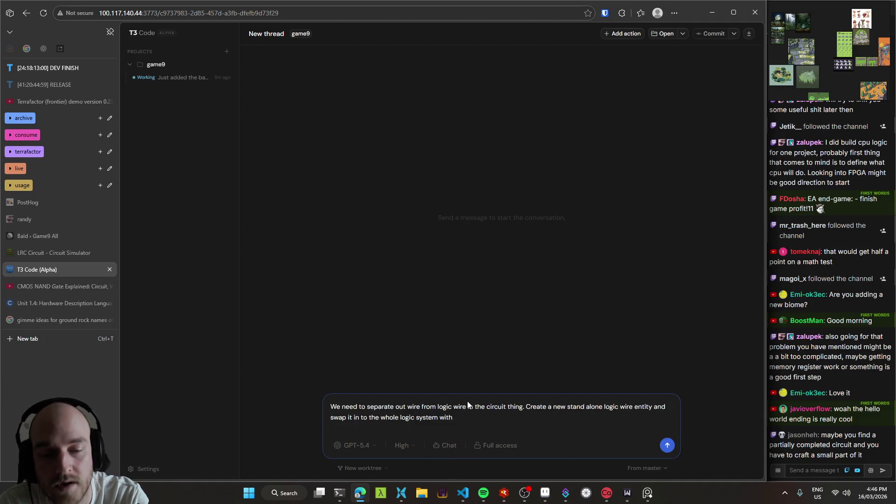
# - Edit the prompt to reuse the existing wire's sprites/rendering for circuit logic, and send it
pyautogui.hotkey('shift', 'ctrl', 'Left')
pyautogui.write('circuit logic sy')
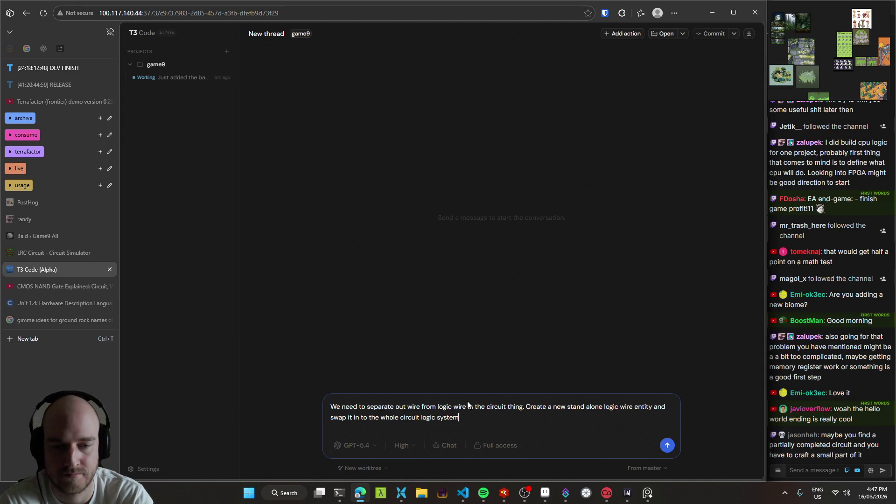
pyautogui.write('basic')
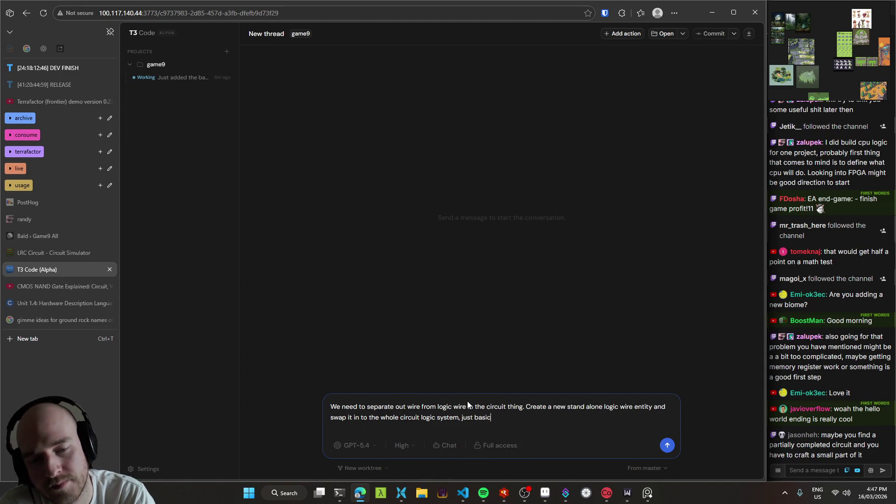
pyautogui.write('ally using the sam')
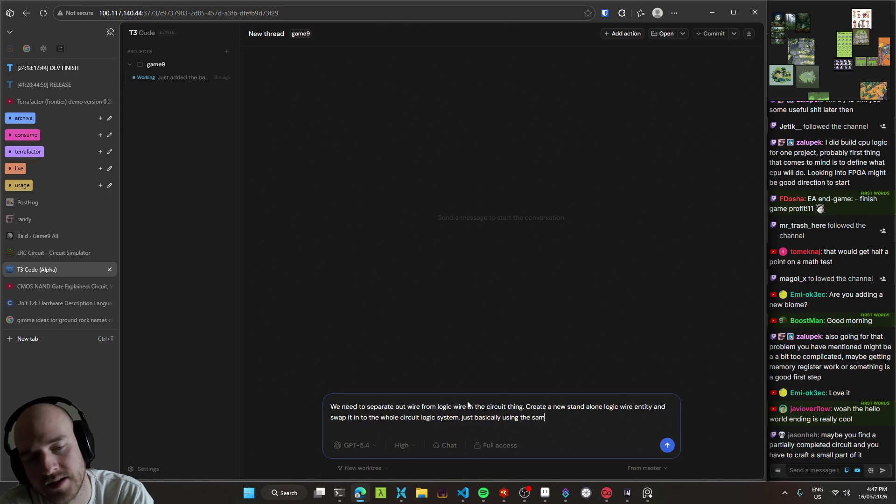
pyautogui.write('e plcae')
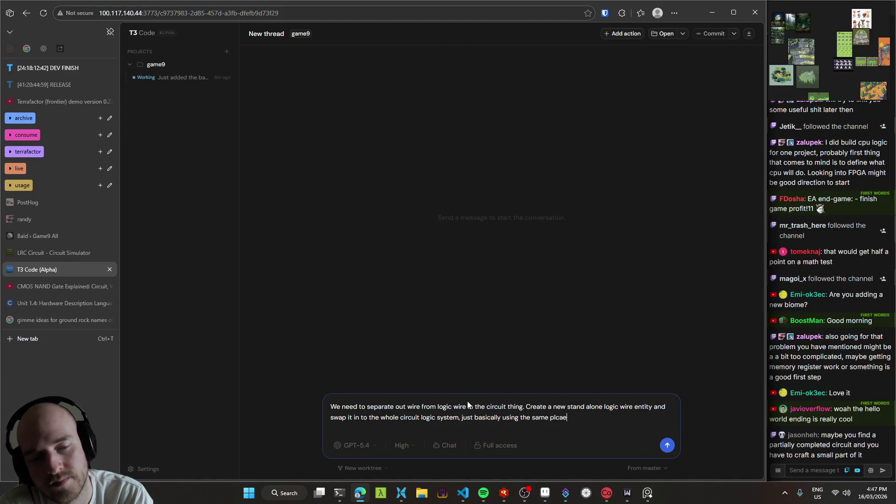
pyautogui.press('BackSpace')
pyautogui.press('BackSpace')
pyautogui.press('BackSpace')
pyautogui.press('BackSpace')
pyautogui.press('BackSpace')
pyautogui.write('sprites ')
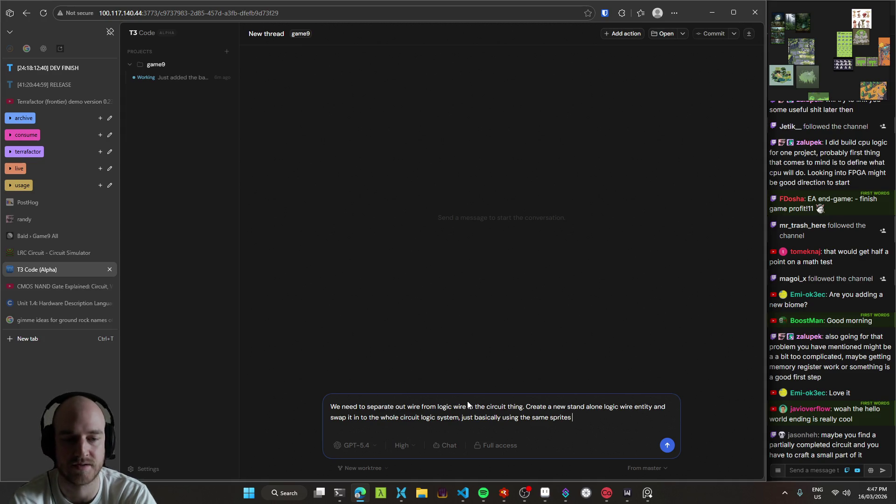
pyautogui.write('n whatnot as')
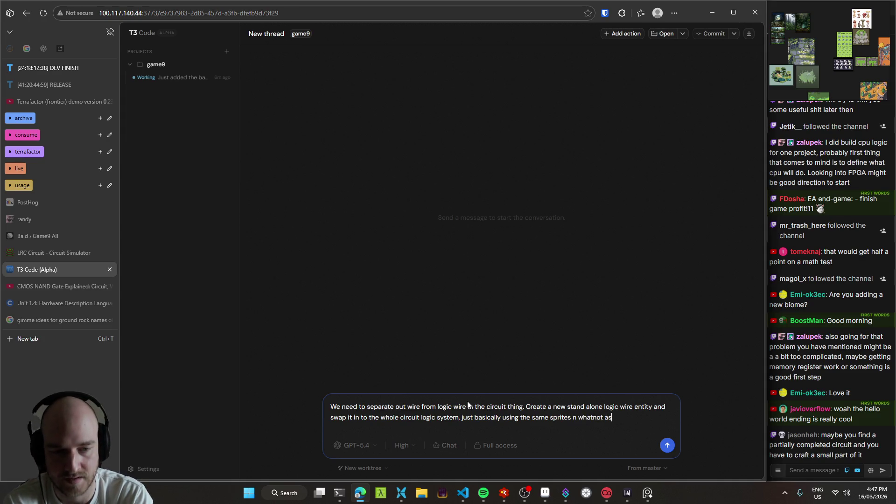
pyautogui.hotkey('ctrl', 'Left')
pyautogui.write('/rendering')
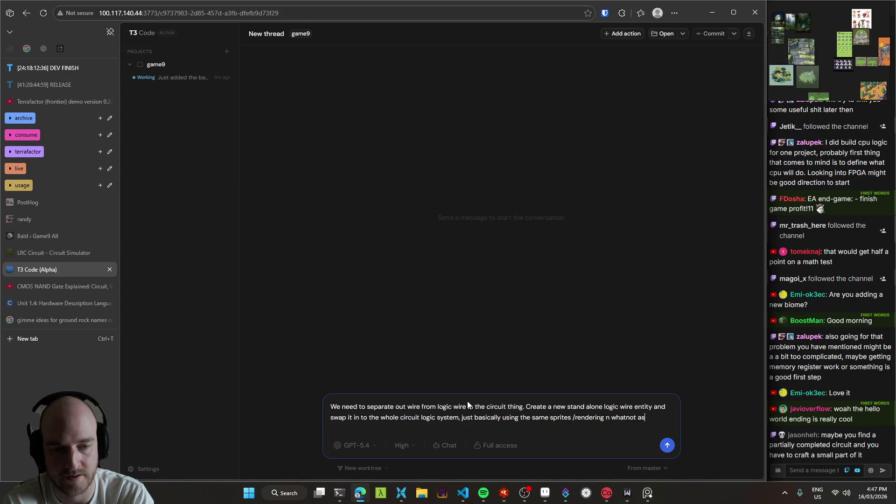
pyautogui.press('BackSpace')
pyautogui.press('BackSpace')
pyautogui.write('of ex')
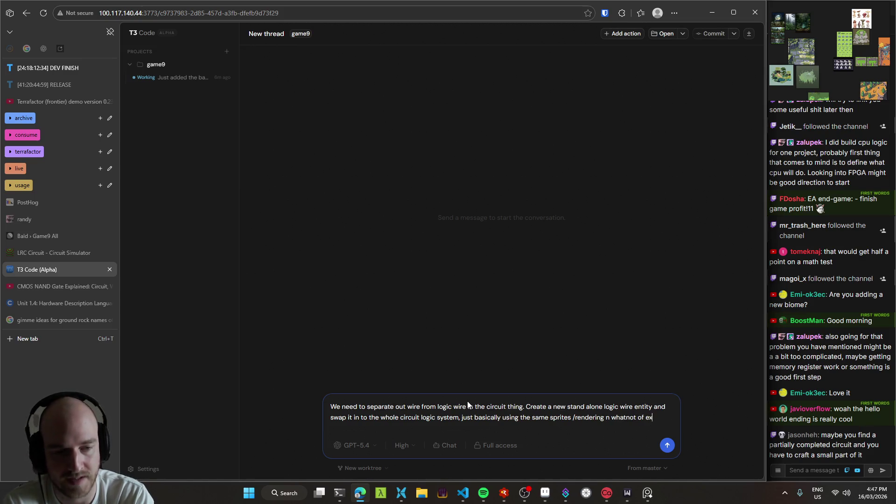
pyautogui.write('isting wire.')
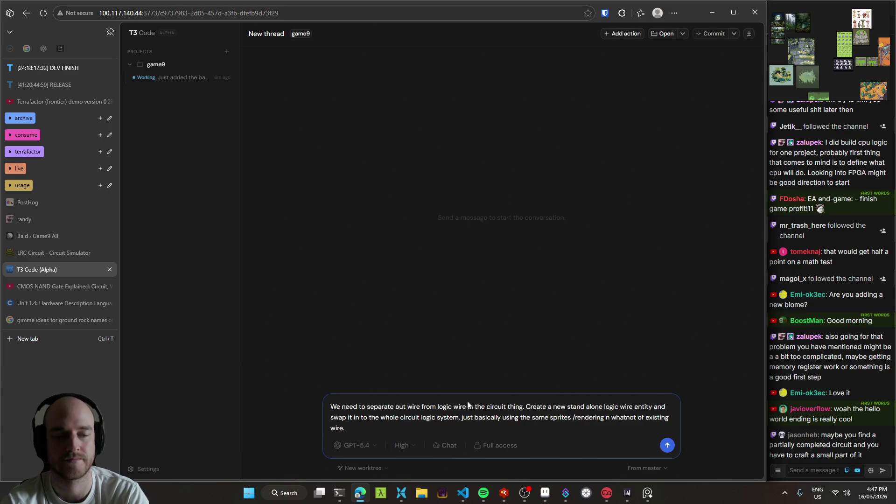
pyautogui.press('Return')
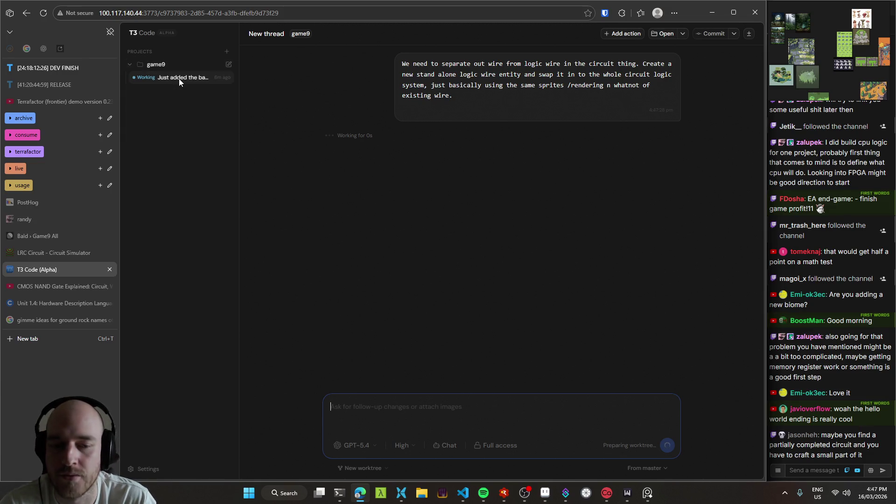
pyautogui.click(463, 493)
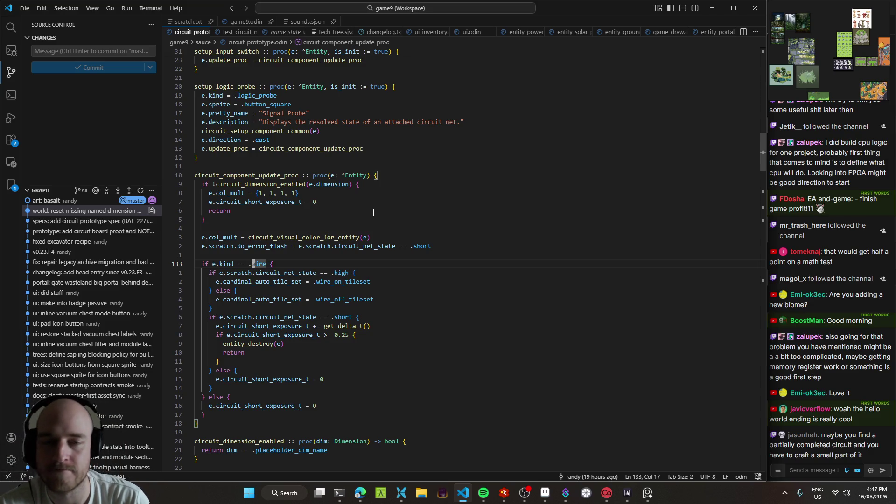
pyautogui.click(339, 494)
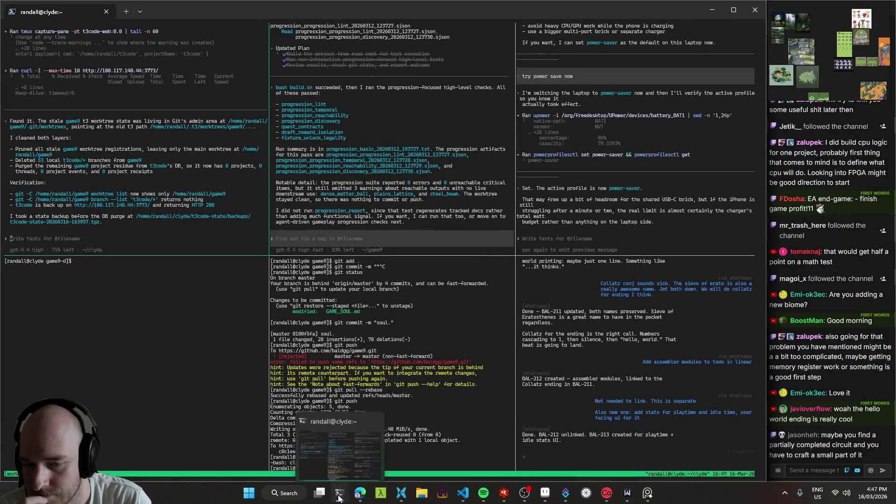
pyautogui.click(360, 498)
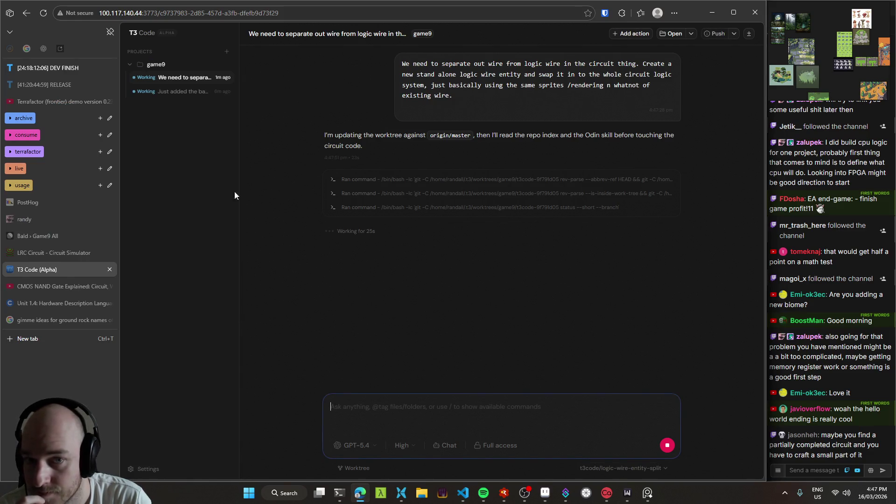
# - Read the 'Just added the basalt…' thread's build and smoke-test log, then view line 129 in circuit_prototype.odin
pyautogui.click(172, 92)
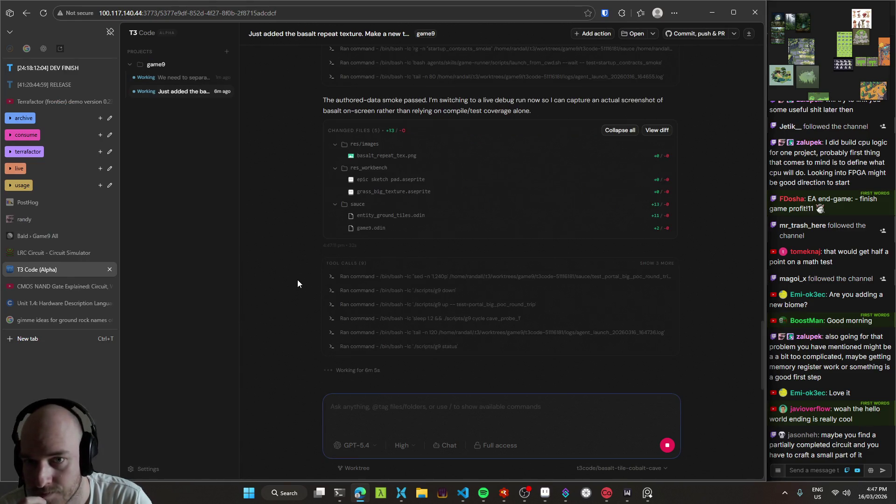
pyautogui.scroll(7, 296, 280)
pyautogui.scroll(5, 282, 286)
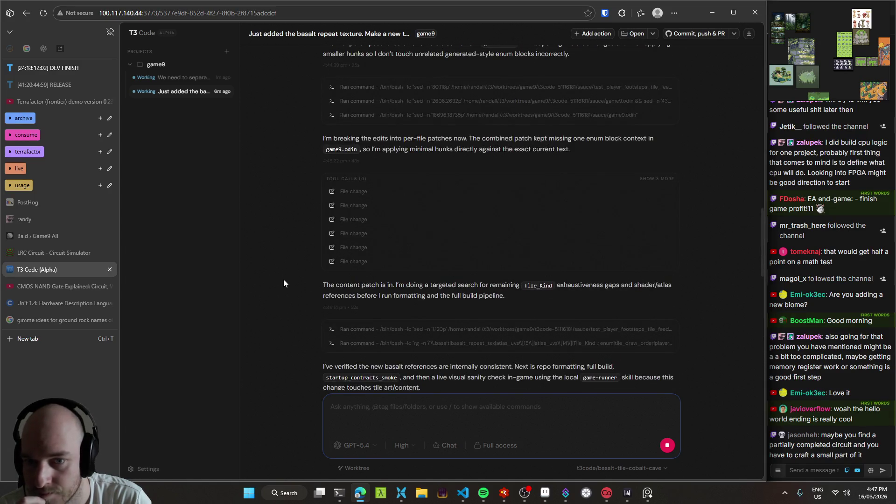
pyautogui.scroll(-5, 286, 274)
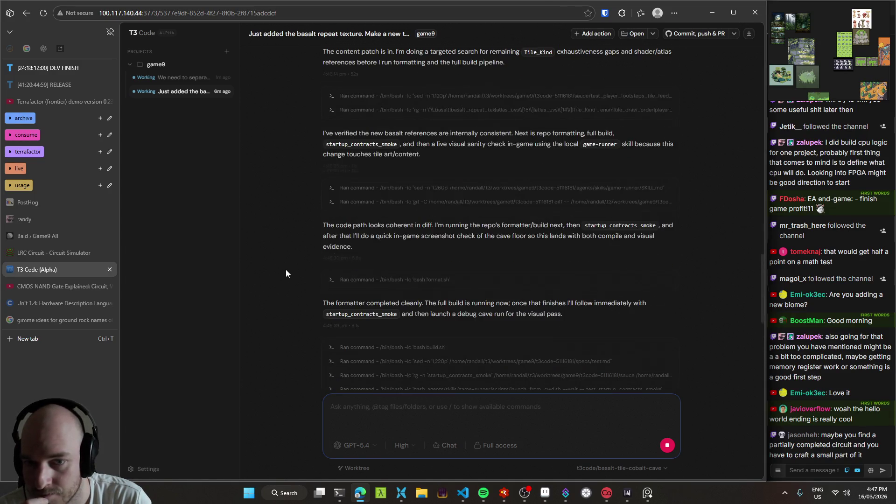
pyautogui.scroll(-10, 286, 270)
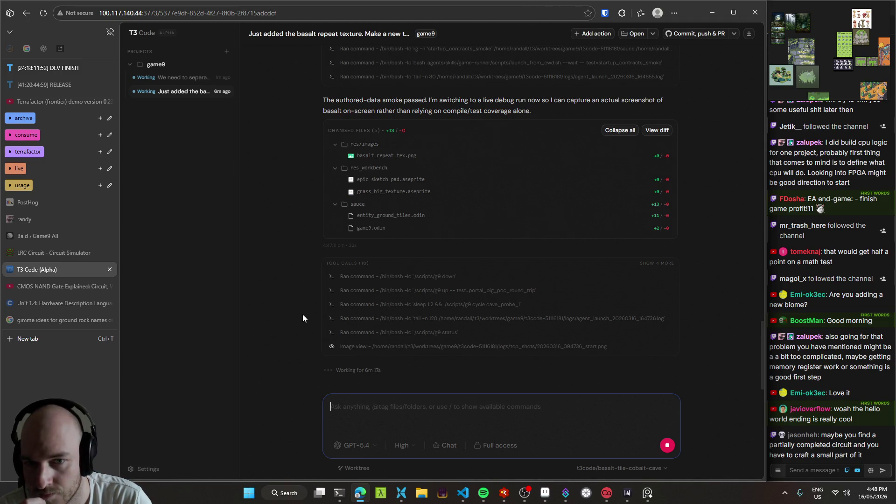
pyautogui.scroll(4, 290, 322)
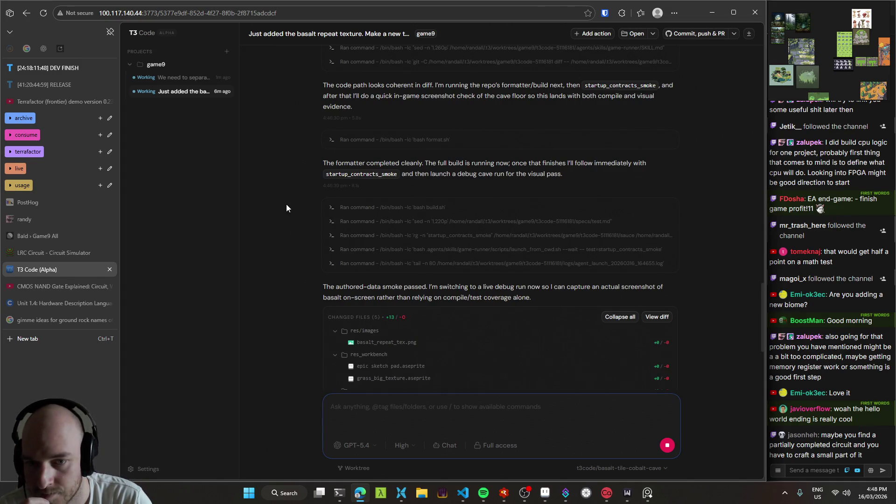
pyautogui.scroll(-4, 284, 307)
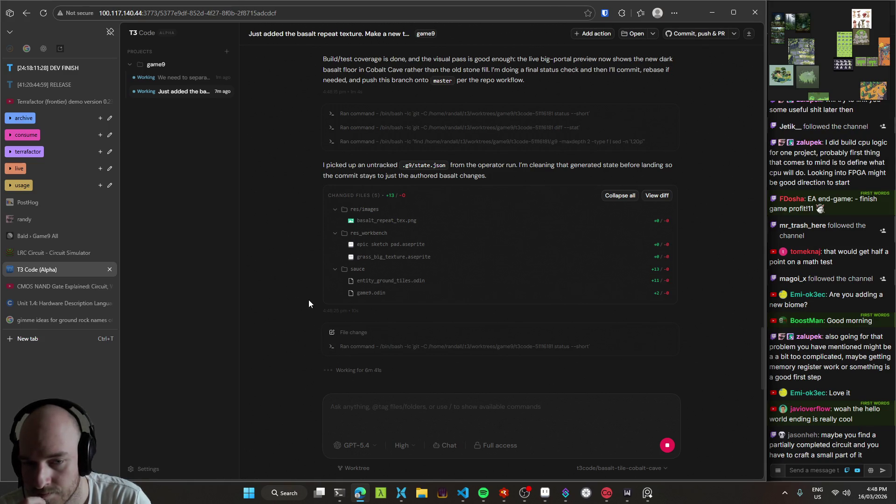
pyautogui.click(462, 493)
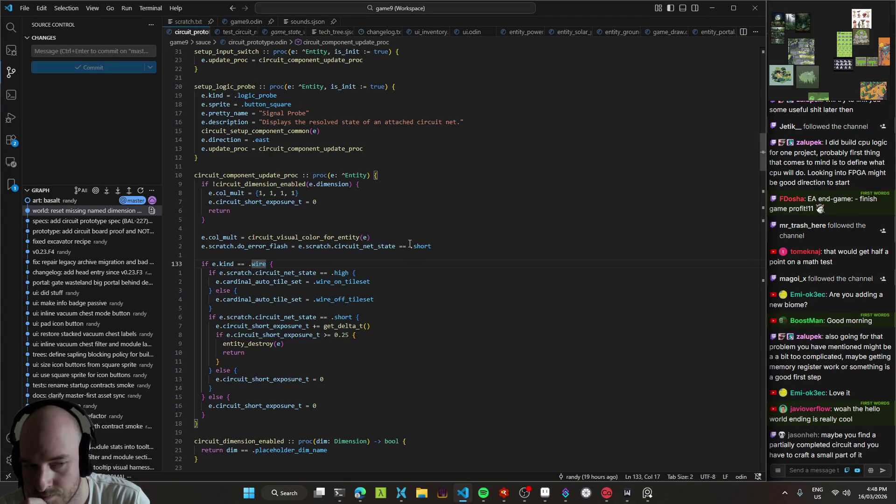
pyautogui.press('4')
pyautogui.press('k')
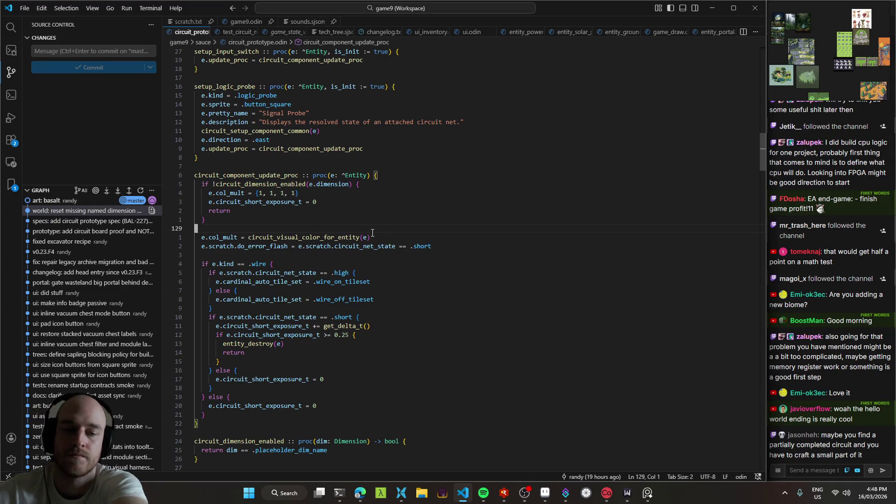
pyautogui.click(545, 493)
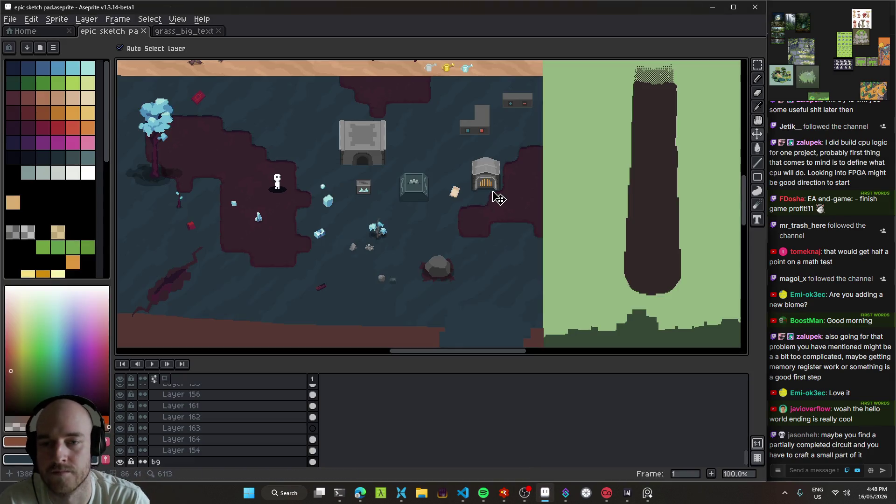
pyautogui.scroll(1, 508, 192)
pyautogui.scroll(1, 507, 240)
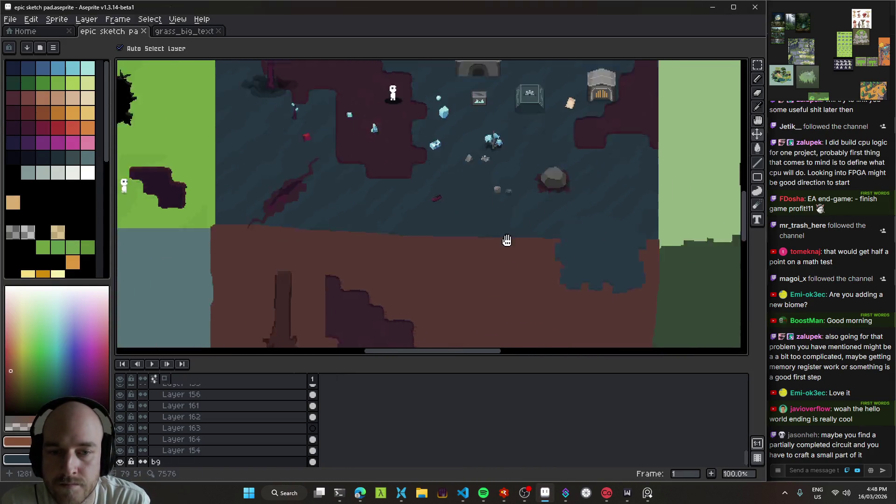
pyautogui.scroll(1, 482, 144)
pyautogui.scroll(-2, 482, 143)
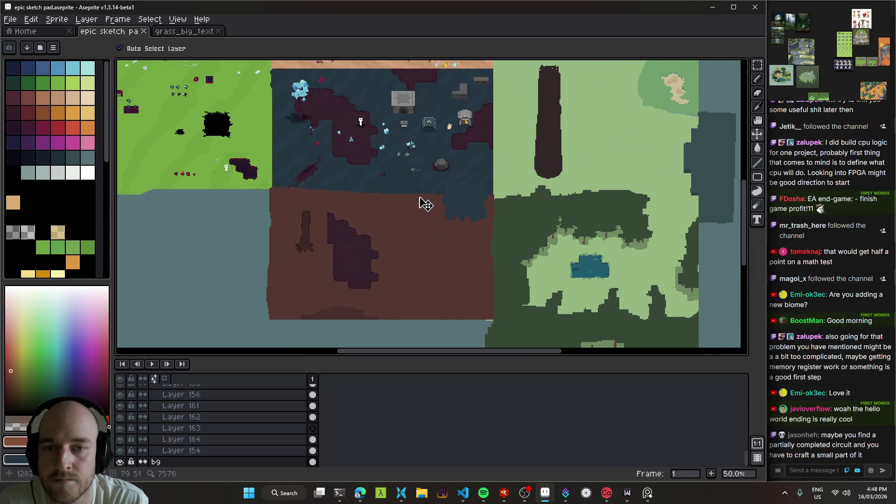
pyautogui.scroll(1, 456, 210)
pyautogui.scroll(1, 411, 181)
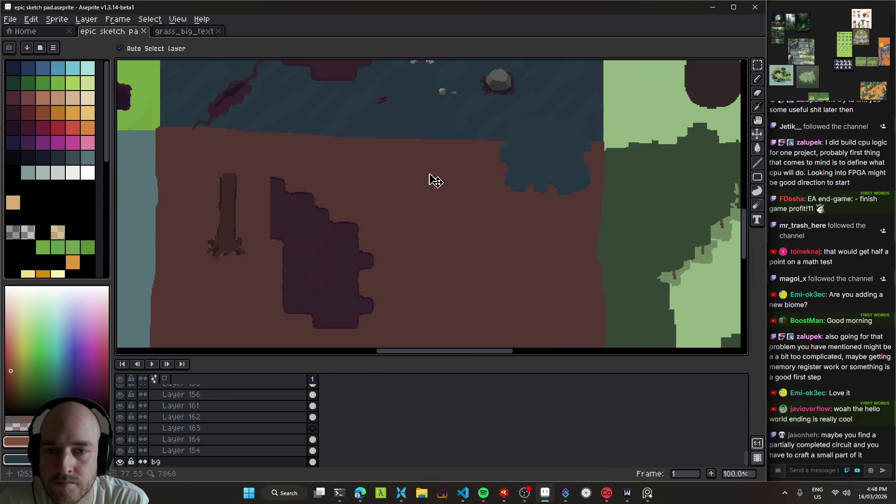
pyautogui.moveTo(466, 200)
pyautogui.mouseDown()
pyautogui.moveTo(420, 146)
pyautogui.moveTo(444, 236)
pyautogui.moveTo(426, 150)
pyautogui.moveTo(490, 174)
pyautogui.moveTo(442, 230)
pyautogui.moveTo(387, 225)
pyautogui.moveTo(422, 238)
pyautogui.moveTo(422, 254)
pyautogui.moveTo(449, 259)
pyautogui.moveTo(468, 176)
pyautogui.moveTo(459, 282)
pyautogui.moveTo(486, 298)
pyautogui.mouseUp()
pyautogui.moveTo(473, 269)
pyautogui.mouseDown()
pyautogui.moveTo(379, 268)
pyautogui.moveTo(220, 74)
pyautogui.moveTo(309, 190)
pyautogui.moveTo(625, 270)
pyautogui.moveTo(512, 308)
pyautogui.mouseUp()
pyautogui.moveTo(288, 227); pyautogui.dragTo(408, 279)
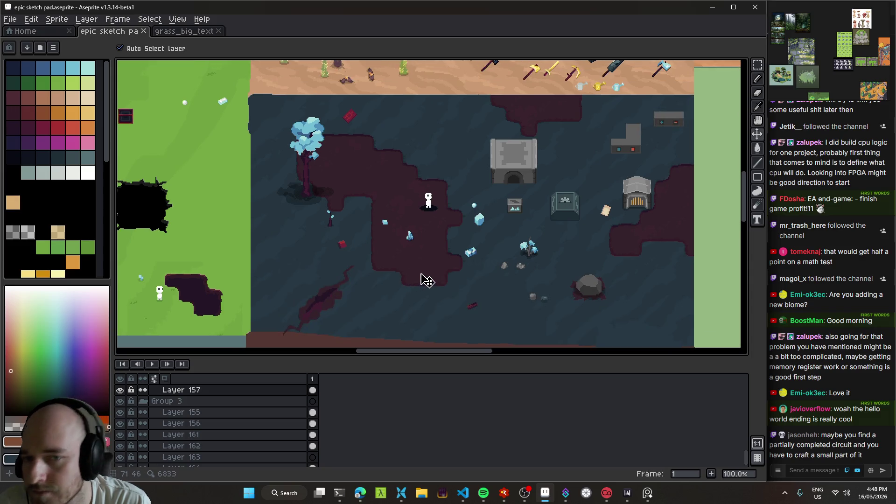
pyautogui.moveTo(467, 283); pyautogui.dragTo(403, 213)
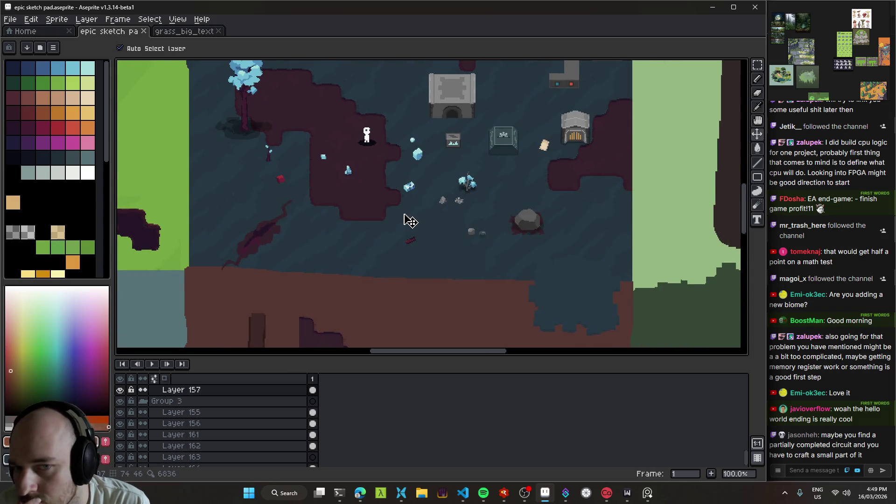
pyautogui.scroll(-2, 394, 228)
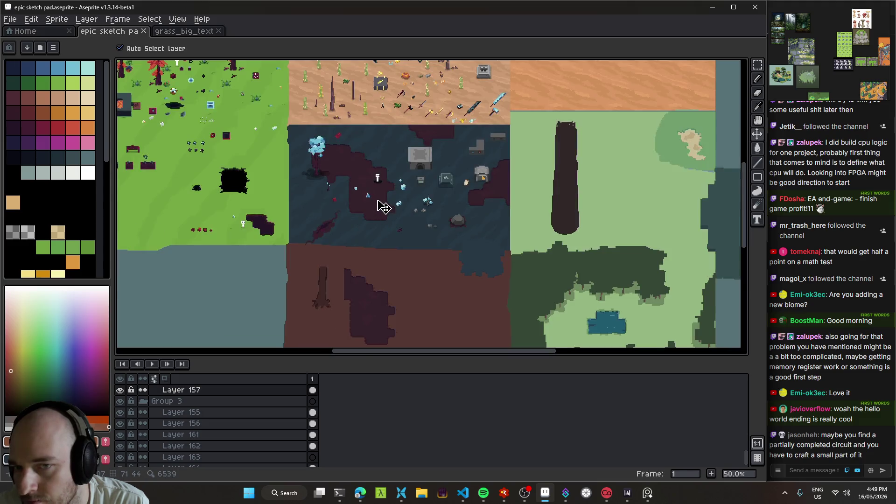
pyautogui.scroll(2, 381, 206)
pyautogui.moveTo(377, 211)
pyautogui.mouseDown()
pyautogui.moveTo(551, 269)
pyautogui.moveTo(446, 259)
pyautogui.mouseUp()
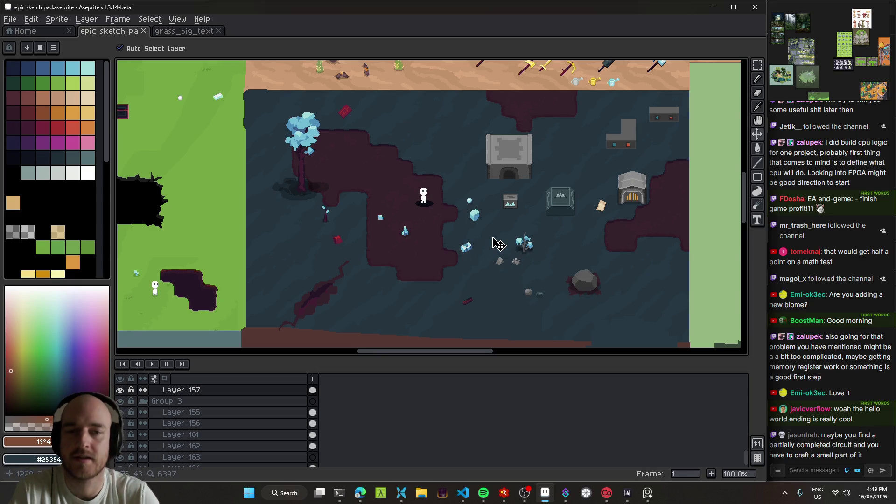
pyautogui.hscroll(3, 400, 224)
pyautogui.scroll(-1, 395, 210)
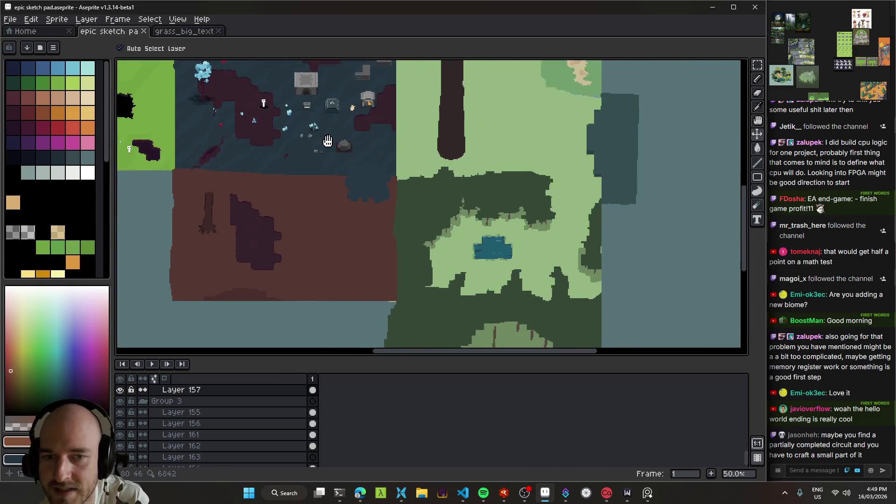
pyautogui.scroll(2, 379, 220)
pyautogui.scroll(-5, 433, 240)
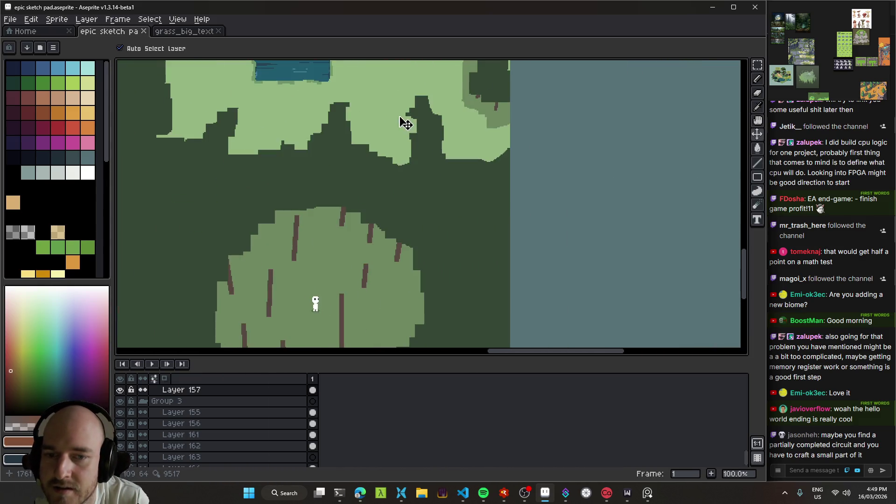
pyautogui.scroll(3, 470, 276)
pyautogui.scroll(2, 430, 230)
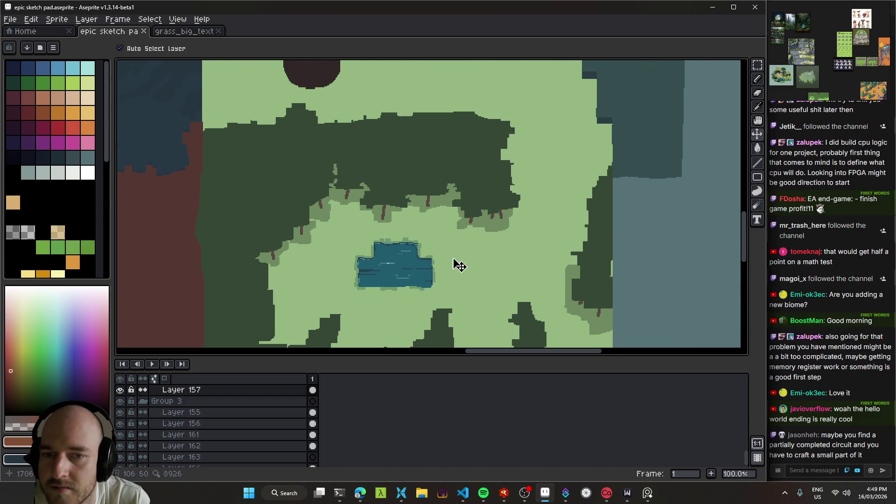
pyautogui.scroll(2, 456, 262)
pyautogui.scroll(-2, 498, 346)
pyautogui.scroll(2, 420, 76)
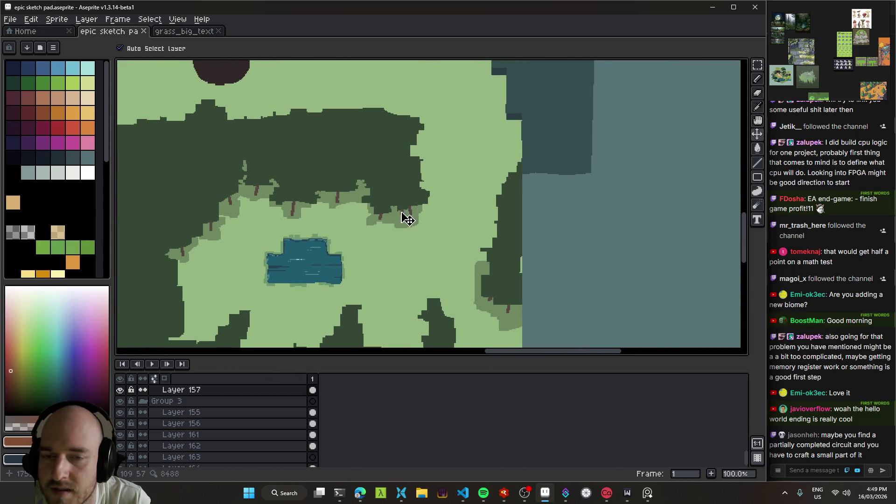
pyautogui.scroll(1, 428, 187)
pyautogui.scroll(-3, 427, 187)
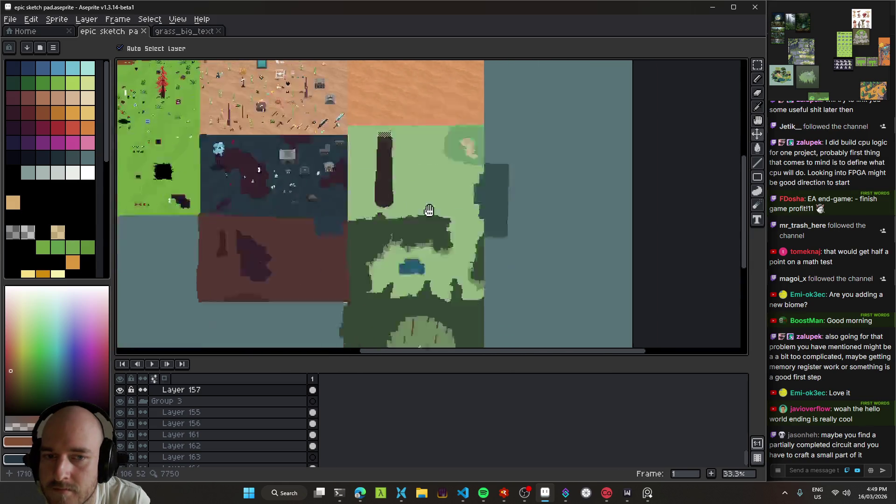
pyautogui.scroll(2, 445, 207)
pyautogui.moveTo(440, 234)
pyautogui.mouseDown()
pyautogui.moveTo(427, 132)
pyautogui.moveTo(433, 127)
pyautogui.mouseUp()
pyautogui.scroll(1, 437, 135)
pyautogui.scroll(-2, 437, 194)
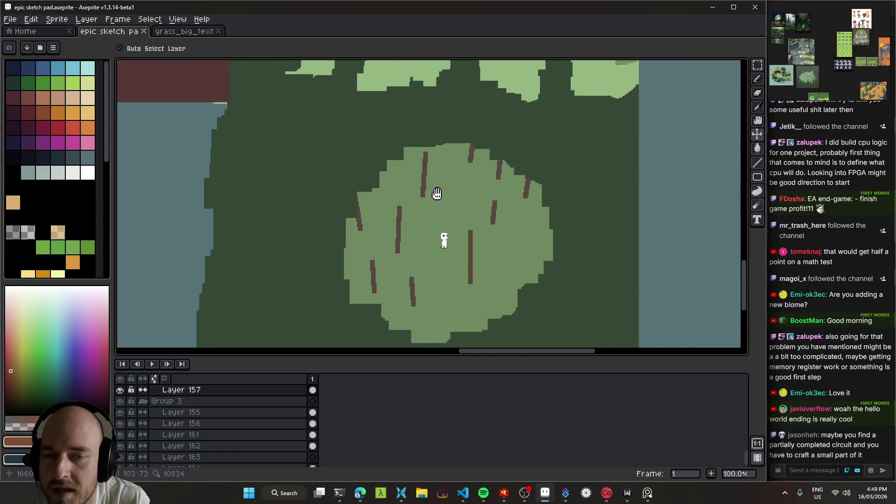
pyautogui.scroll(1, 254, 170)
pyautogui.scroll(1, 233, 273)
pyautogui.moveTo(274, 214)
pyautogui.mouseDown()
pyautogui.moveTo(492, 299)
pyautogui.moveTo(340, 215)
pyautogui.moveTo(475, 252)
pyautogui.moveTo(290, 164)
pyautogui.moveTo(356, 190)
pyautogui.moveTo(476, 262)
pyautogui.moveTo(500, 167)
pyautogui.moveTo(521, 304)
pyautogui.moveTo(436, 194)
pyautogui.moveTo(436, 114)
pyautogui.moveTo(510, 213)
pyautogui.moveTo(289, 304)
pyautogui.moveTo(384, 169)
pyautogui.moveTo(447, 228)
pyautogui.mouseUp()
pyautogui.click(712, 7)
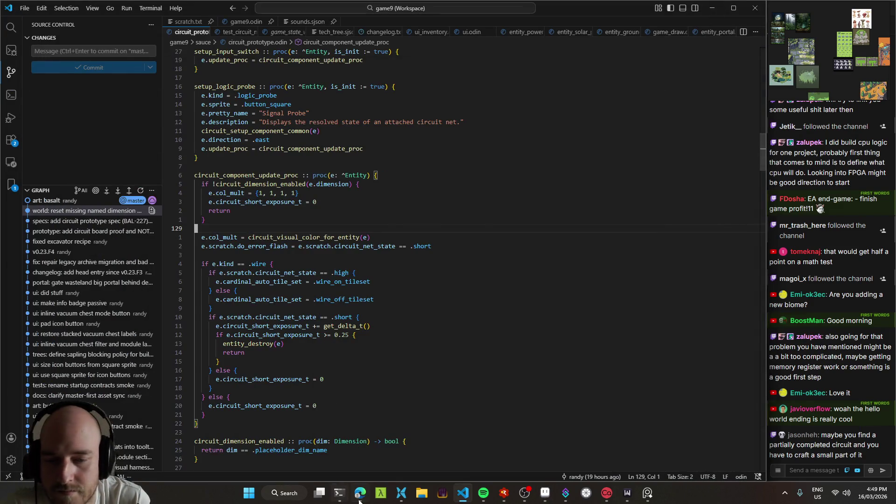
# - Open the basalt cave commit's cobalt_cave_biome.odin diff, then build with Ctrl+Shift+B and launch with F5
pyautogui.click(359, 499)
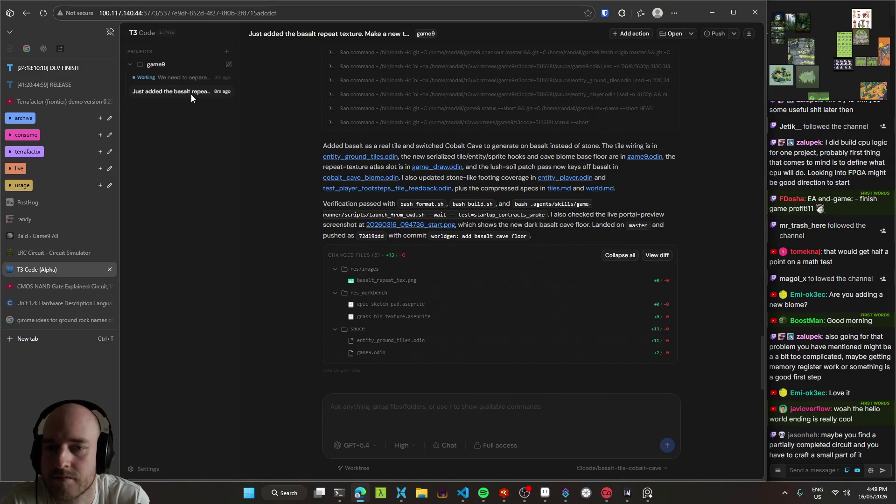
pyautogui.click(464, 494)
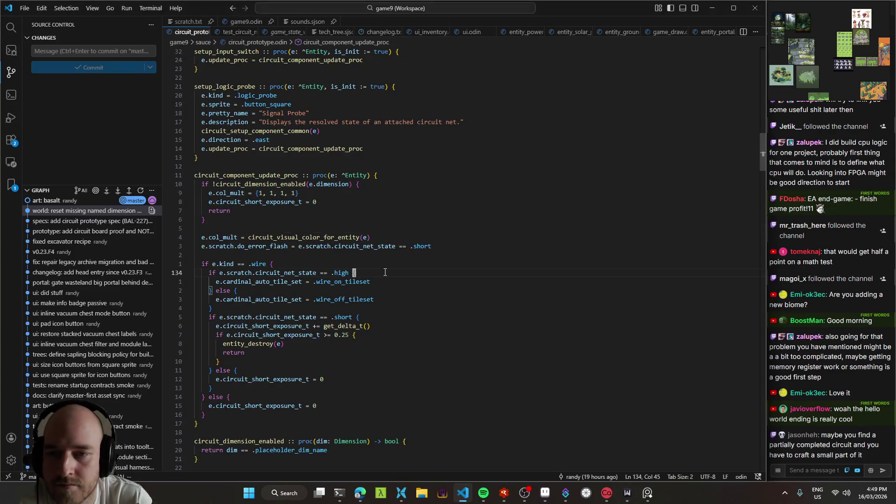
pyautogui.hotkey('alt', 'Tab')
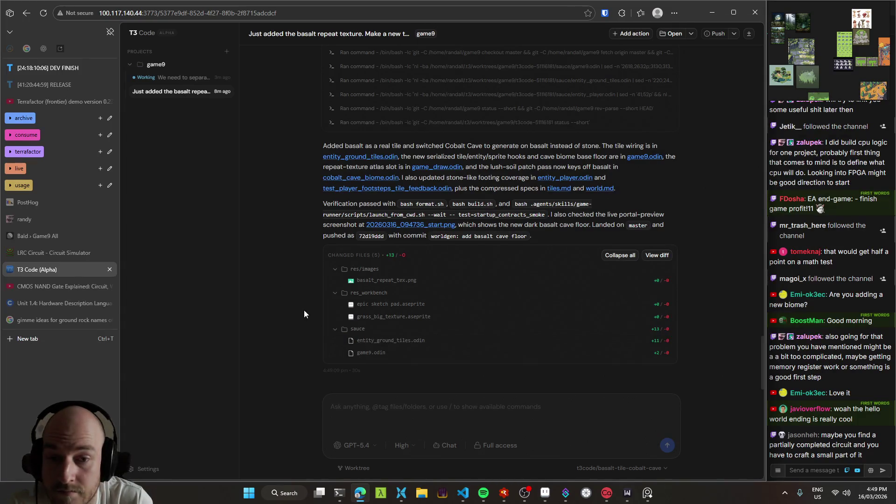
pyautogui.hotkey('alt', 'Tab')
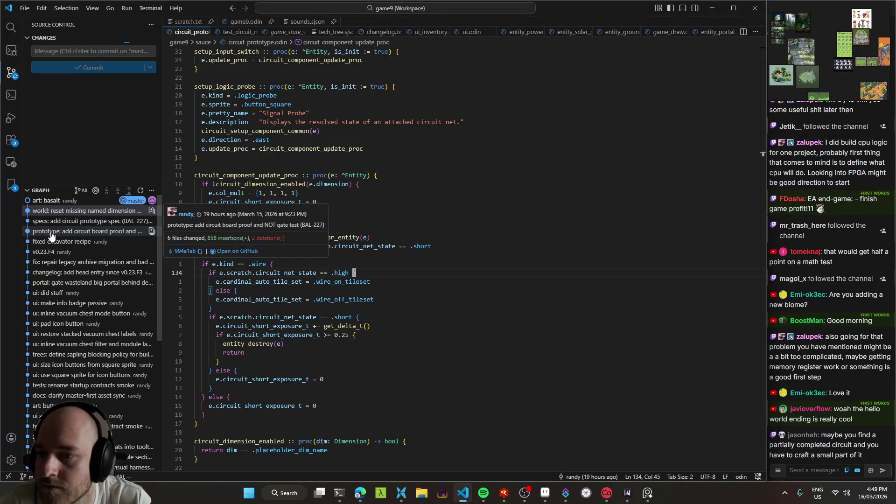
pyautogui.click(71, 201)
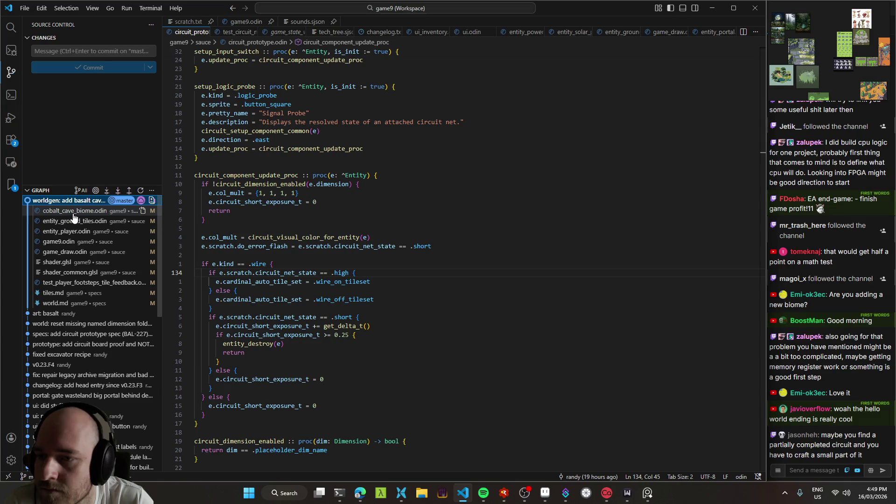
pyautogui.click(72, 211)
pyautogui.hotkey('ctrl', 'shift', 'b')
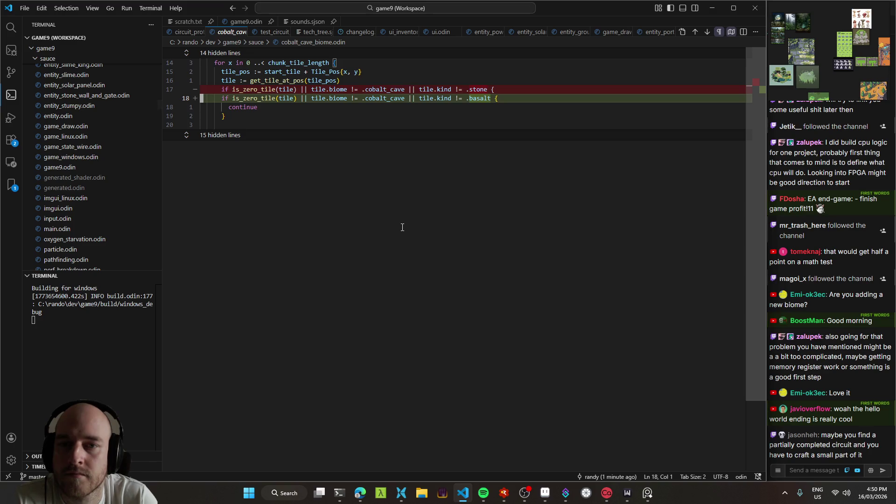
pyautogui.press('F5')
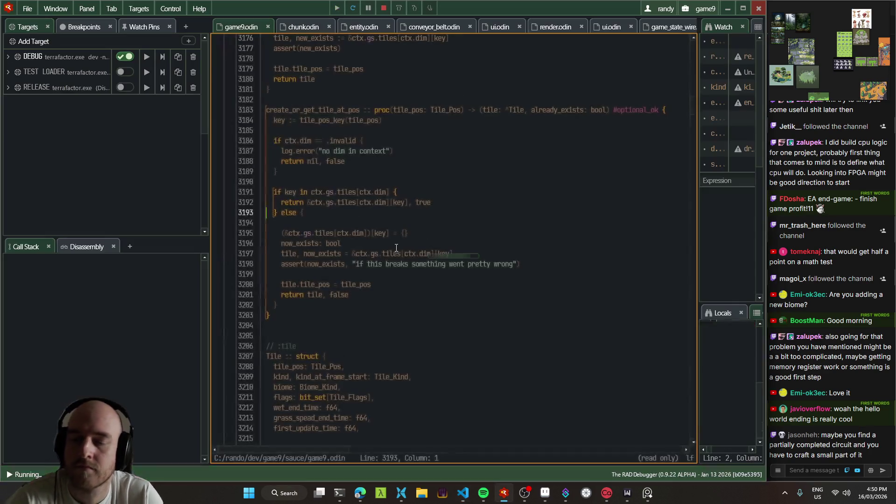
# - Walk out of the cave portal and back through the stone ring into the desert
pyautogui.press('w')
pyautogui.press('a')
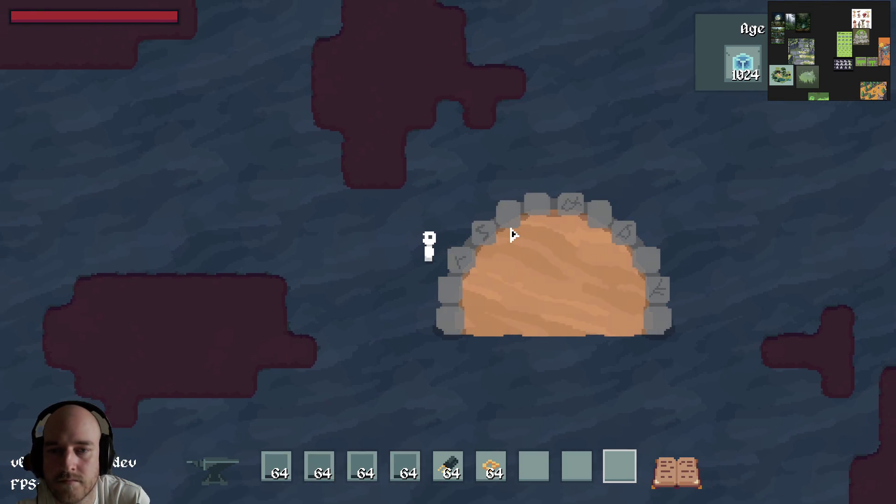
pyautogui.scroll(-3, 510, 234)
pyautogui.press('s')
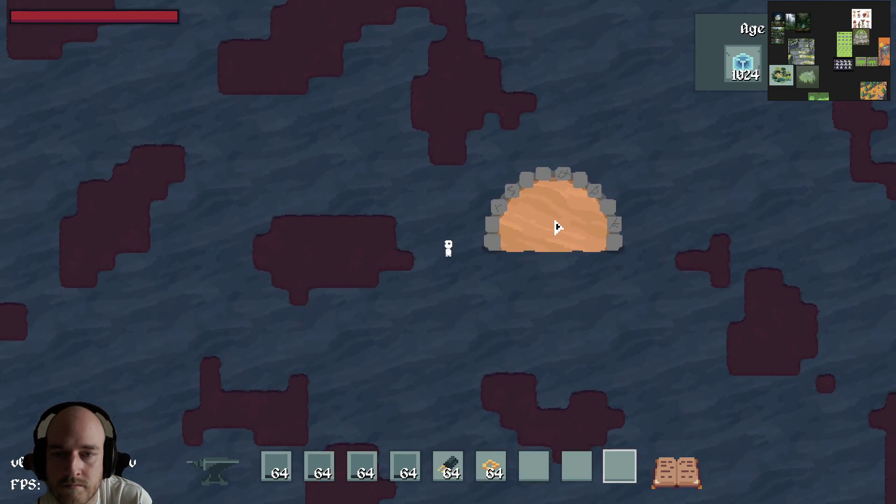
pyautogui.scroll(-5, 556, 228)
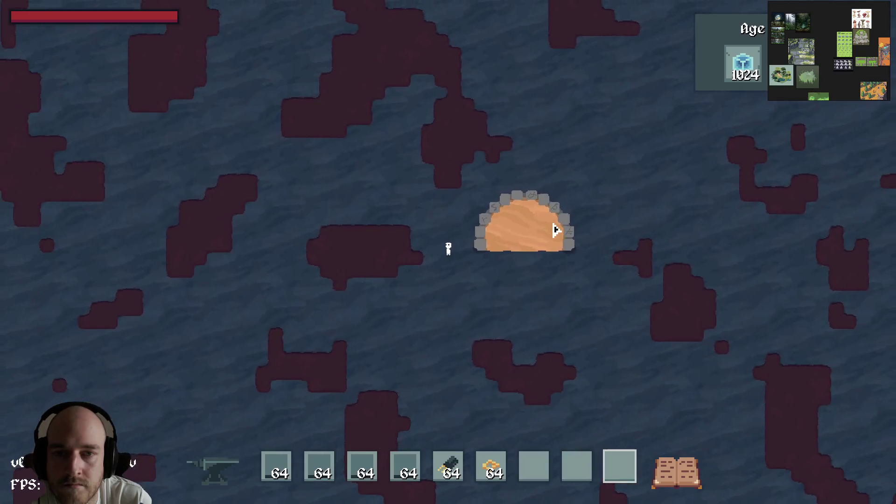
pyautogui.scroll(8, 554, 238)
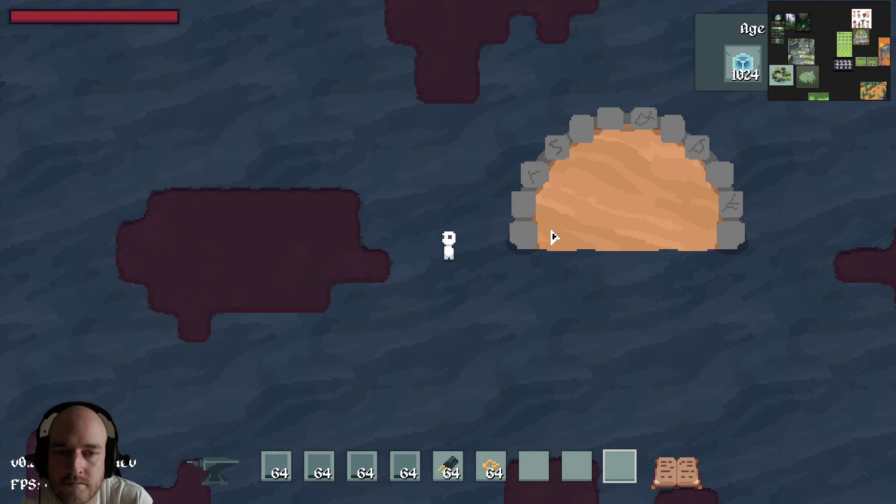
pyautogui.press('s')
pyautogui.press('d')
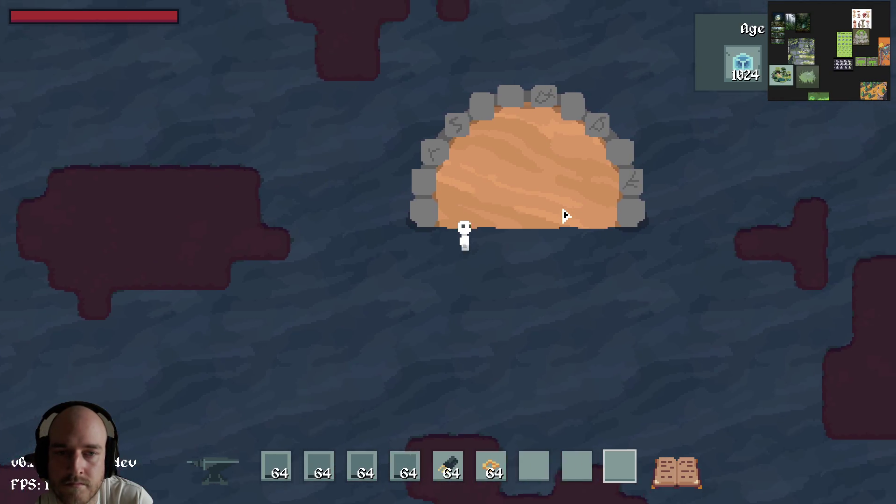
pyautogui.press('w')
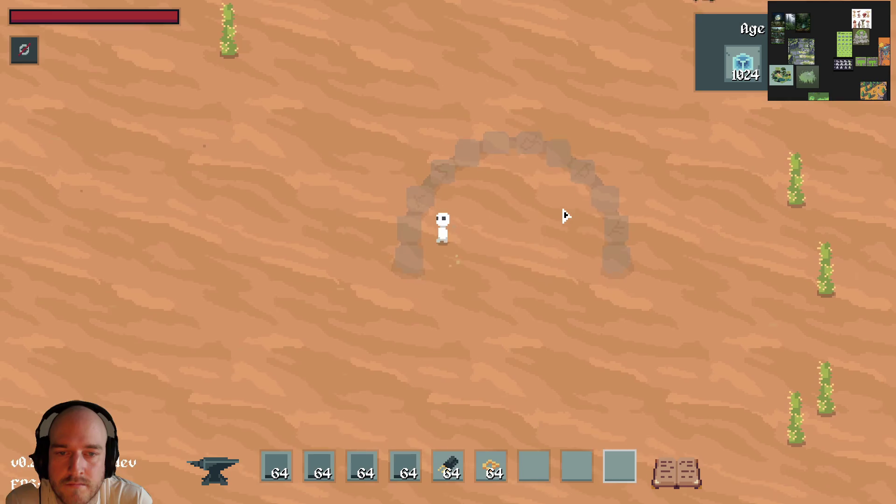
# - Travel repeatedly through the ring between the desert and the basalt cave world
pyautogui.press('a')
pyautogui.press('s')
pyautogui.press('d')
pyautogui.press('d')
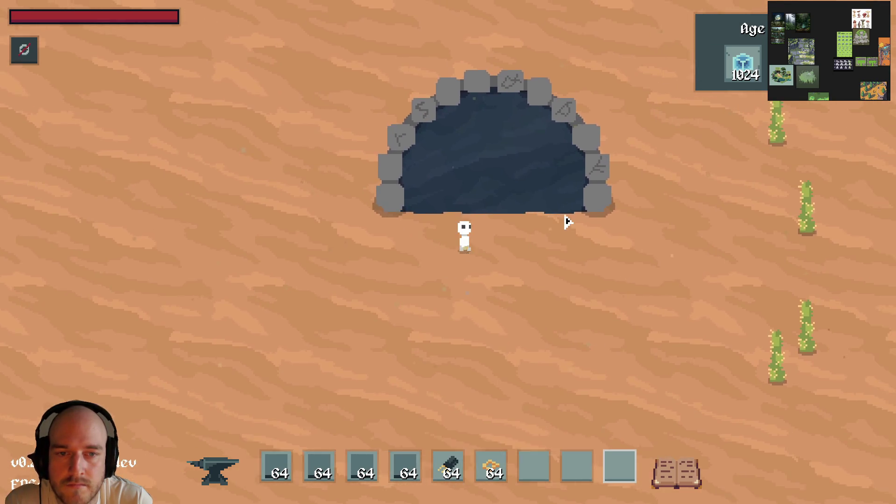
pyautogui.press('w')
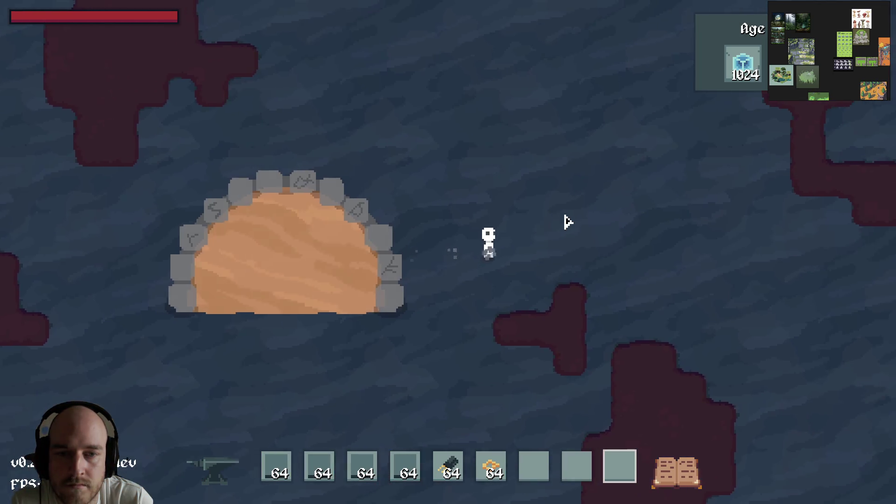
pyautogui.press('a')
pyautogui.press('s')
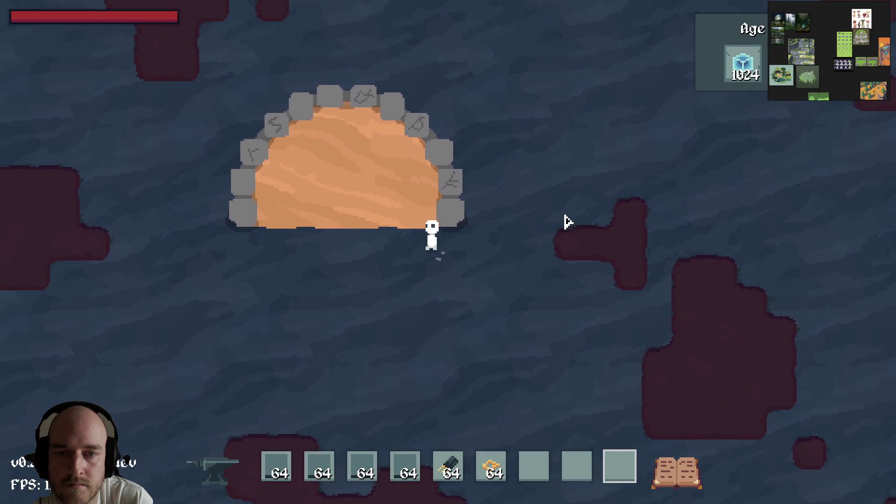
pyautogui.press('w')
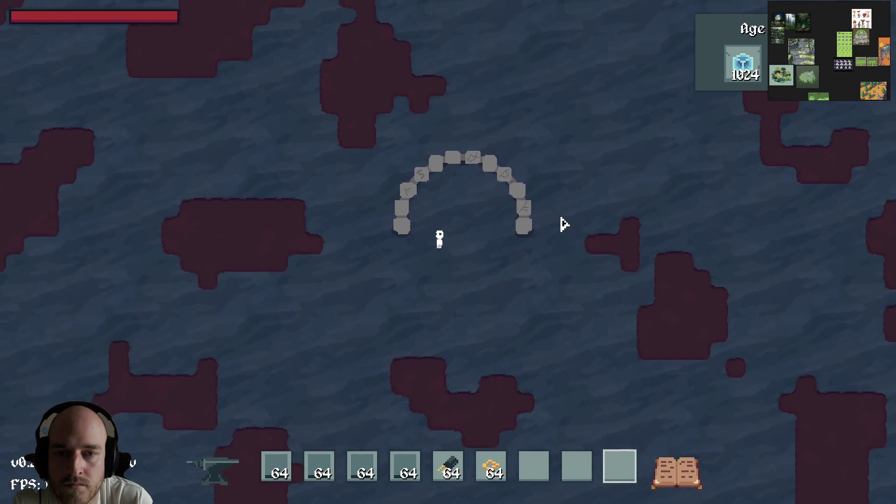
pyautogui.press('w')
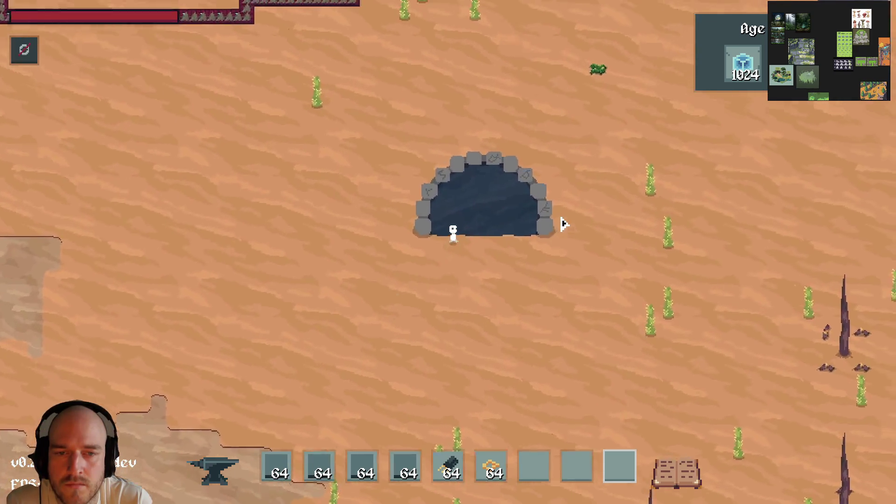
pyautogui.press('w')
pyautogui.press('w')
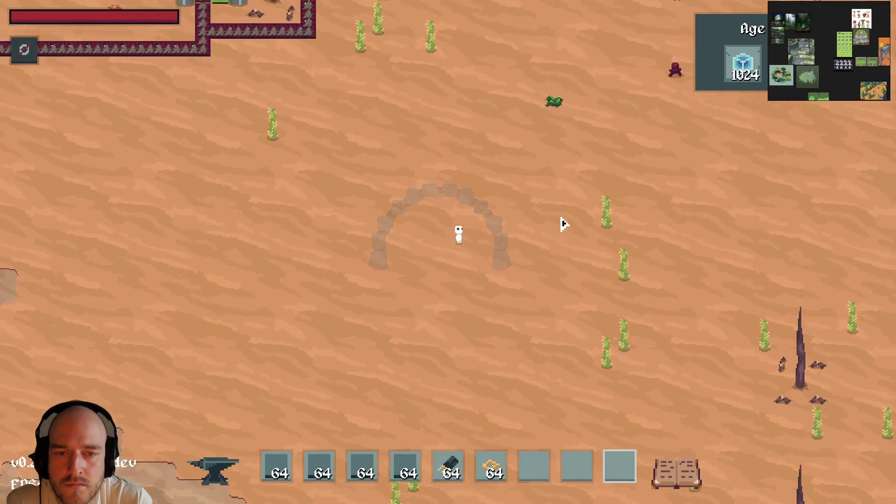
pyautogui.press('w')
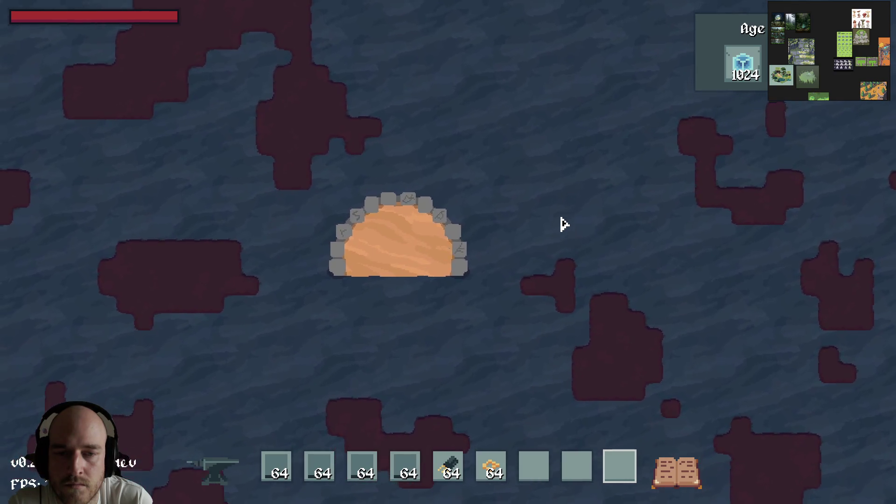
pyautogui.press('w')
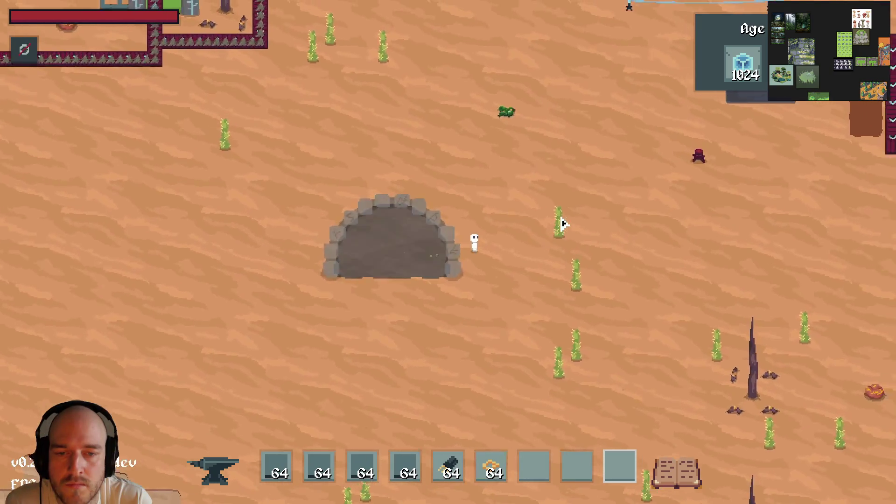
# - Walk down-left across the cave floor and back up past the ring
pyautogui.press('s')
pyautogui.press('a')
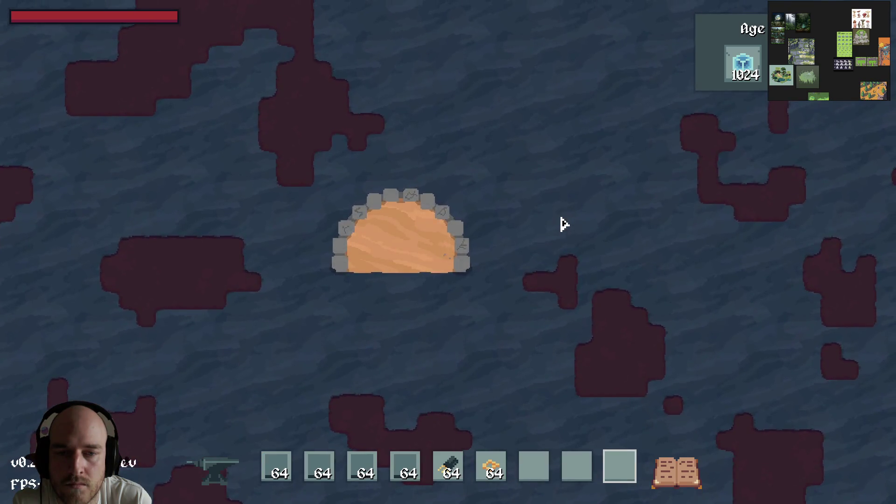
pyautogui.press('s')
pyautogui.press('a')
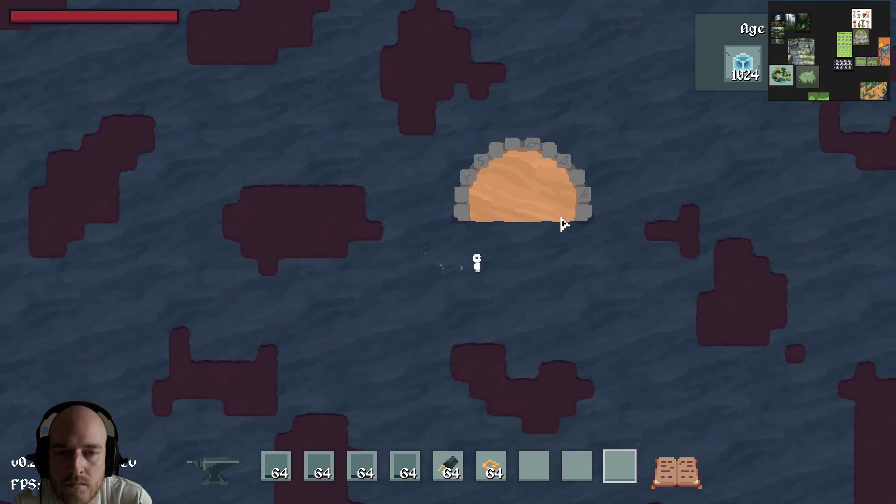
pyautogui.press('w')
pyautogui.press('d')
pyautogui.press('a')
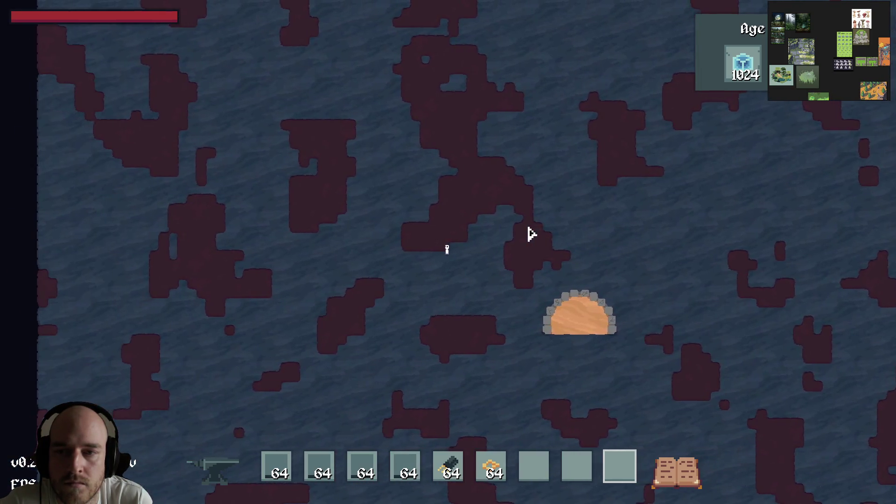
pyautogui.scroll(3, 532, 233)
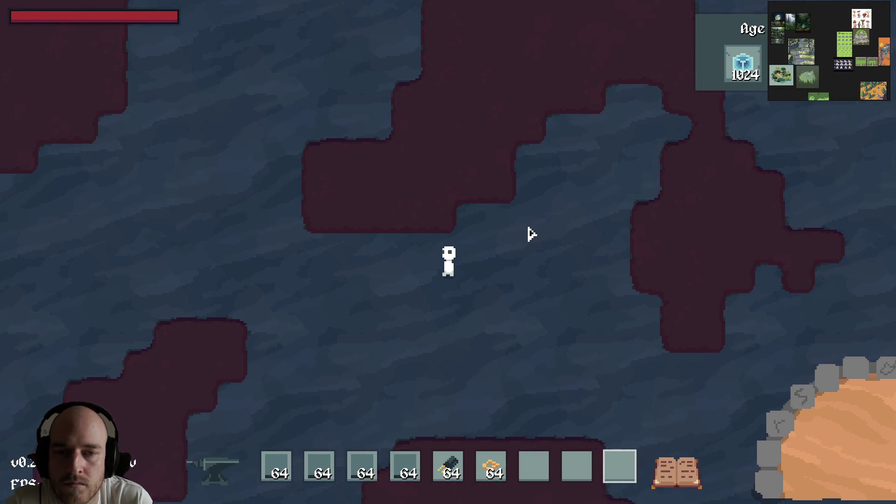
# - Walk around the cave floor in several directions to check the basalt tiling
pyautogui.press('s')
pyautogui.press('d')
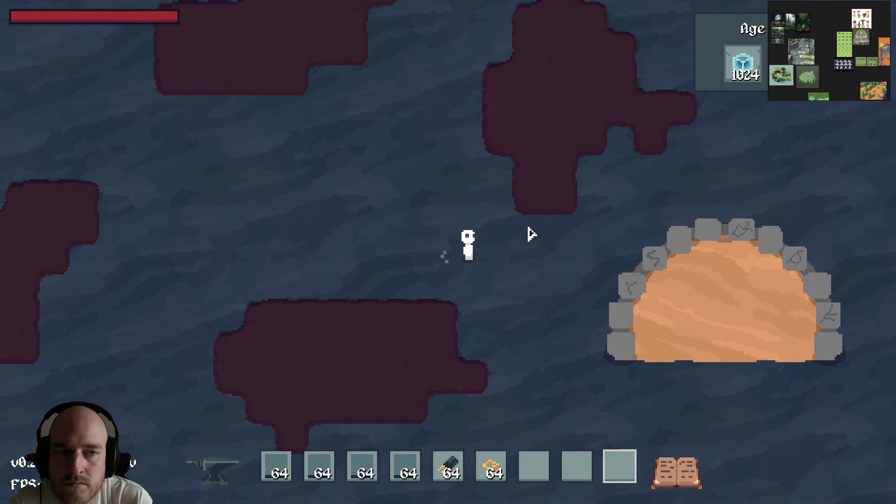
pyautogui.press('d')
pyautogui.press('w')
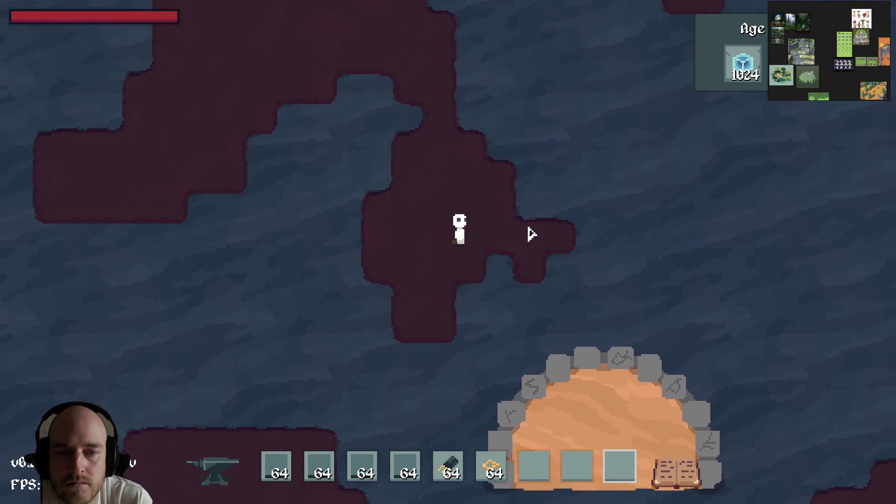
pyautogui.press('d')
pyautogui.press('s')
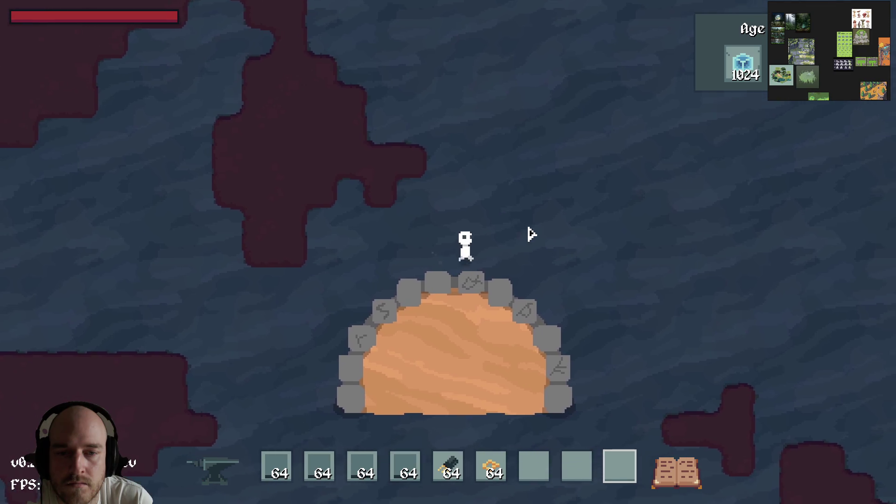
pyautogui.press('d')
pyautogui.press('s')
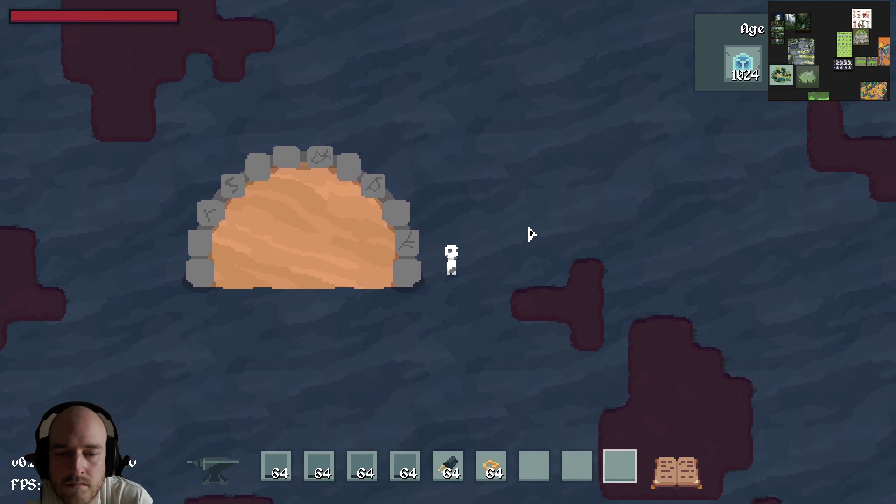
# - Open the inventory crafting screen and select the Advanced Machines recipe category
pyautogui.press('e')
pyautogui.press('c')
pyautogui.click(387, 104)
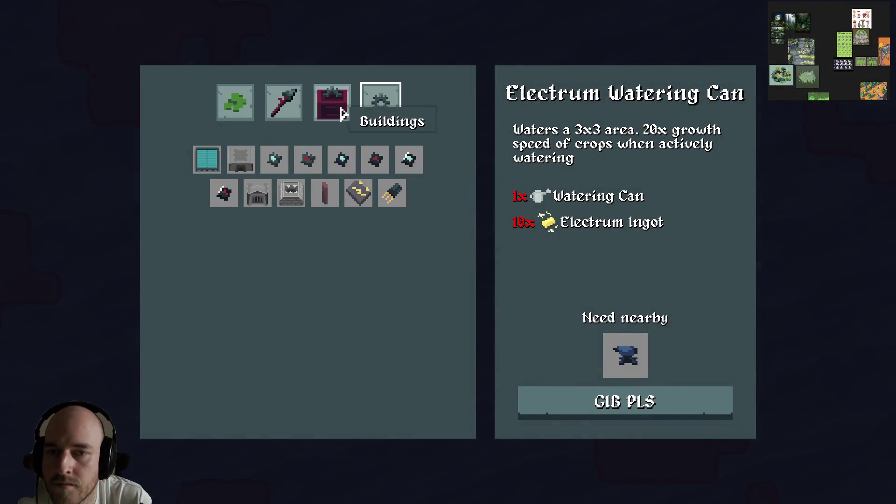
# - Craft Stone Floor and lay a patch of stone tiles around the character
pyautogui.click(306, 159)
pyautogui.click(612, 394)
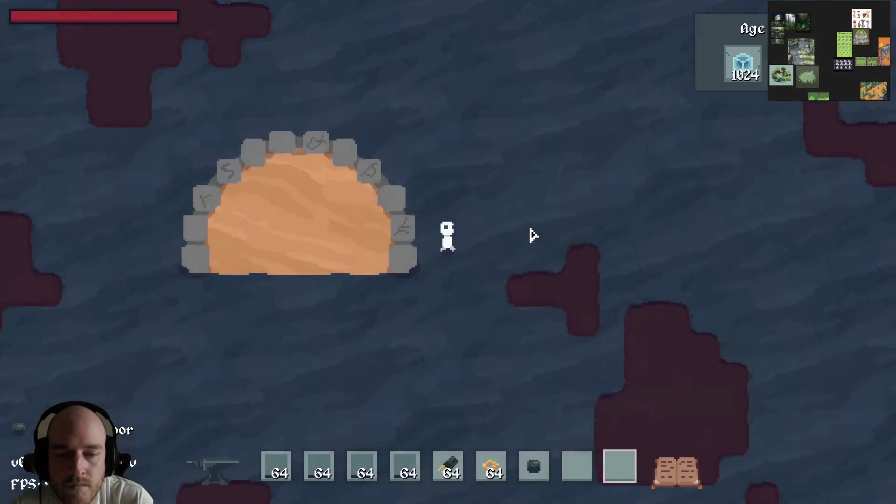
pyautogui.press('w')
# - Walk over the stone patch to pick the tiles back up, then close the game
pyautogui.press('w')
pyautogui.moveTo(480, 229)
pyautogui.mouseDown()
pyautogui.moveTo(518, 244)
pyautogui.moveTo(457, 271)
pyautogui.mouseUp()
pyautogui.press('d')
pyautogui.press('d')
pyautogui.moveTo(484, 234)
pyautogui.mouseDown()
pyautogui.moveTo(460, 244)
pyautogui.moveTo(461, 221)
pyautogui.moveTo(441, 233)
pyautogui.mouseUp()
pyautogui.press('w')
pyautogui.press('a')
pyautogui.press('s')
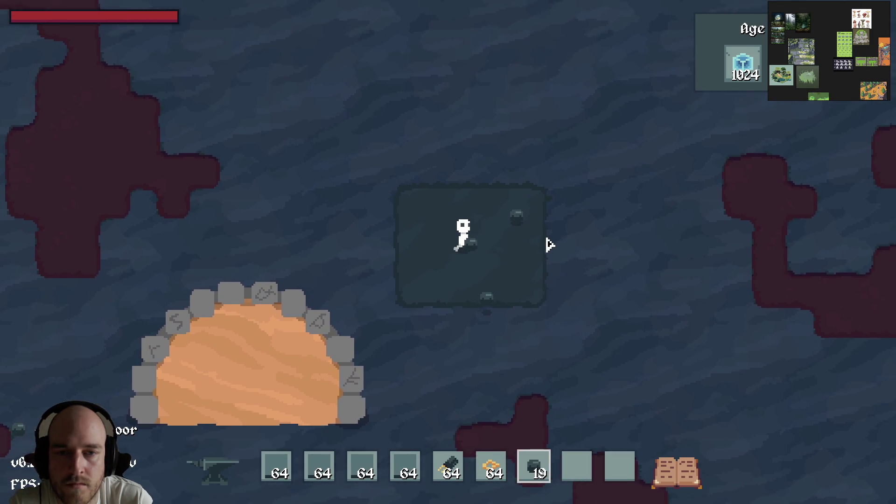
pyautogui.scroll(-1, 536, 230)
pyautogui.scroll(-1, 535, 231)
pyautogui.press('a')
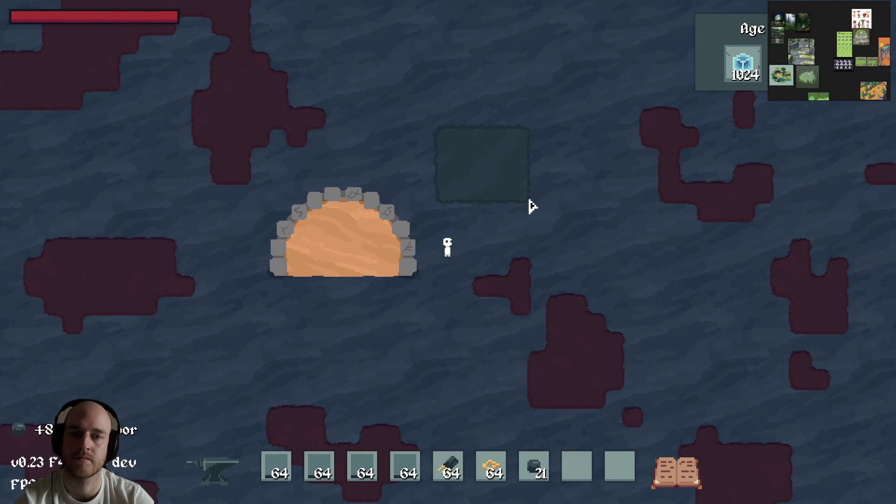
pyautogui.press('Escape')
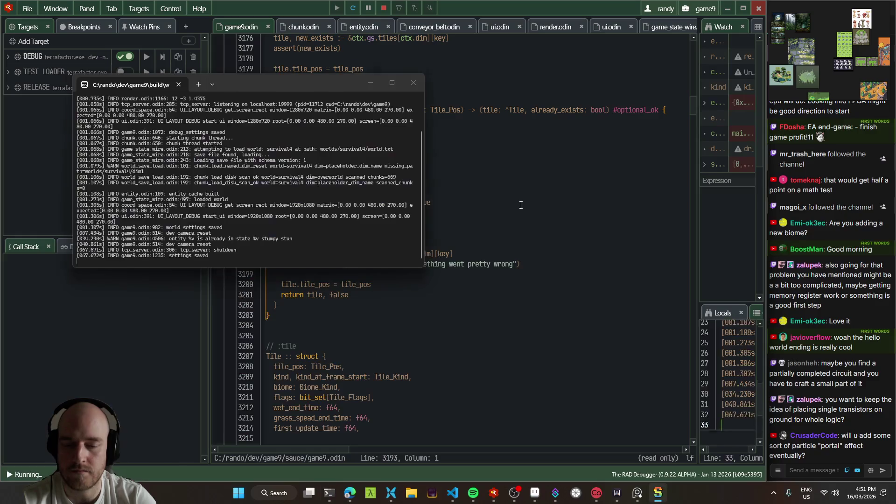
# - In grass_big_texture, lower basalt_repeat_tex lightness by 5 with Hue/Saturation, keeping saturation 0
pyautogui.click(546, 492)
pyautogui.hscroll(2, 501, 284)
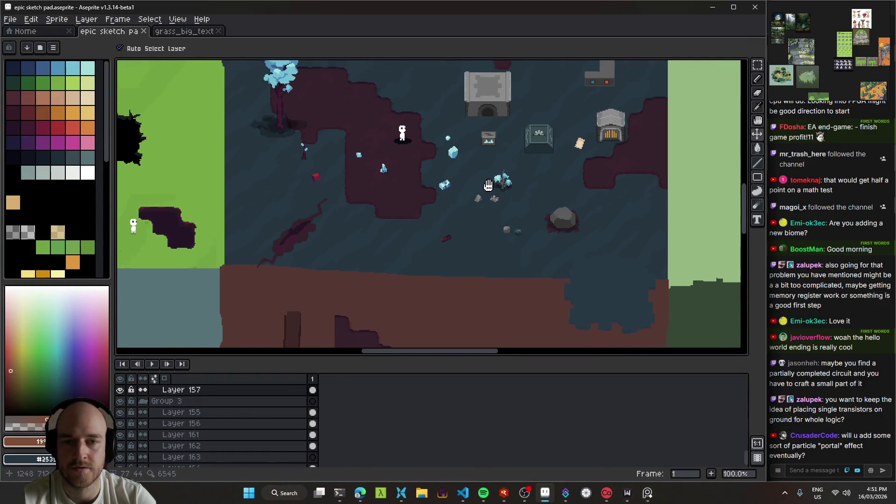
pyautogui.click(182, 31)
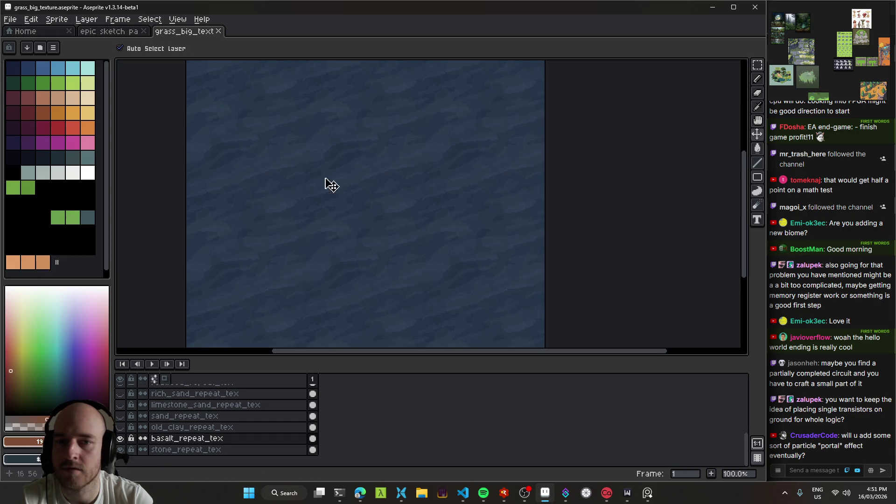
pyautogui.hscroll(-2, 427, 210)
pyautogui.hotkey('ctrl', 'u')
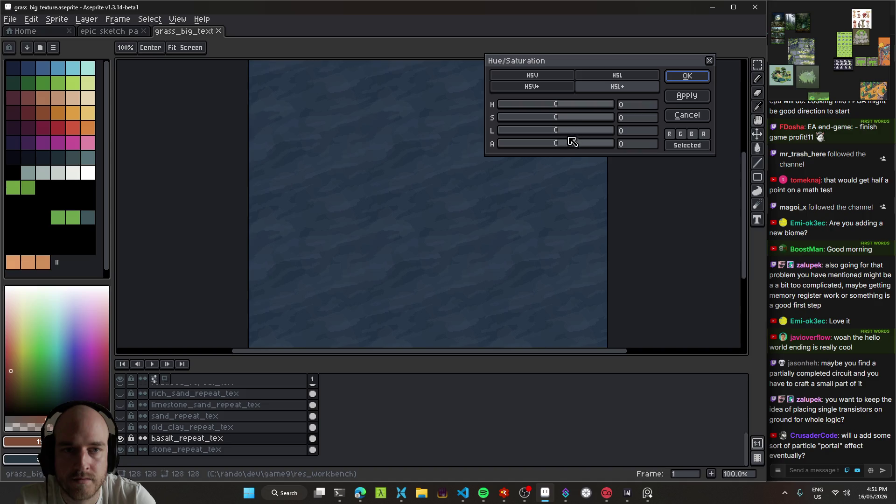
pyautogui.moveTo(557, 130); pyautogui.dragTo(555, 131)
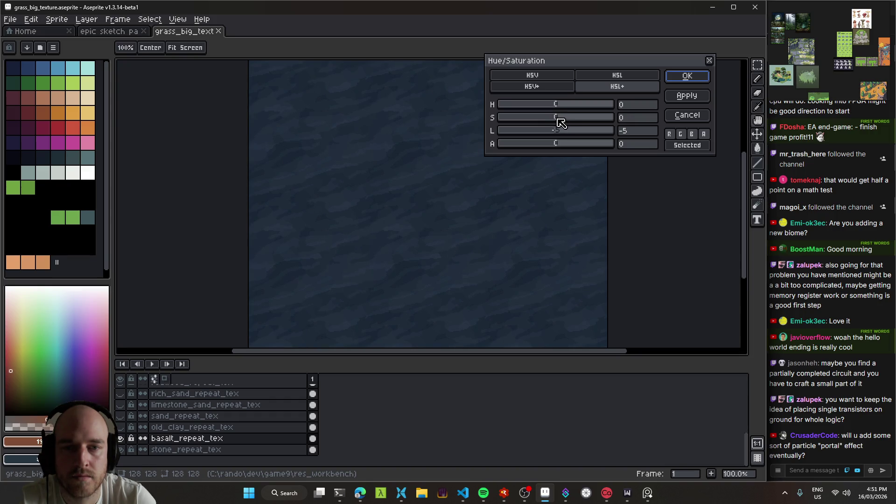
pyautogui.moveTo(558, 119); pyautogui.dragTo(559, 120)
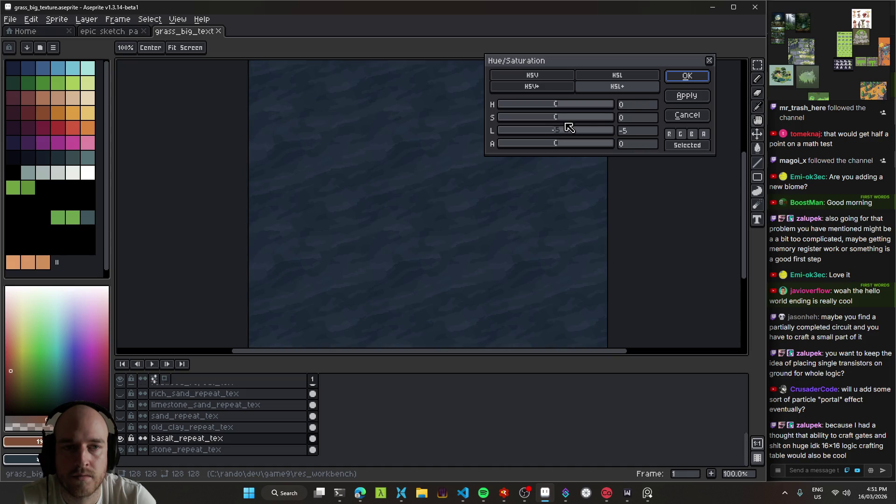
pyautogui.click(687, 76)
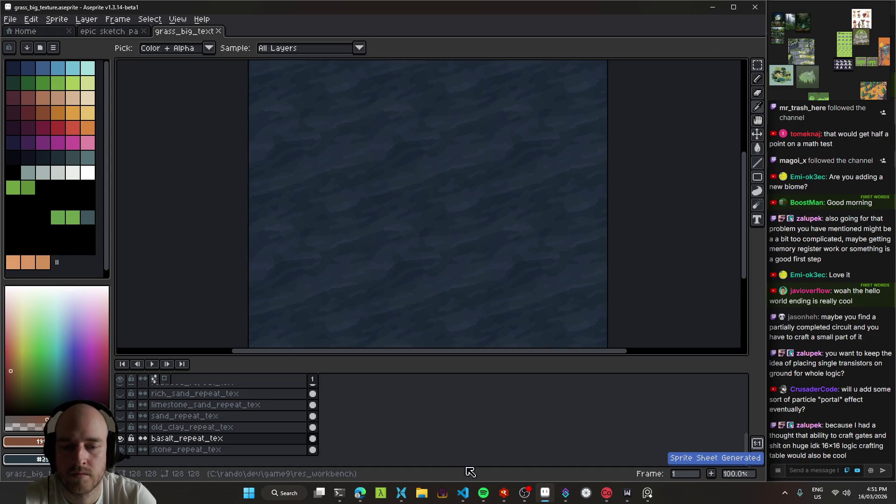
# - Relaunch the game from the debugger and walk around the basalt cave
pyautogui.hotkey('alt', 'Tab')
pyautogui.press('F5')
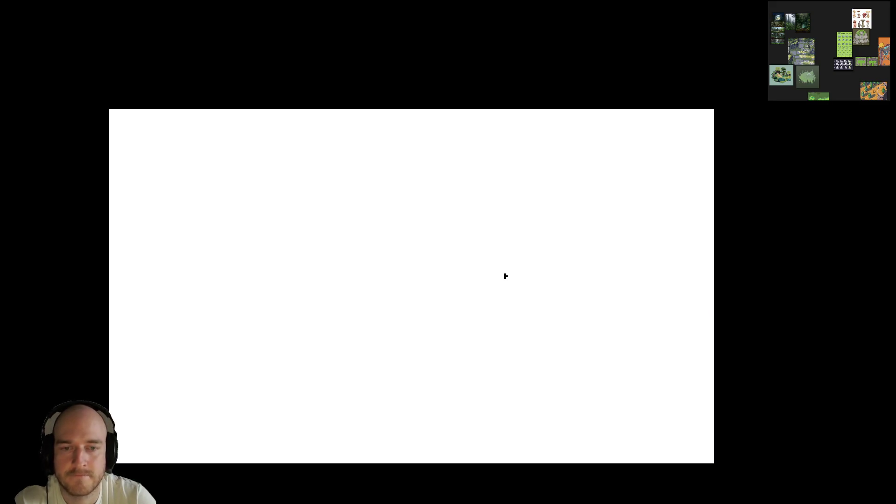
pyautogui.press('w')
pyautogui.press('a')
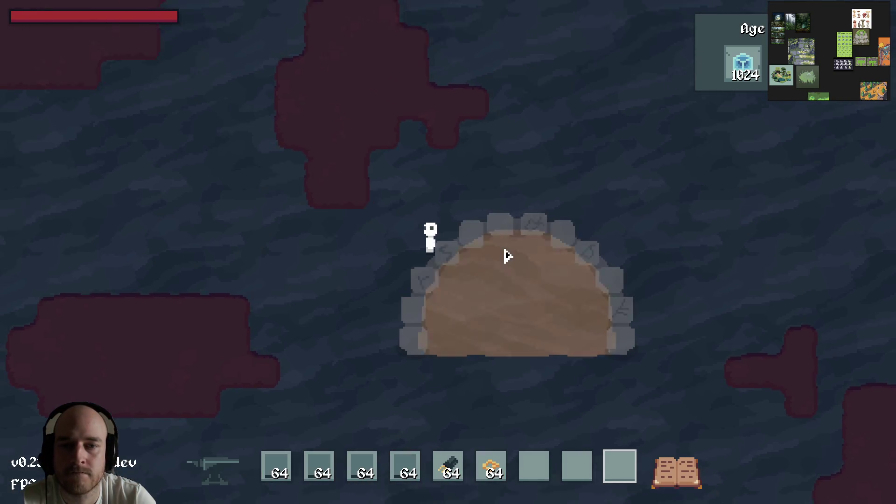
pyautogui.press('a')
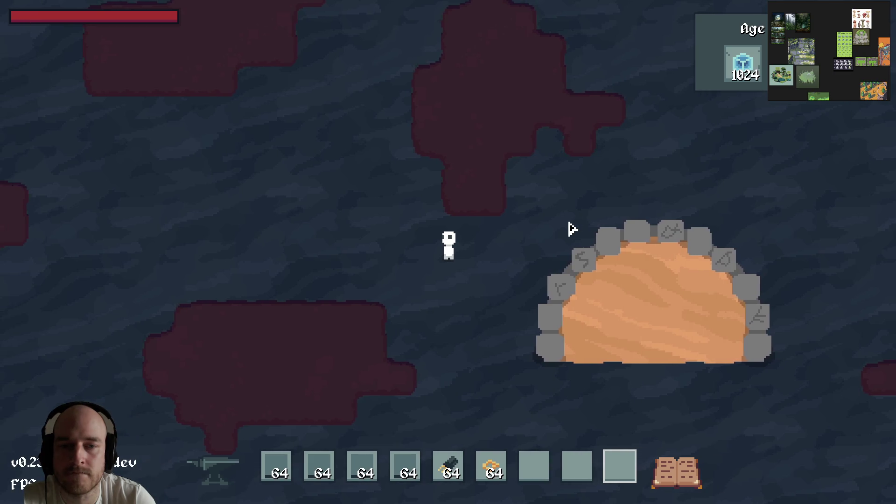
pyautogui.press('d')
pyautogui.press('w')
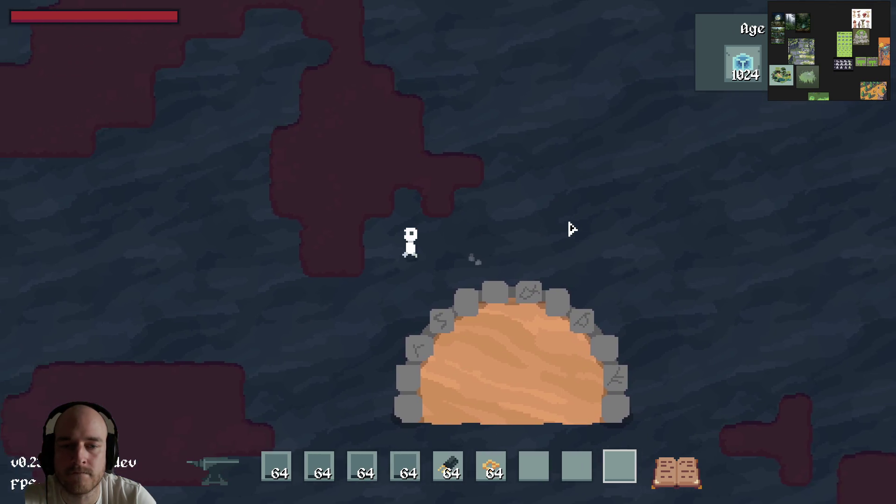
pyautogui.press('s')
pyautogui.press('a')
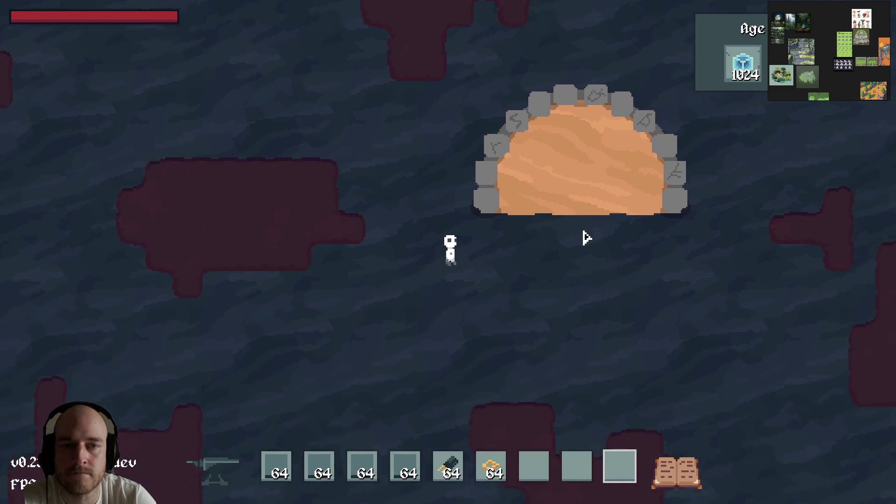
pyautogui.scroll(-5, 588, 238)
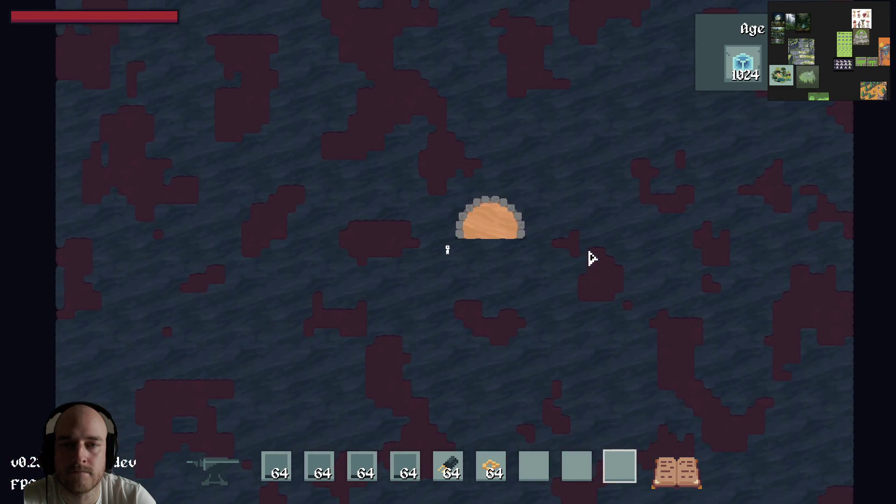
pyautogui.scroll(5, 591, 256)
# - Walk through the arch portal to the desert and back into the cave
pyautogui.press('d')
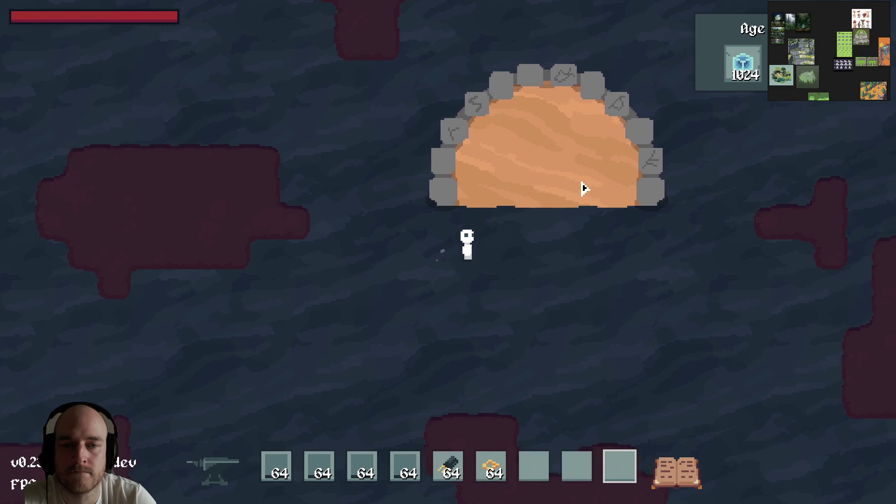
pyautogui.press('w')
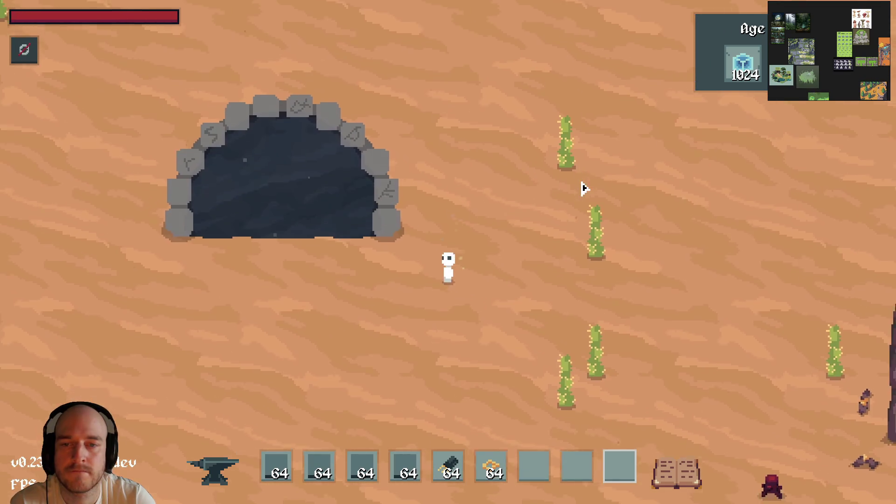
pyautogui.press('a')
pyautogui.press('w')
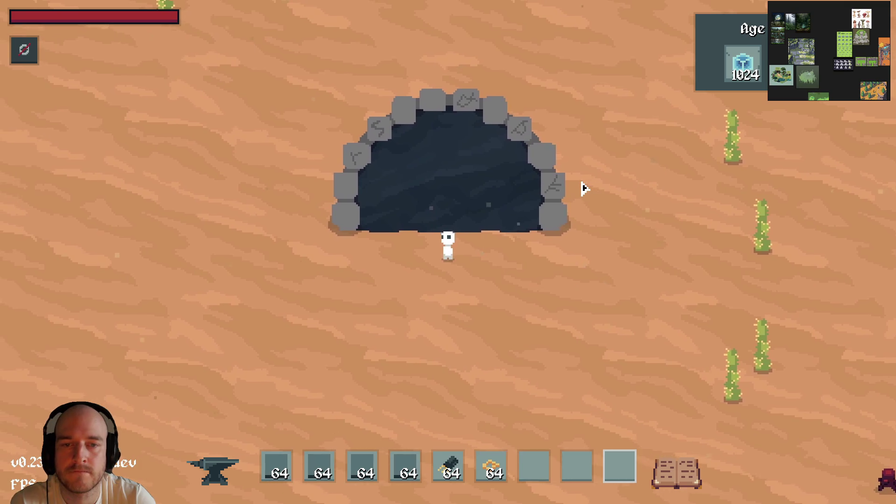
pyautogui.press('w')
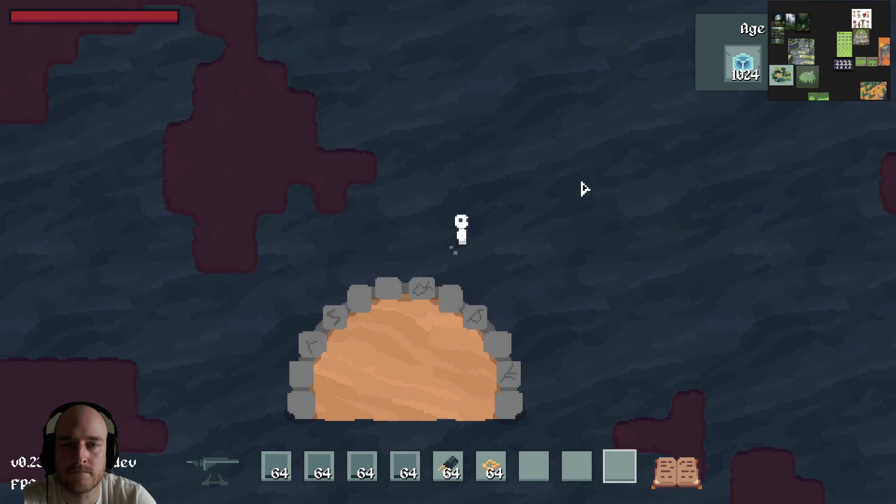
pyautogui.press('a')
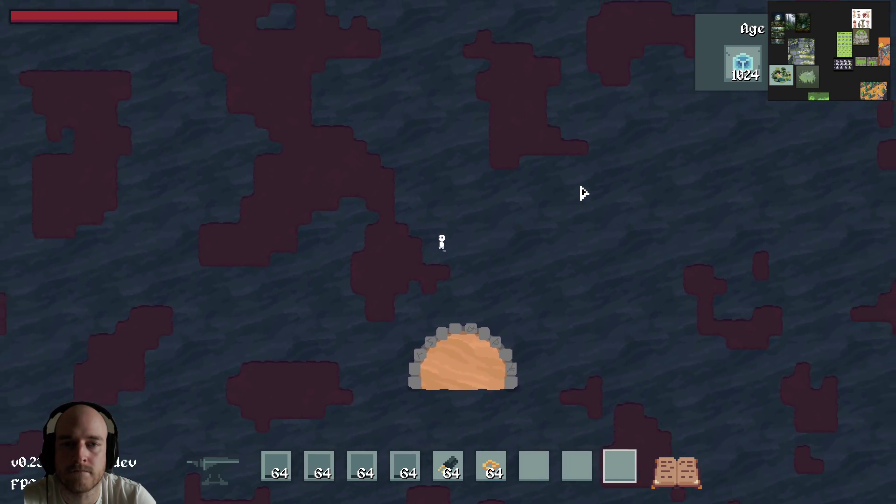
pyautogui.press('w')
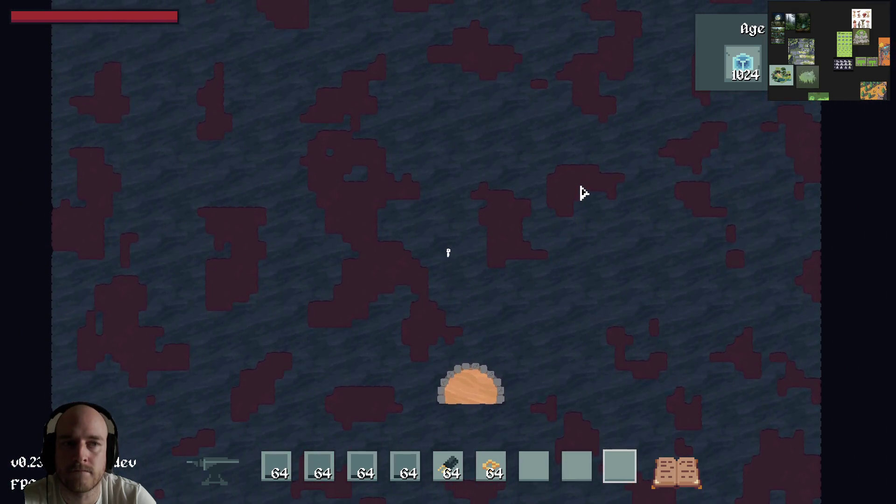
# - Walk down-right across the cave floor, then quit the game
pyautogui.press('s')
pyautogui.press('d')
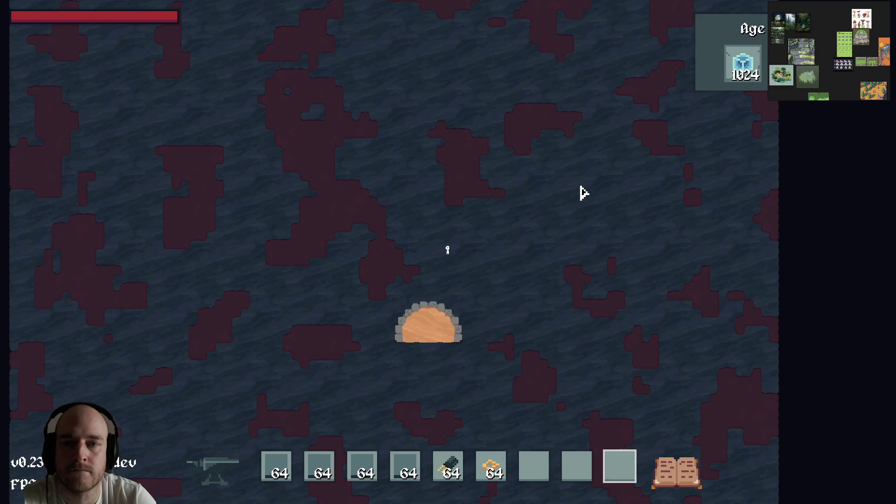
pyautogui.scroll(3, 583, 193)
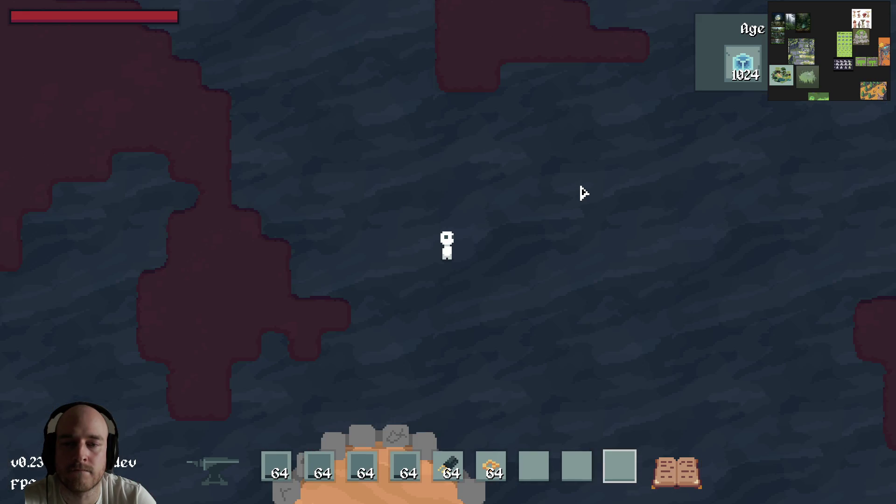
pyautogui.scroll(-3, 582, 196)
pyautogui.scroll(3, 583, 199)
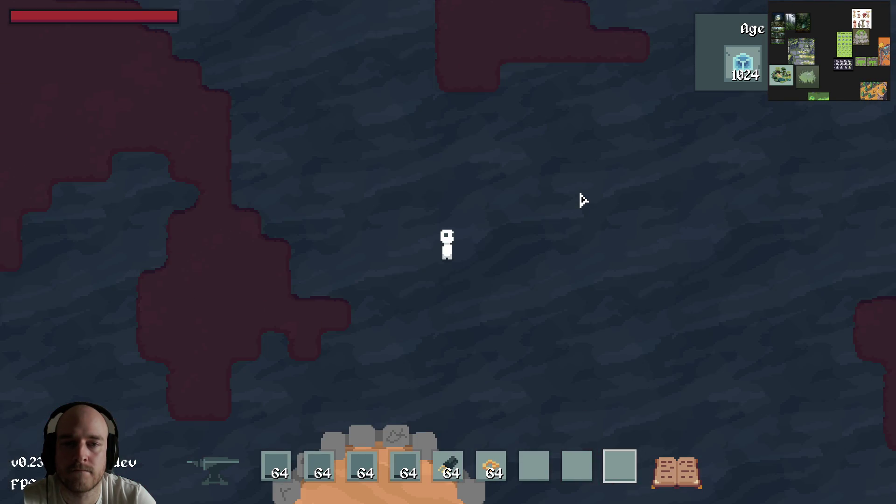
pyautogui.press('s')
pyautogui.press('d')
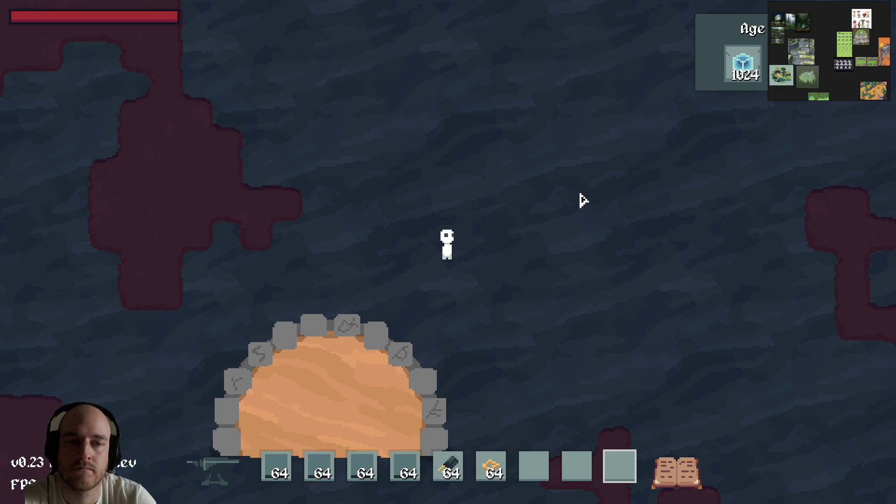
pyautogui.press('a')
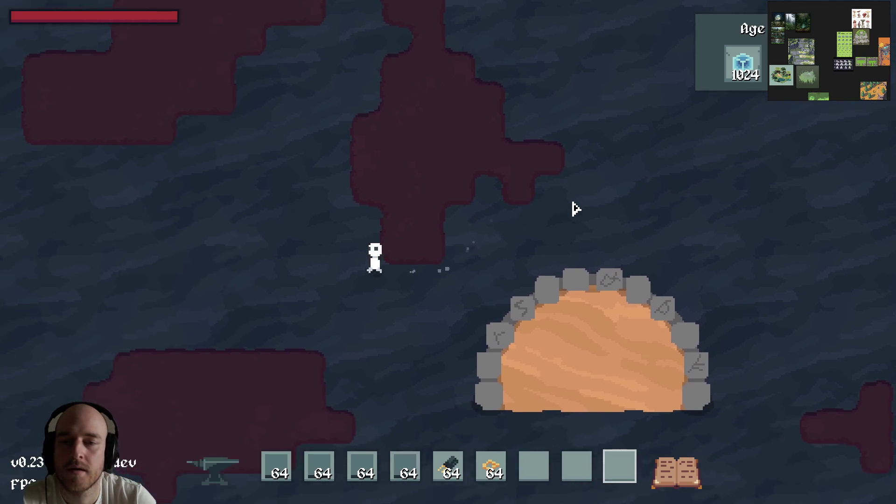
pyautogui.press('Escape')
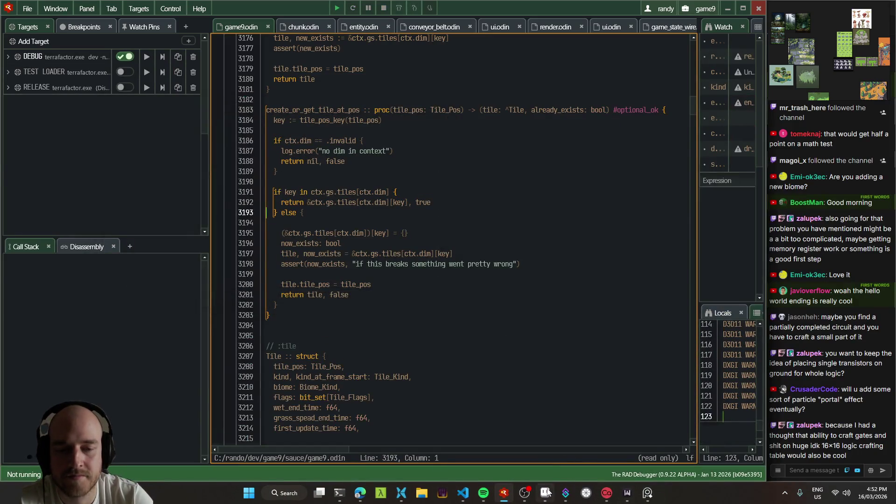
# - Toggle the basalt_repeat_tex layer to compare, then lower its contrast to -27
pyautogui.click(544, 493)
pyautogui.click(120, 439)
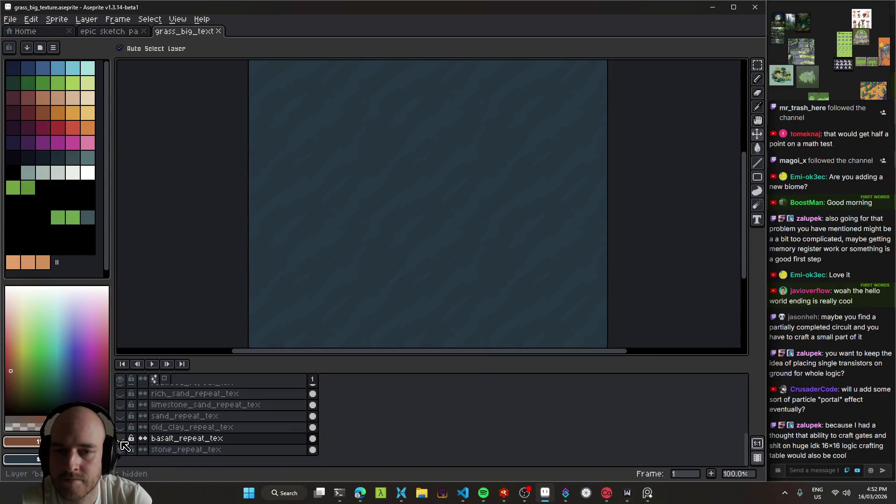
pyautogui.click(120, 439)
pyautogui.hotkey('ctrl', 'u')
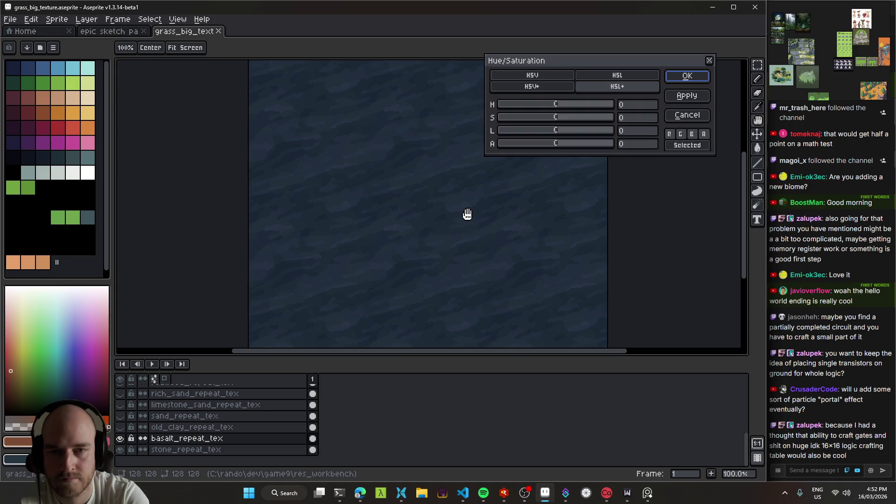
pyautogui.press('Escape')
pyautogui.click(31, 19)
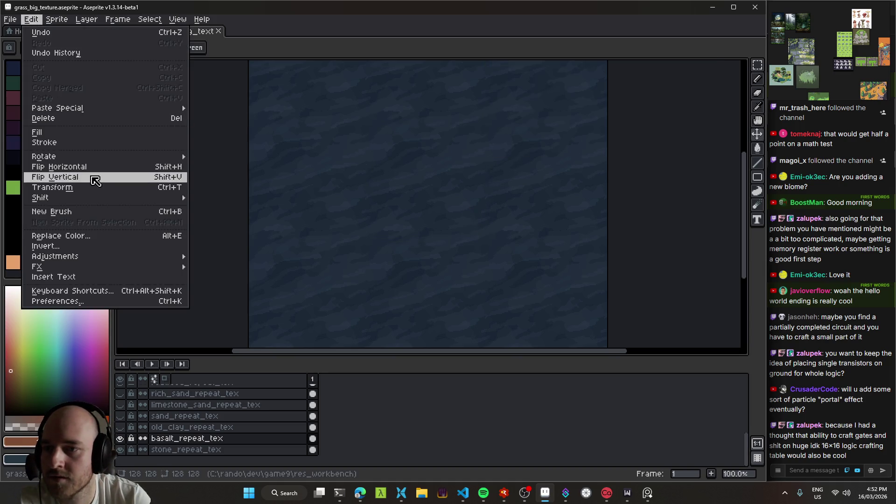
pyautogui.moveTo(79, 257)
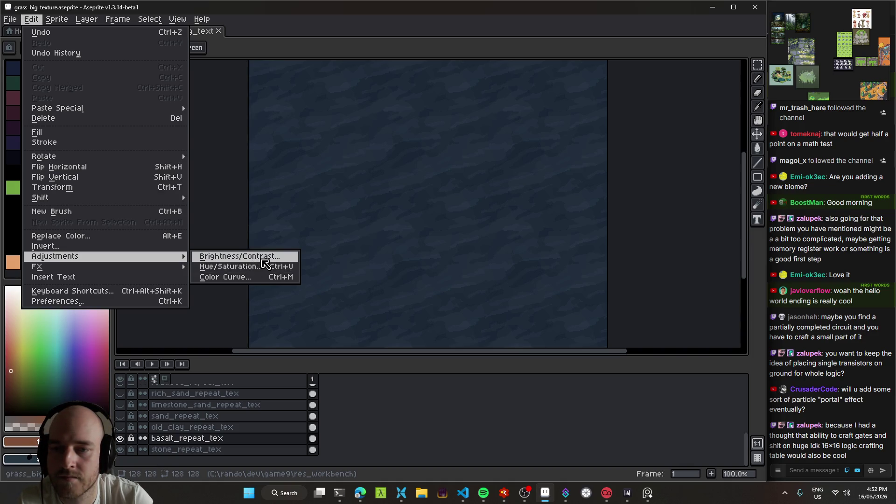
pyautogui.click(263, 258)
pyautogui.click(86, 160)
pyautogui.moveTo(86, 160); pyautogui.dragTo(72, 163)
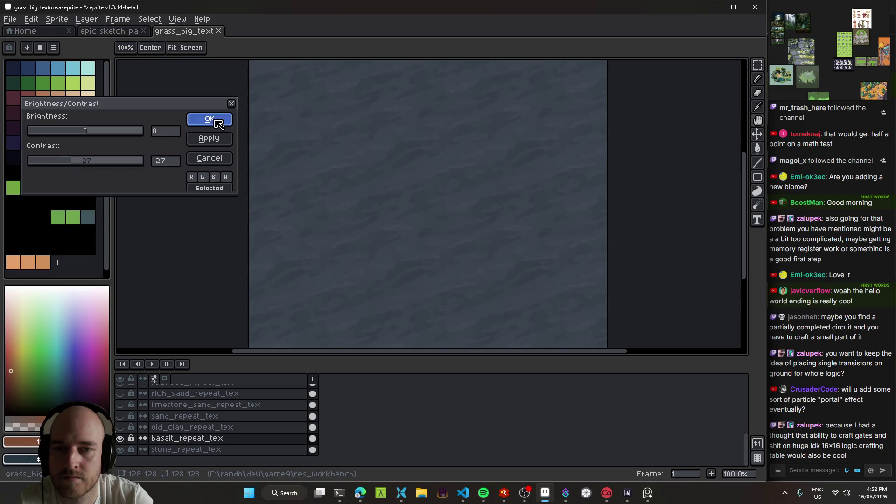
pyautogui.click(210, 119)
# - Set basalt_repeat_tex saturation to +10 and lightness to -12 with Hue/Saturation
pyautogui.hotkey('ctrl', 'u')
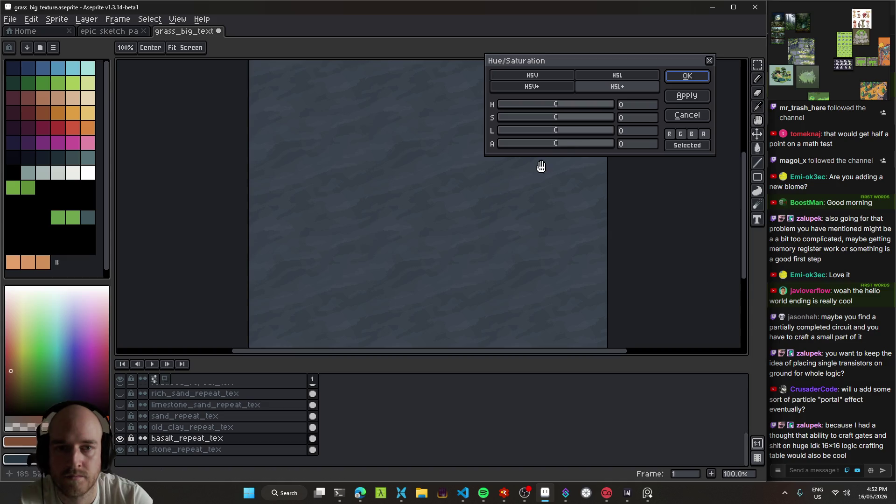
pyautogui.moveTo(558, 118)
pyautogui.mouseDown()
pyautogui.moveTo(576, 120)
pyautogui.moveTo(609, 86)
pyautogui.moveTo(550, 131)
pyautogui.mouseUp()
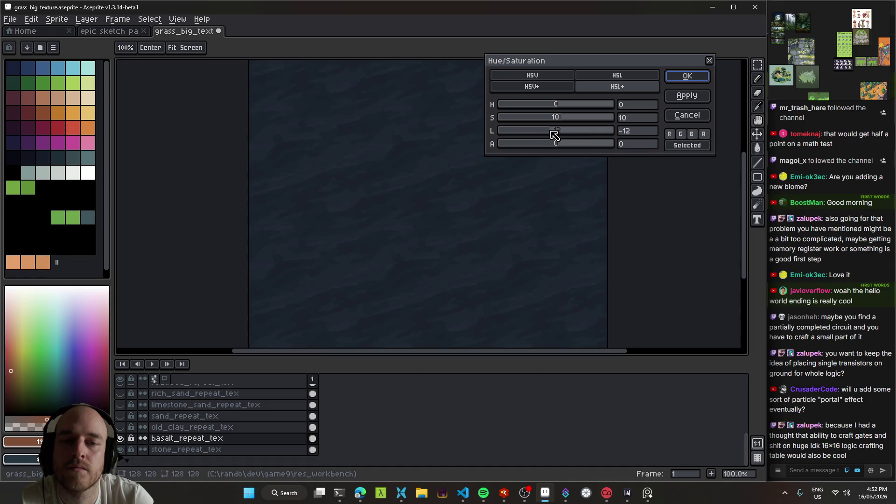
pyautogui.click(688, 77)
# - Save the texture, relaunch the game to view the darker cave floor, then return to Aseprite
pyautogui.hotkey('ctrl', 's')
pyautogui.hotkey('alt', 'Tab')
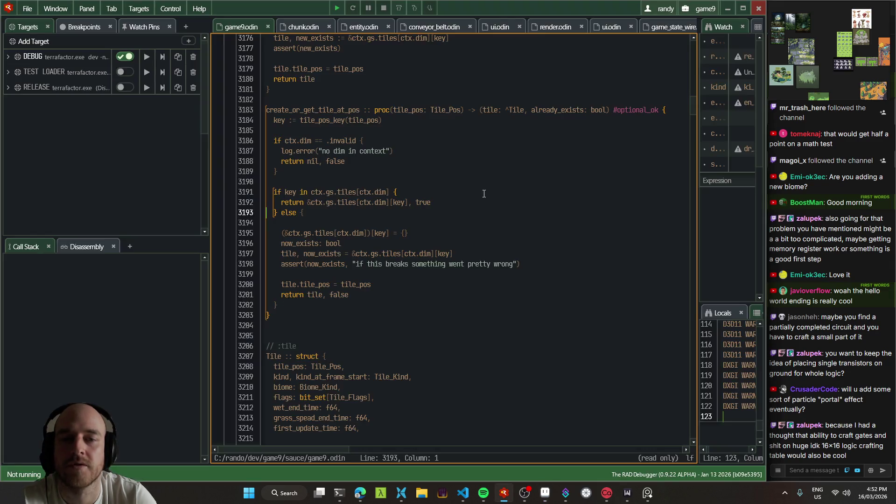
pyautogui.press('F5')
pyautogui.press('w')
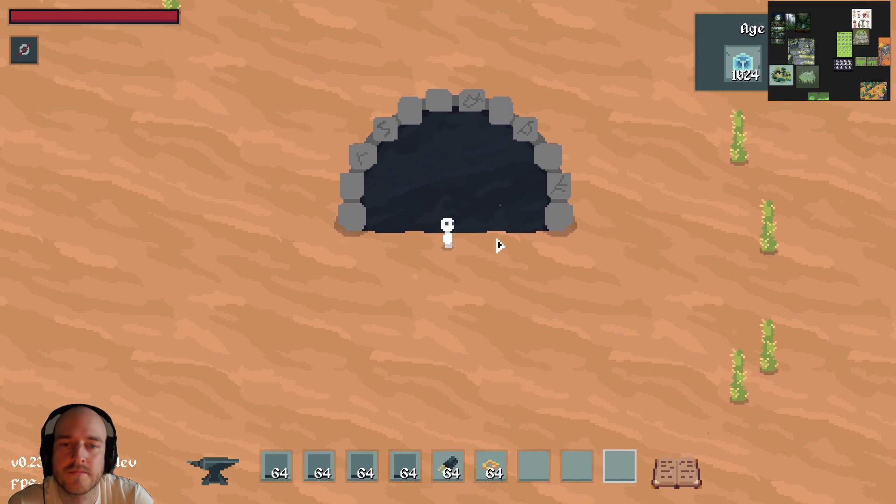
pyautogui.scroll(-5, 589, 242)
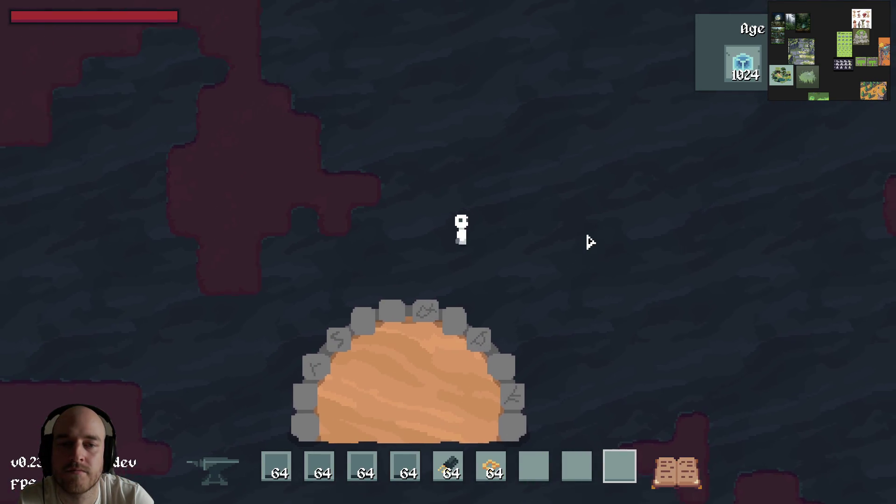
pyautogui.scroll(3, 561, 260)
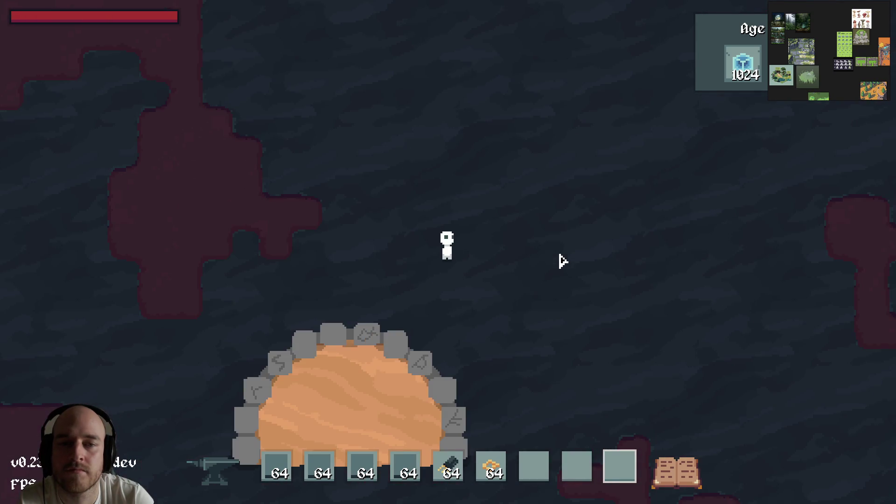
pyautogui.press('Escape')
pyautogui.hotkey('alt', 'Tab')
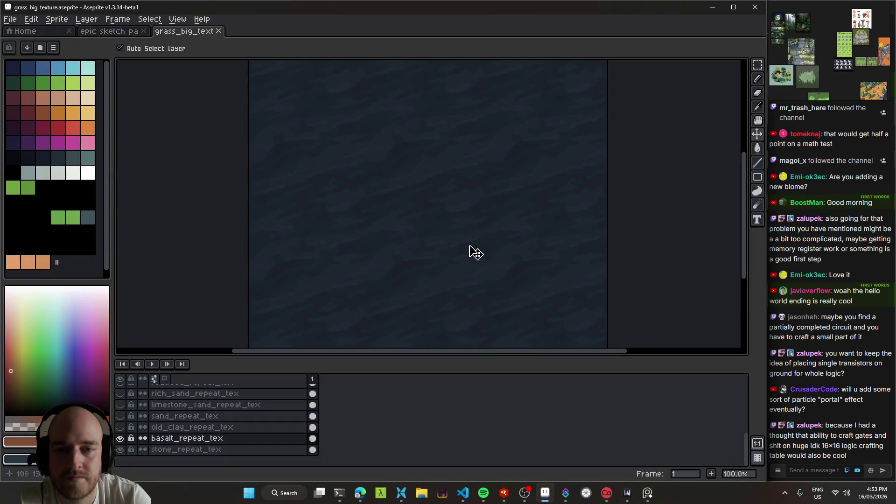
# - Raise basalt_repeat_tex lightness to +5 with Hue/Saturation and apply it
pyautogui.press('ctrl')
pyautogui.hotkey('ctrl', 'u')
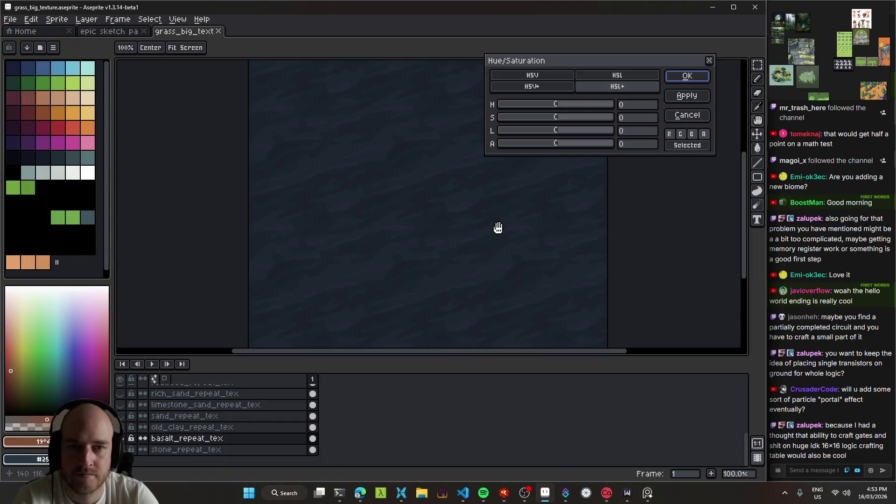
pyautogui.click(560, 133)
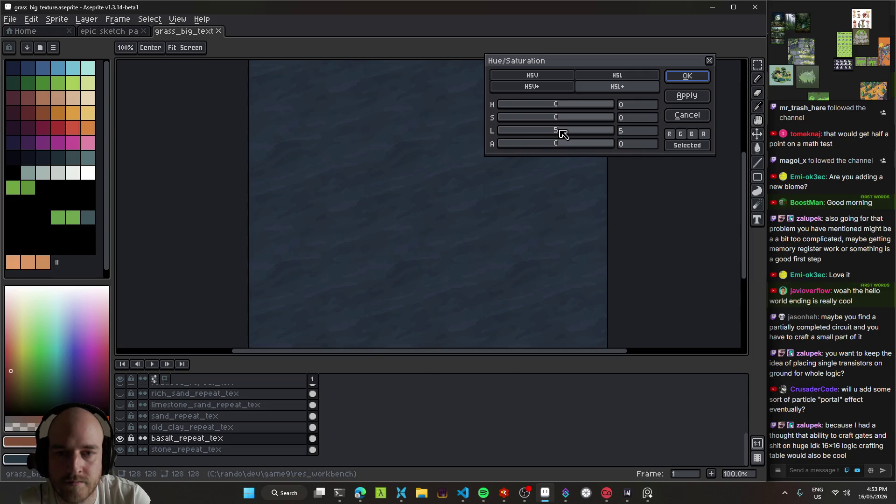
pyautogui.moveTo(563, 135); pyautogui.dragTo(565, 137)
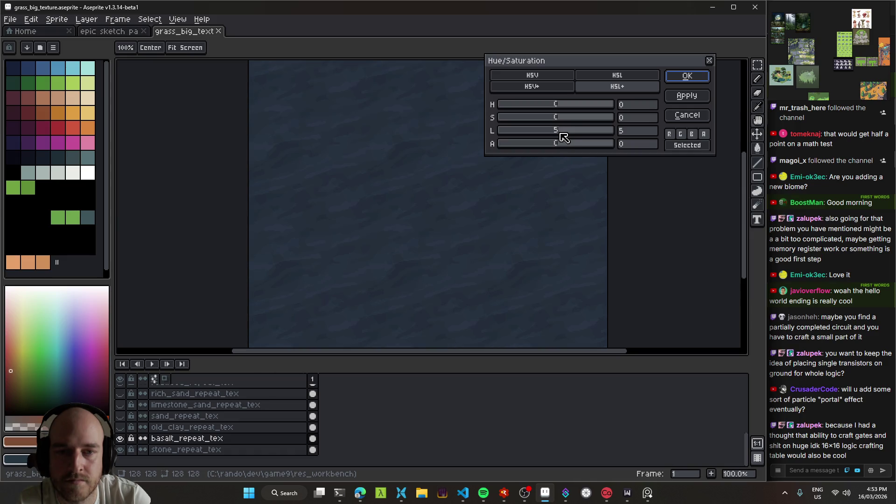
pyautogui.click(687, 75)
# - Save the texture and relaunch the game from the debugger
pyautogui.hotkey('ctrl', 's')
pyautogui.hotkey('alt', 'Tab')
pyautogui.press('F5')
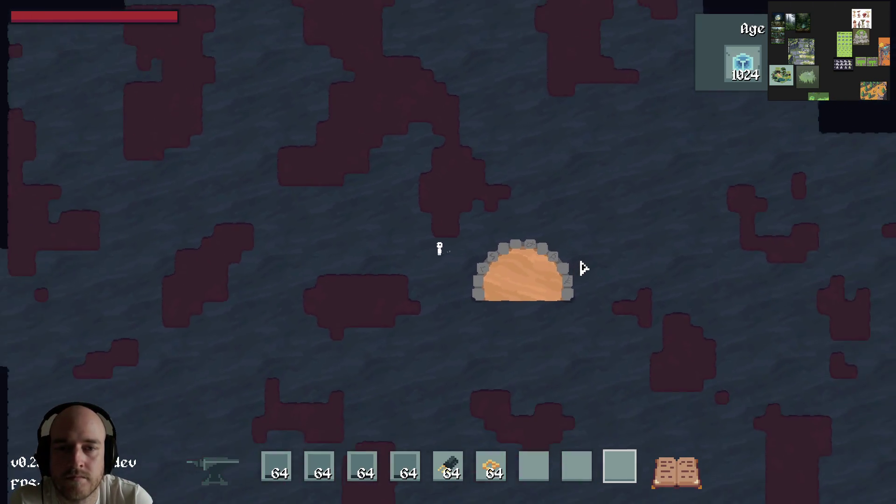
# - Walk right, left and up across the basalt floor toward the portal, zooming to inspect the tiling
pyautogui.press('d')
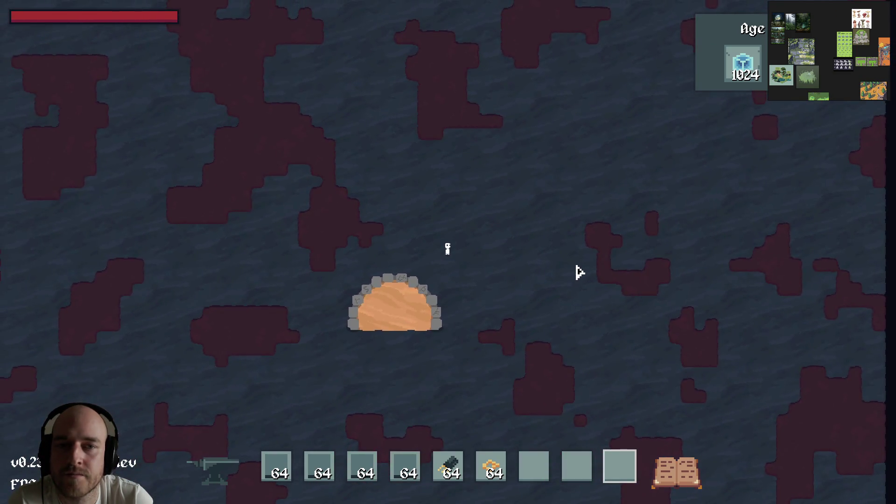
pyautogui.scroll(2, 579, 270)
pyautogui.scroll(-3, 579, 272)
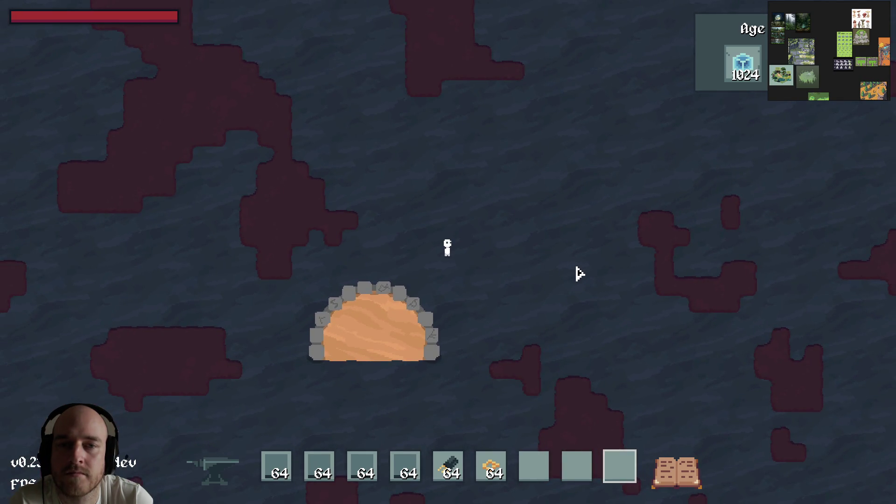
pyautogui.scroll(3, 579, 274)
pyautogui.press('a')
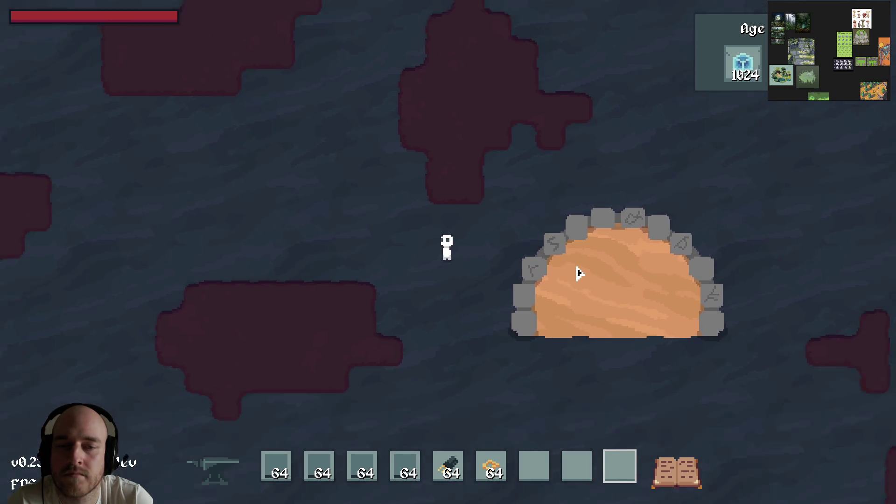
pyautogui.scroll(-3, 579, 274)
pyautogui.press('d')
pyautogui.press('w')
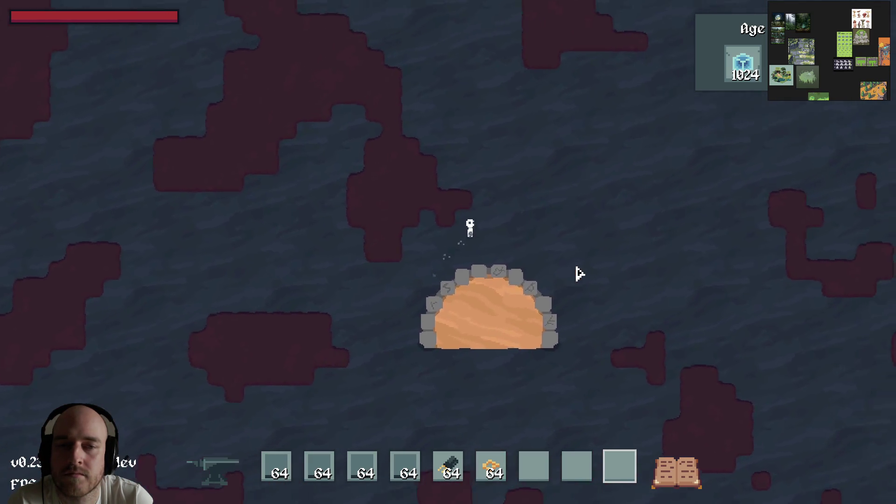
pyautogui.scroll(3, 576, 274)
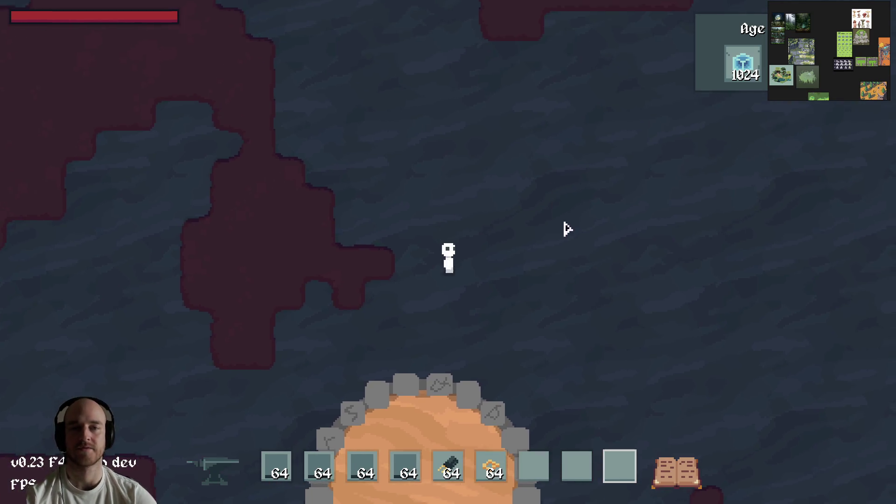
pyautogui.press('d')
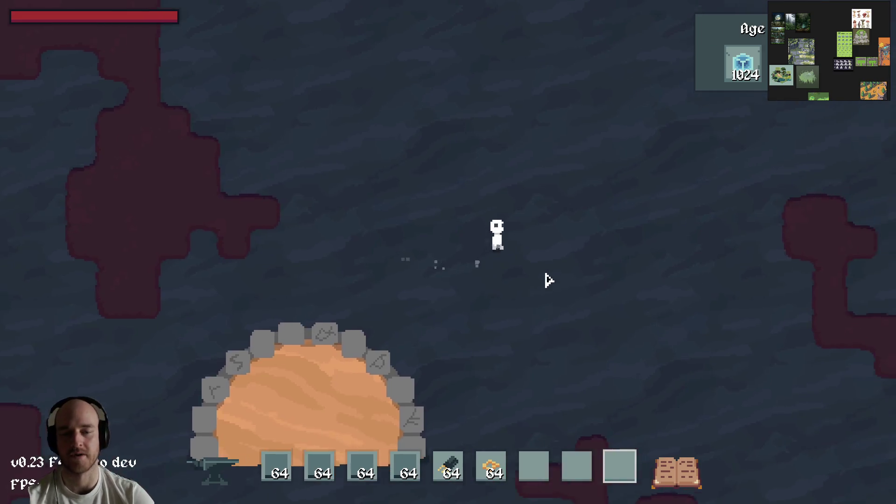
pyautogui.press('s')
pyautogui.press('s')
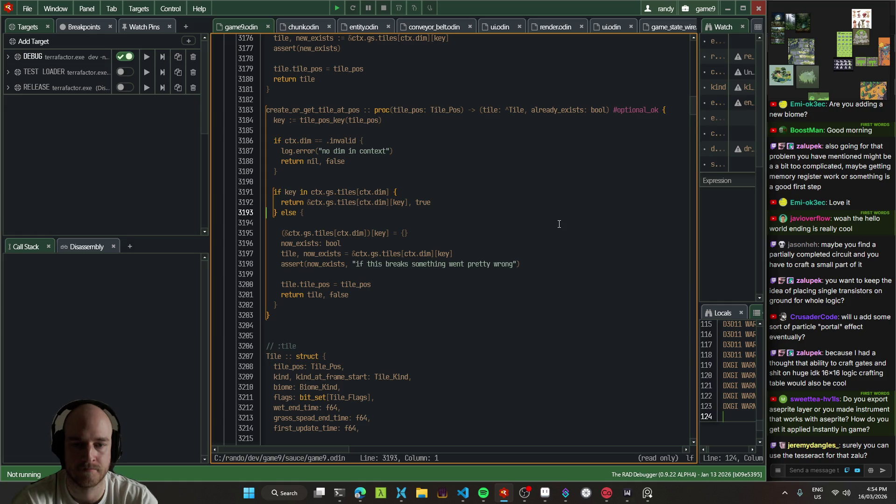
# - Open the 'We need to separate out wire' thread in T3 Code, then bring up game9.odin in VS Code
pyautogui.click(361, 496)
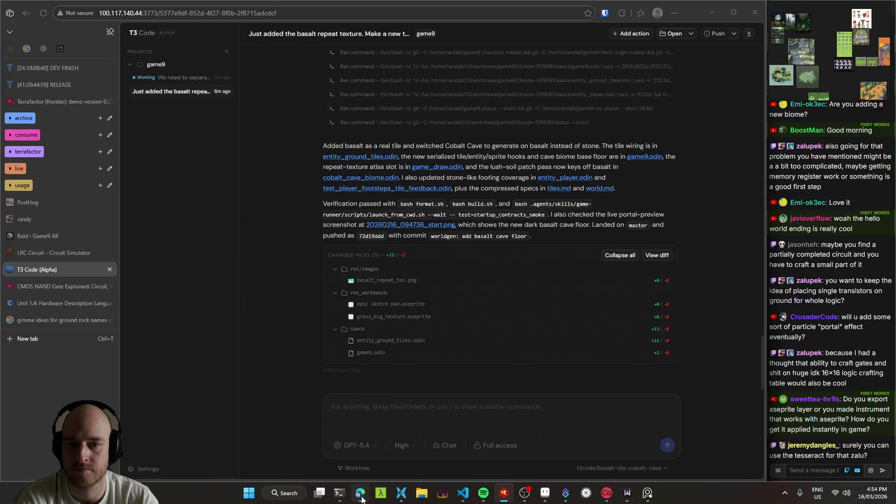
pyautogui.click(176, 78)
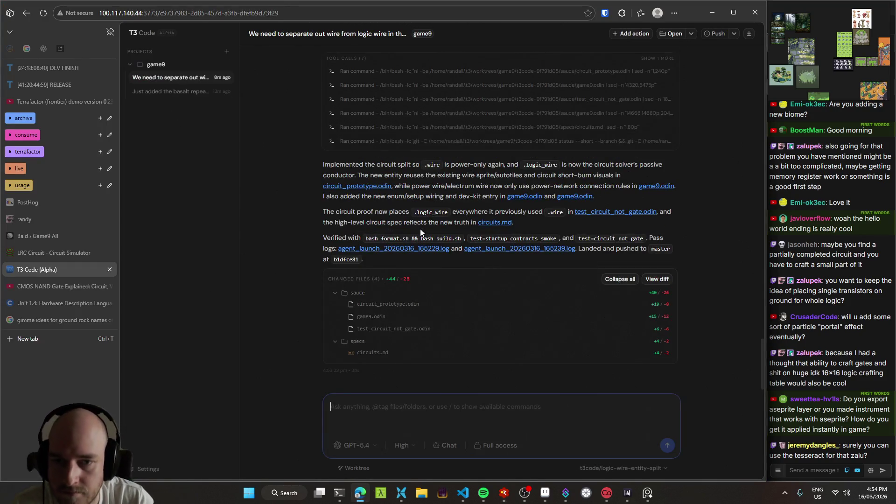
pyautogui.click(461, 501)
pyautogui.click(52, 167)
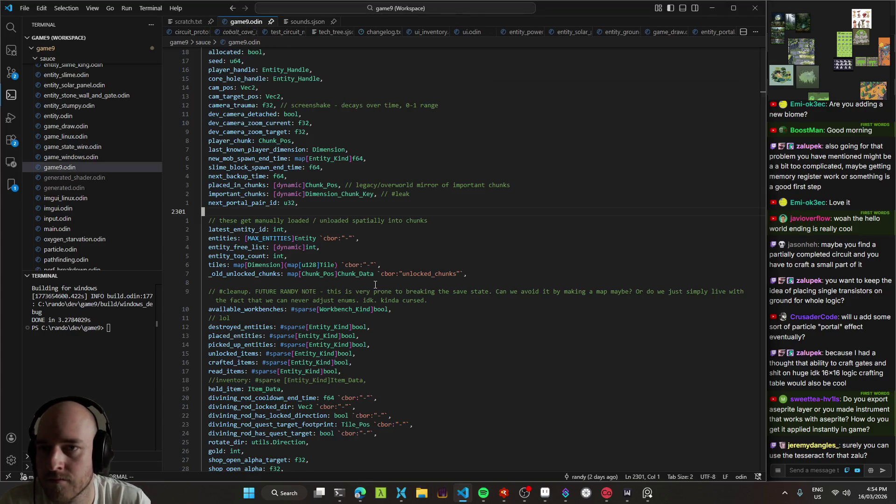
# - Expand the 'circuits: split logic wire' commit and review its game9.odin and circuit_prototype.odin diffs
pyautogui.hotkey('ctrl', 'shift', 'g')
pyautogui.click(78, 201)
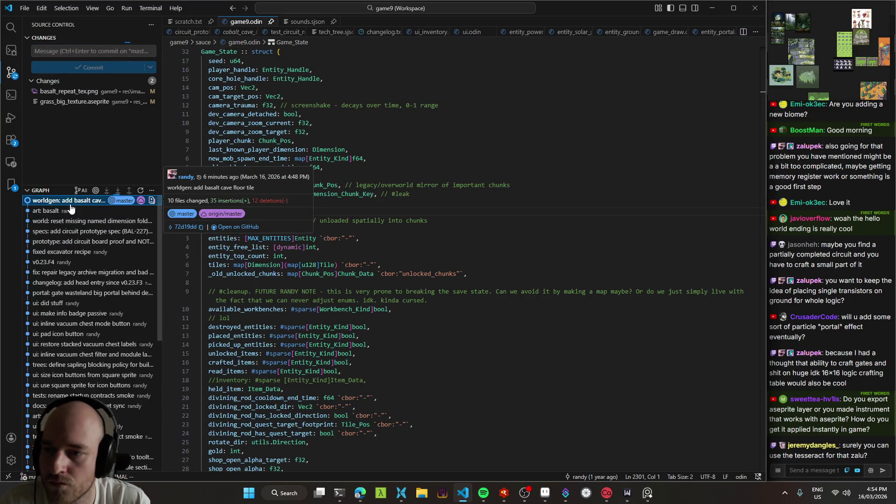
pyautogui.click(70, 201)
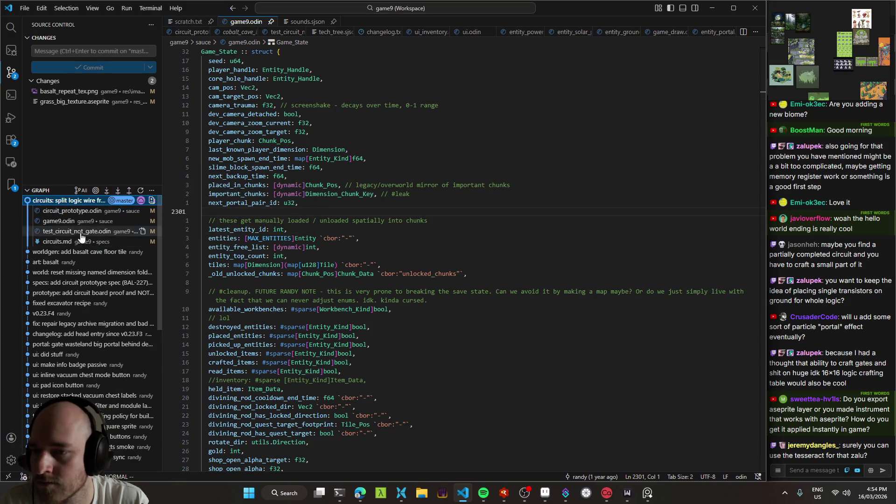
pyautogui.click(71, 222)
pyautogui.scroll(-4, 724, 200)
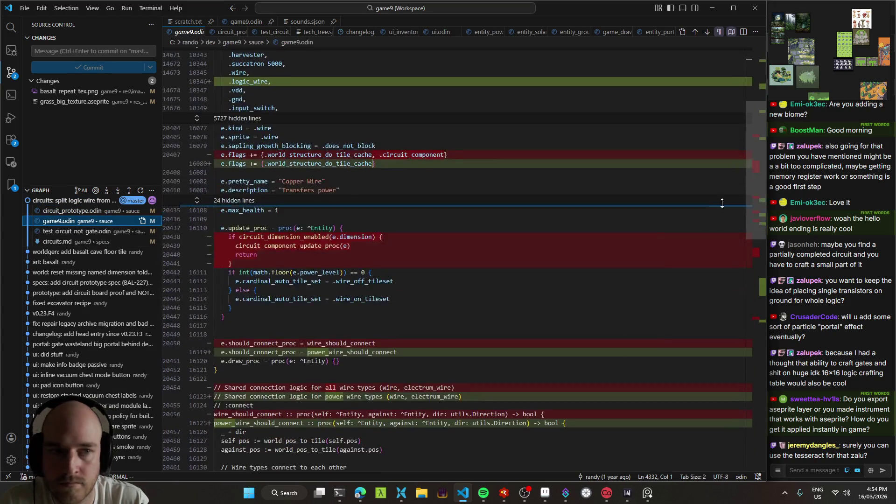
pyautogui.moveTo(758, 165); pyautogui.dragTo(758, 191)
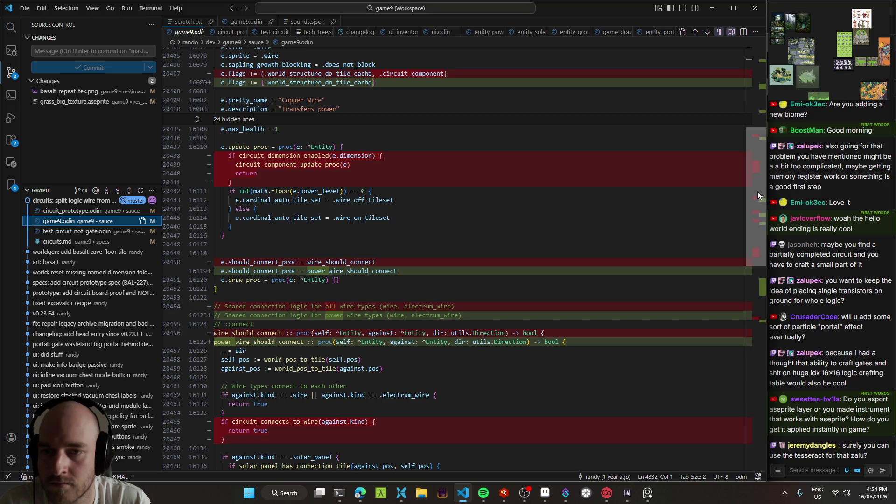
pyautogui.moveTo(758, 191)
pyautogui.mouseDown()
pyautogui.moveTo(760, 159)
pyautogui.moveTo(768, 299)
pyautogui.mouseUp()
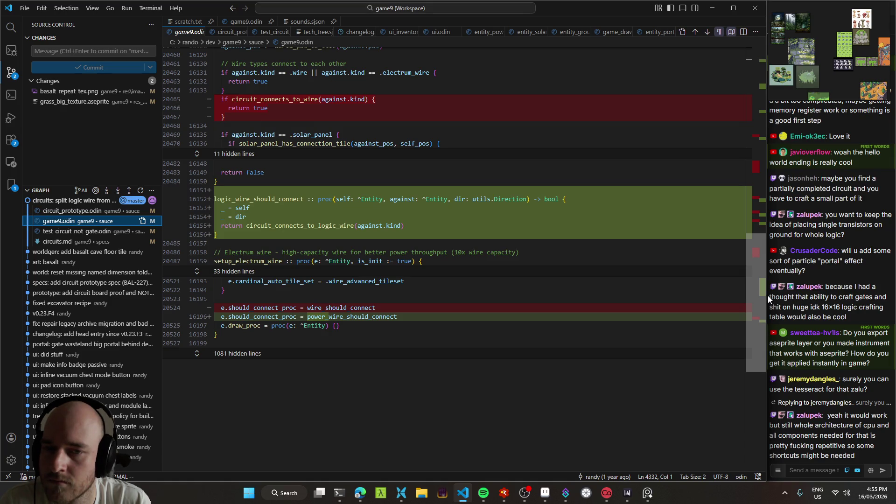
pyautogui.moveTo(766, 295); pyautogui.dragTo(765, 312)
pyautogui.click(72, 211)
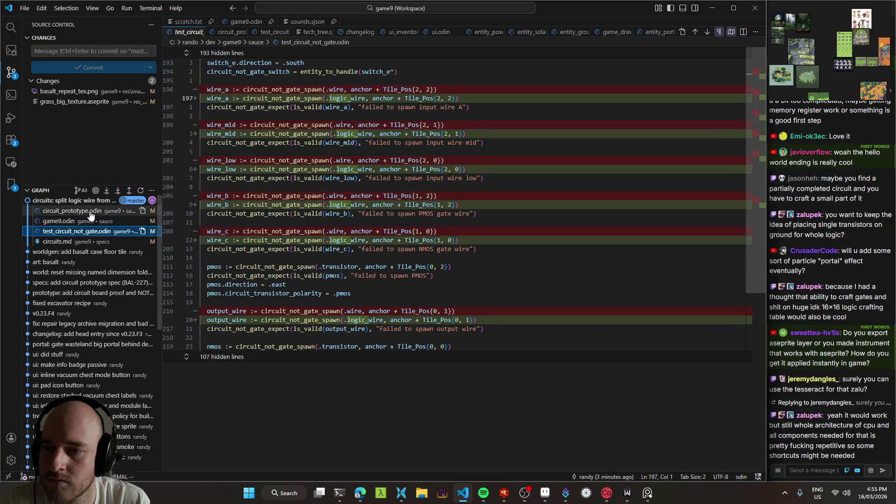
pyautogui.moveTo(758, 123)
pyautogui.mouseDown()
pyautogui.moveTo(774, 317)
pyautogui.moveTo(748, 107)
pyautogui.mouseUp()
# - Run the Windows build in the terminal (done in 3.2 s) and return to game9.odin
pyautogui.hotkey('ctrl', '`')
pyautogui.hotkey('ctrl', 'shift', 'b')
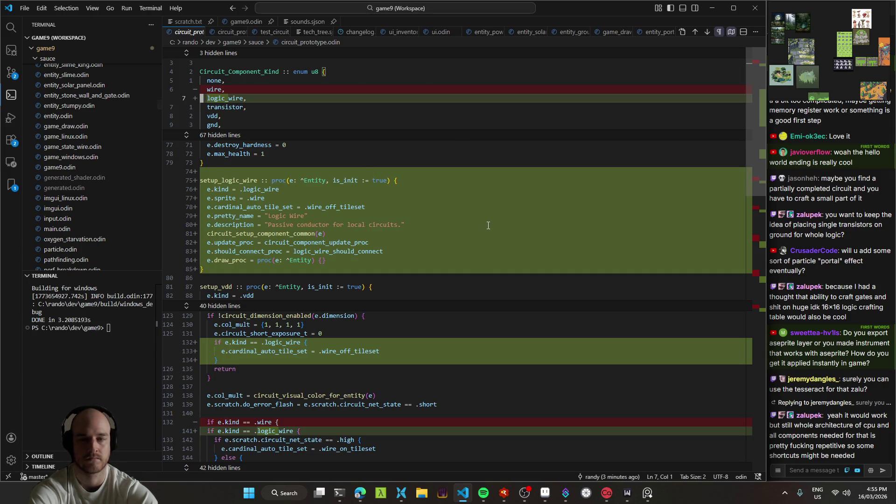
pyautogui.hotkey('ctrl', 'Tab')
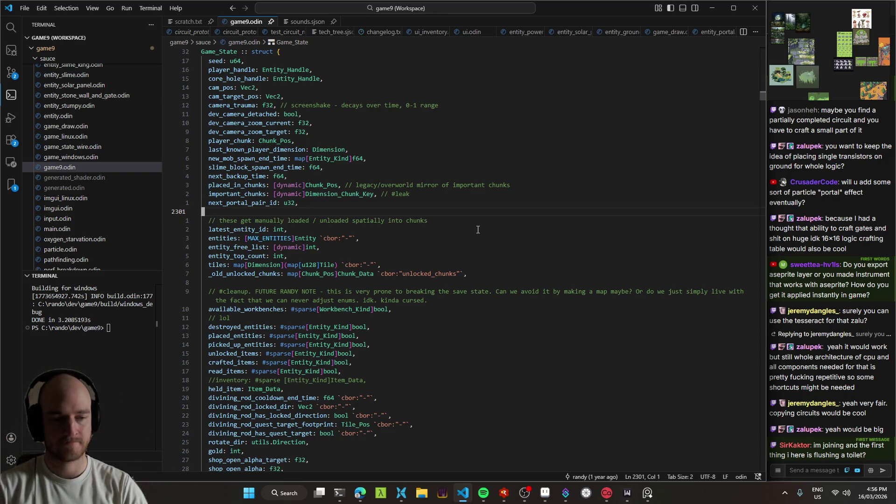
# - Switch from Visual Studio Code to Microsoft Edge's T3 Code tab and start a new tab
pyautogui.press('3')
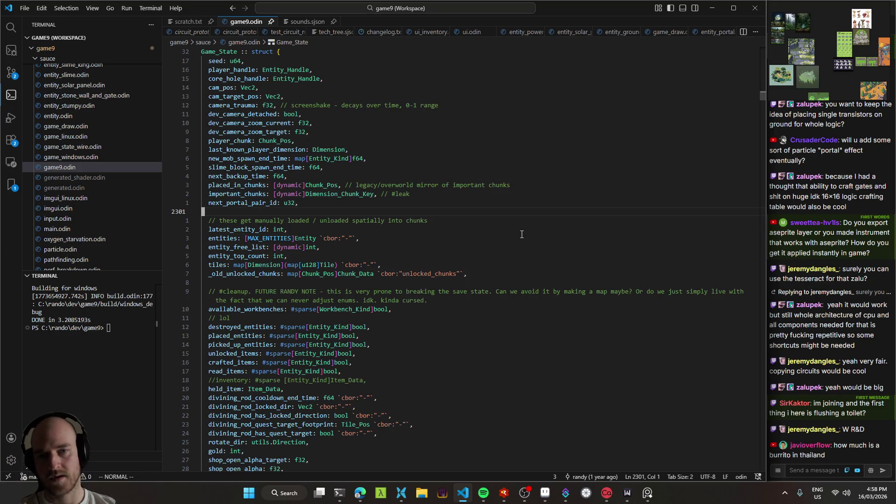
pyautogui.hotkey('alt', 'Tab')
pyautogui.click(86, 337)
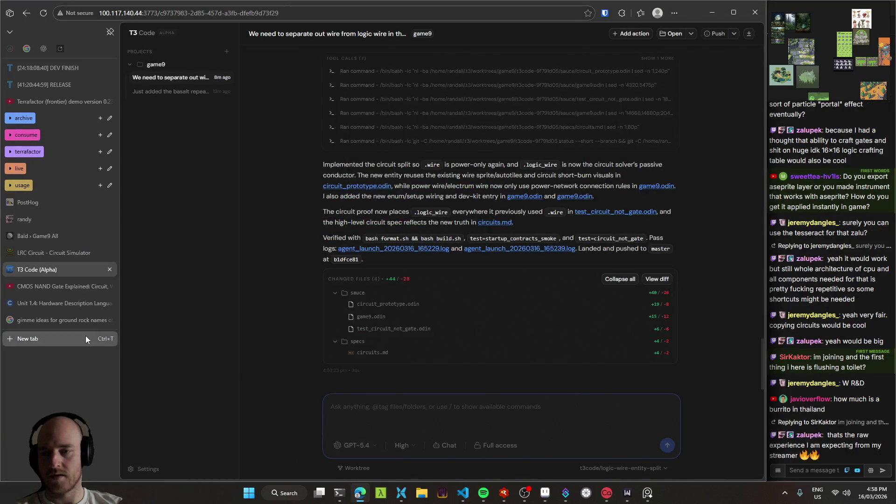
# - Search '290 baht to usd' (8.92 USD), close that tab, and minimize Edge
pyautogui.write('290')
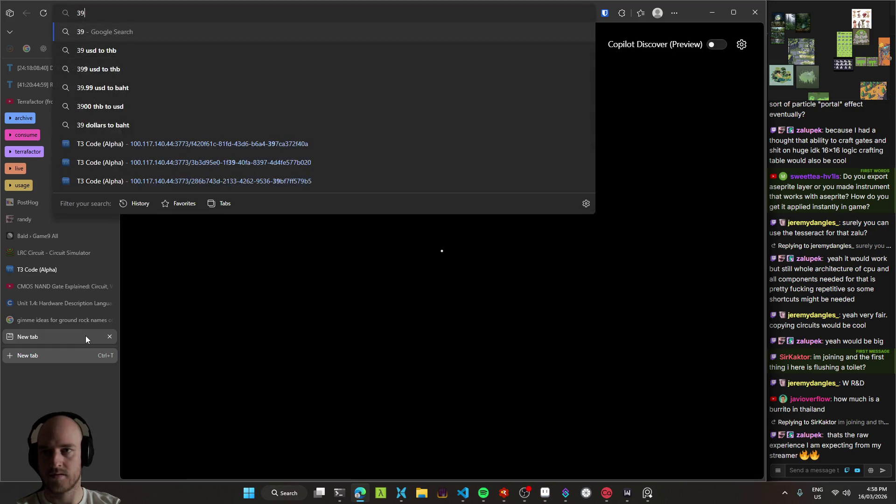
pyautogui.write(' baht to ')
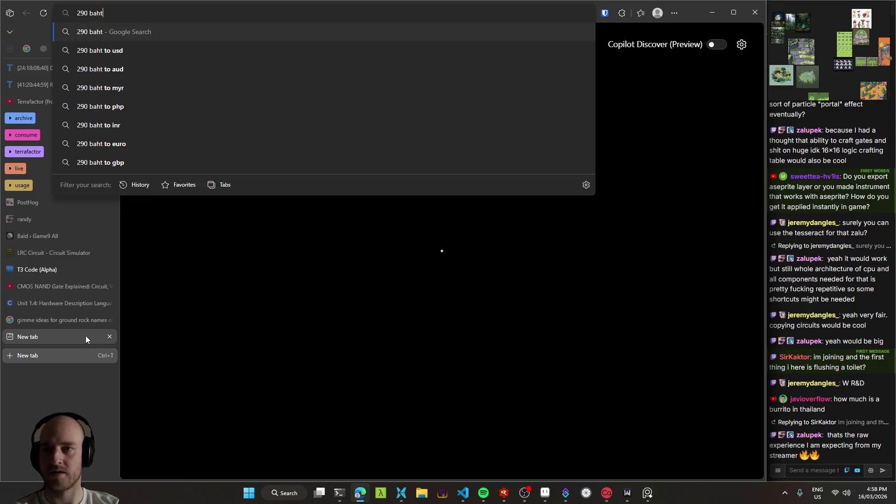
pyautogui.write('usd')
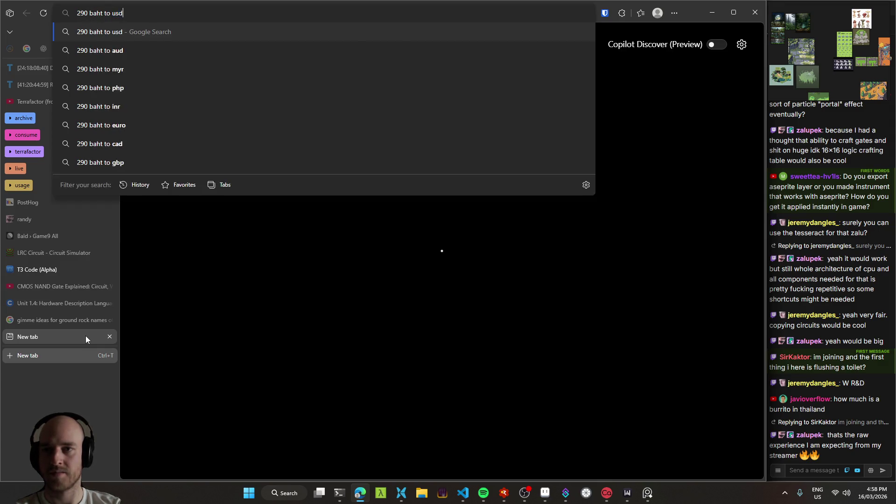
pyautogui.press('Return')
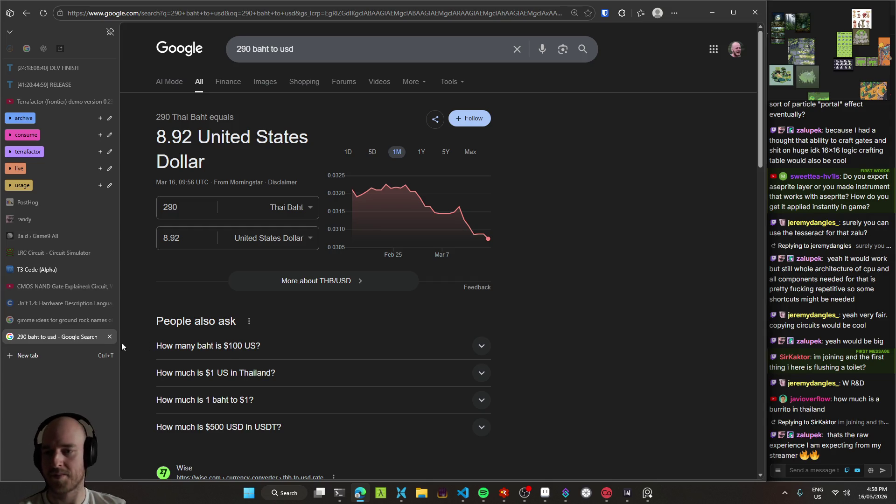
pyautogui.middleClick(81, 338)
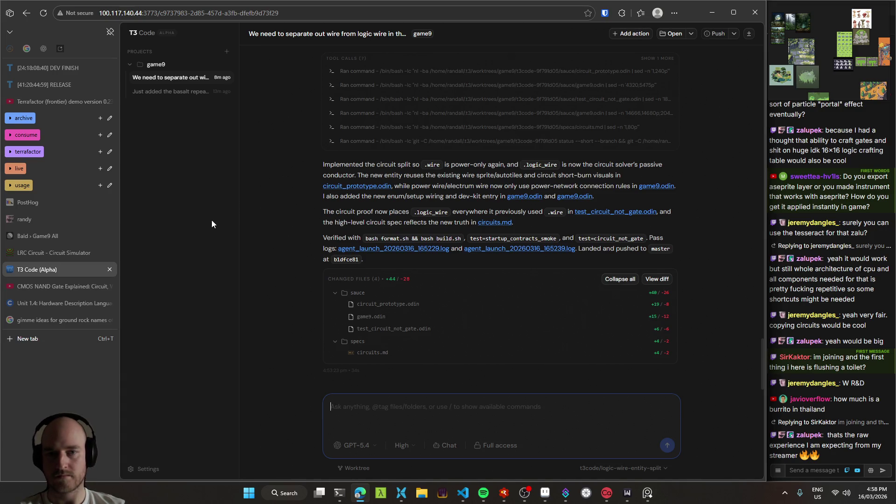
pyautogui.click(708, 3)
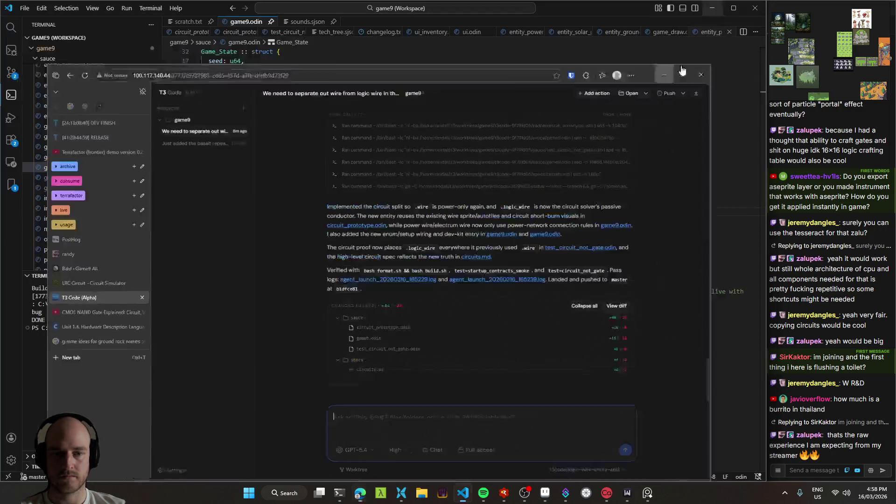
# - Place the cursor in game9.odin's Game_State fields after next_portal_pair_id, then bring Aseprite forward
pyautogui.click(398, 214)
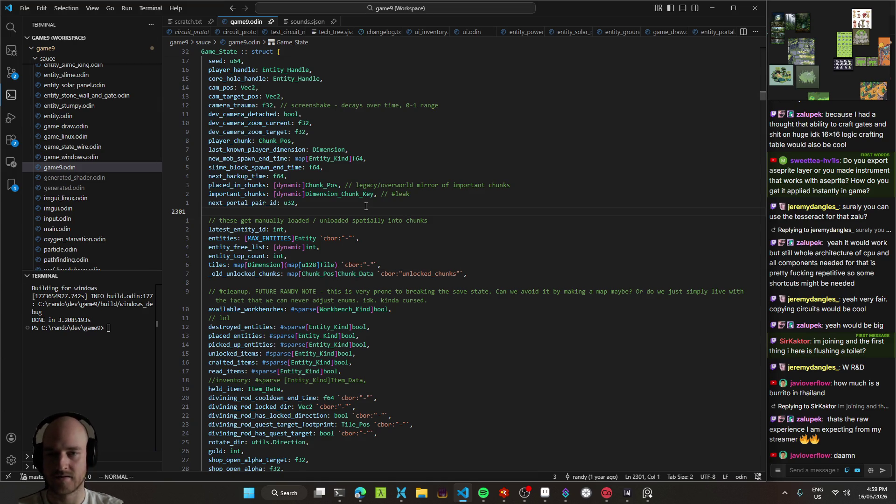
pyautogui.click(366, 205)
pyautogui.click(545, 493)
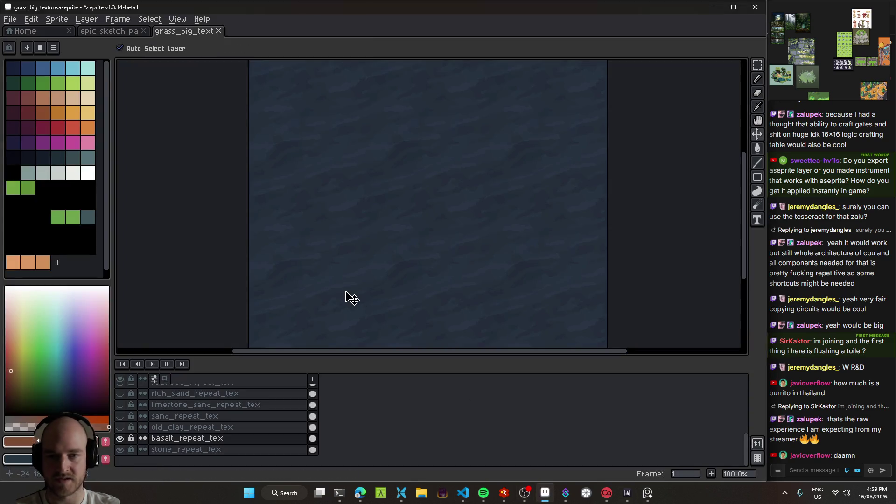
# - Launch Game9 with F5, walk through the portal into the basalt Cobalt Cave, then exit back to Aseprite
pyautogui.scroll(-2, 412, 216)
pyautogui.hotkey('alt', 'Tab')
pyautogui.press('F5')
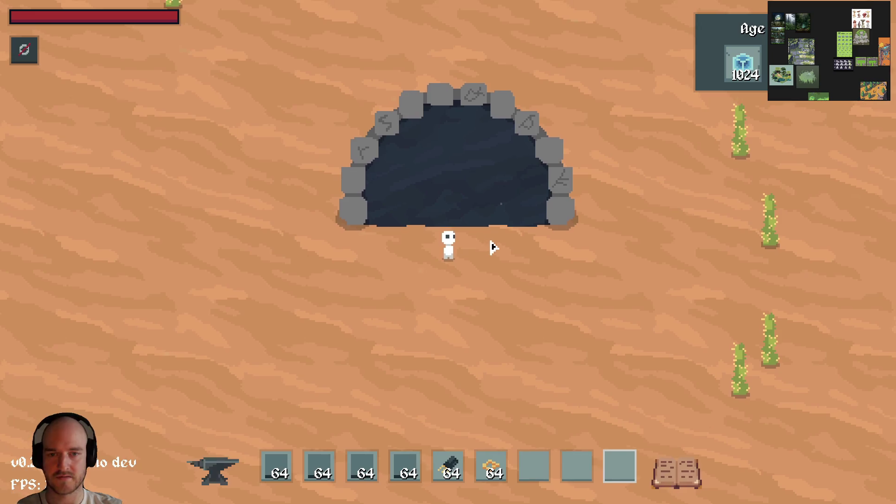
pyautogui.press('w')
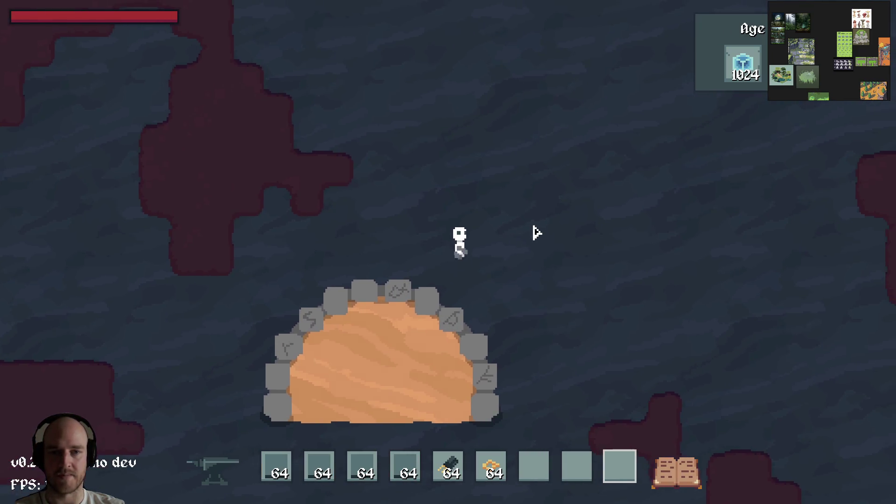
pyautogui.press('Escape')
pyautogui.click(554, 500)
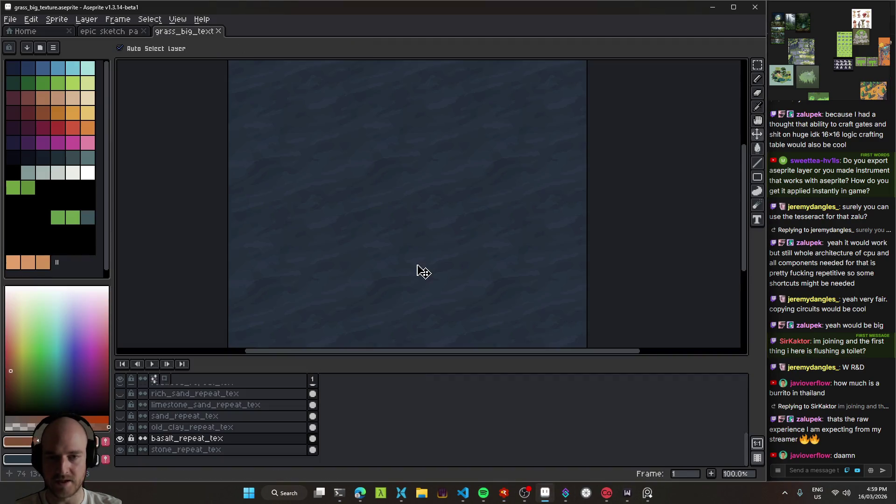
# - Toggle basalt_repeat_tex and limestone_repeat_tex visibility to compare the two textures
pyautogui.click(121, 439)
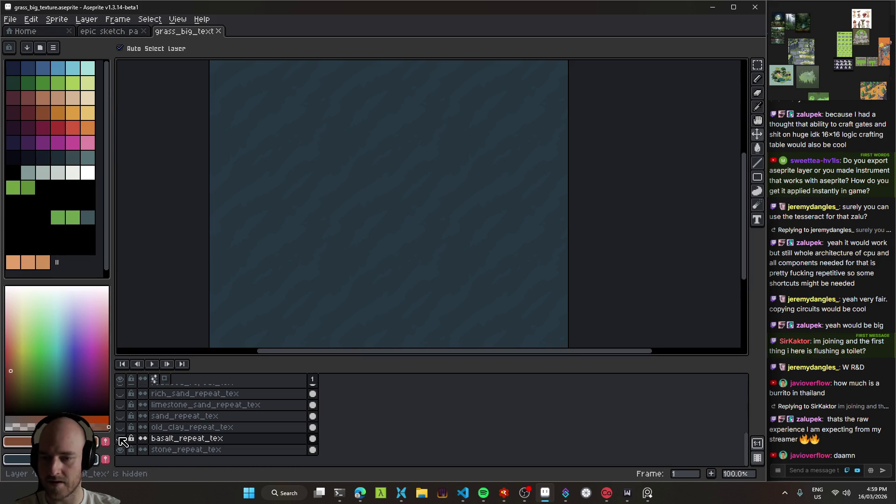
pyautogui.click(121, 439)
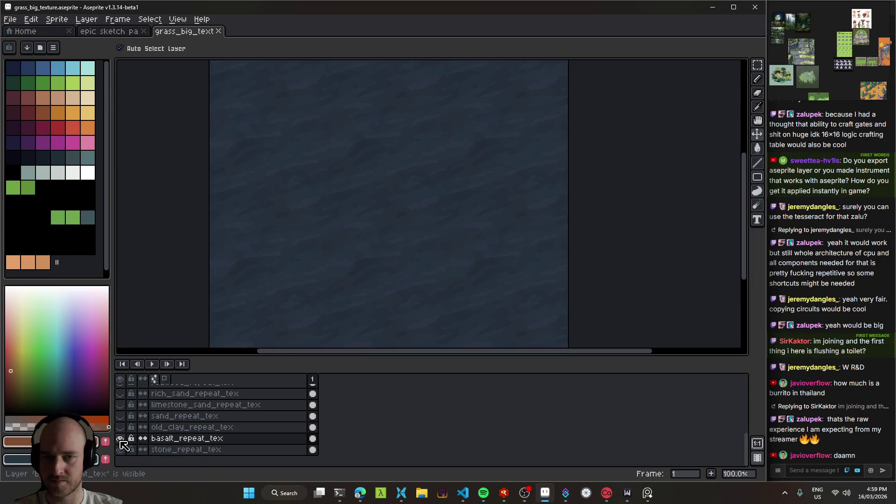
pyautogui.click(120, 440)
pyautogui.scroll(3, 196, 440)
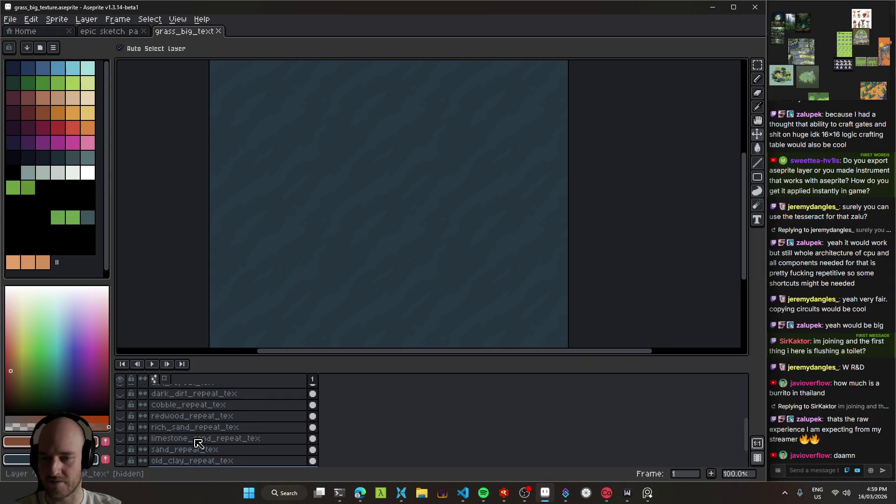
pyautogui.scroll(3, 196, 440)
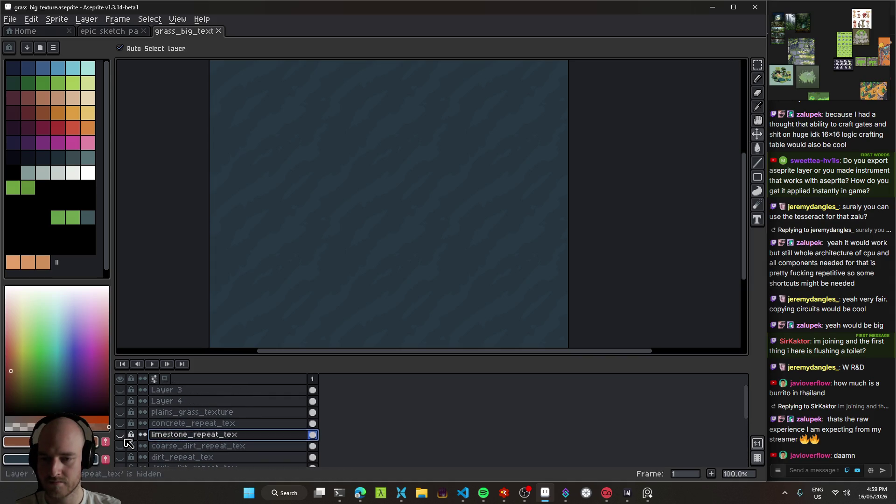
pyautogui.click(120, 435)
pyautogui.click(120, 439)
pyautogui.click(121, 439)
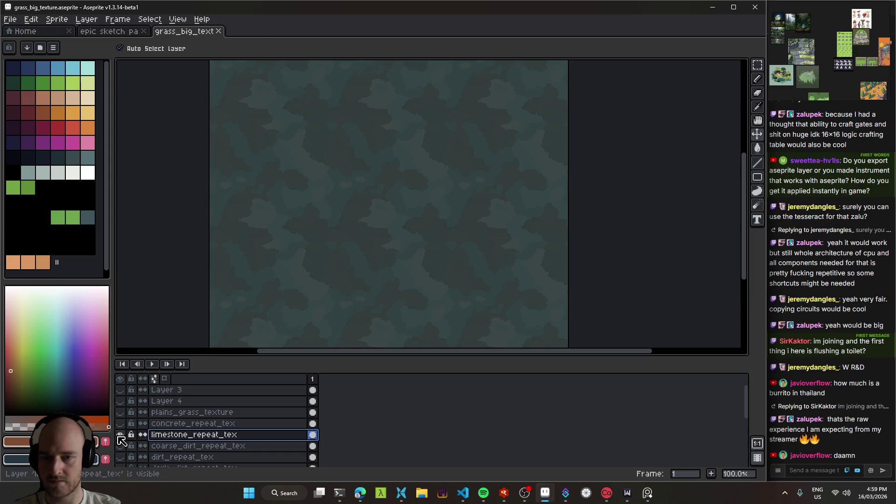
pyautogui.click(121, 438)
pyautogui.click(120, 439)
pyautogui.click(121, 439)
pyautogui.click(120, 438)
# - Alternate concrete_repeat_tex and limestone_repeat_tex, hide limestone, and open the limestone layer's context menu
pyautogui.click(120, 435)
pyautogui.click(119, 424)
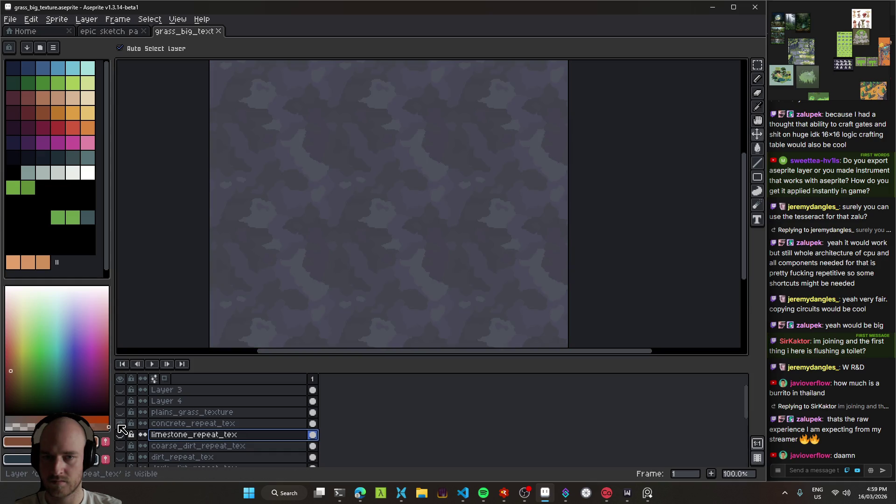
pyautogui.click(120, 426)
pyautogui.click(120, 436)
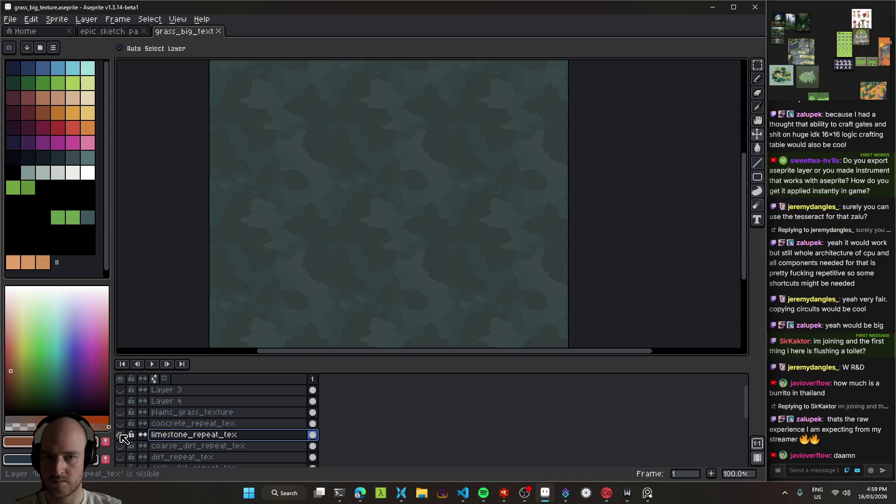
pyautogui.click(120, 436)
pyautogui.click(121, 426)
pyautogui.click(120, 424)
pyautogui.click(120, 436)
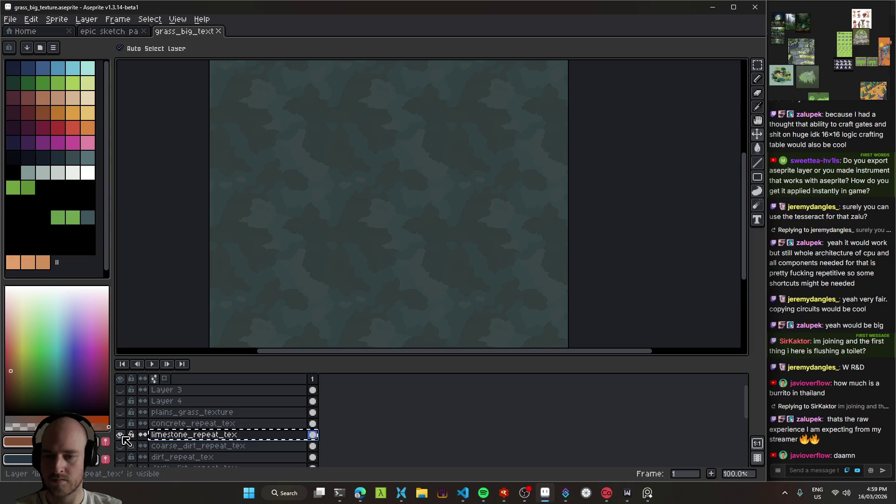
pyautogui.click(120, 435)
pyautogui.rightClick(185, 435)
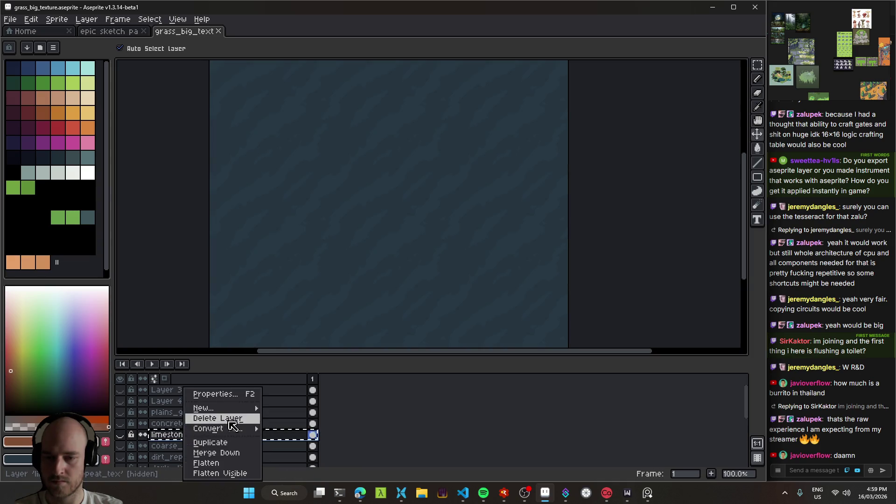
pyautogui.click(212, 443)
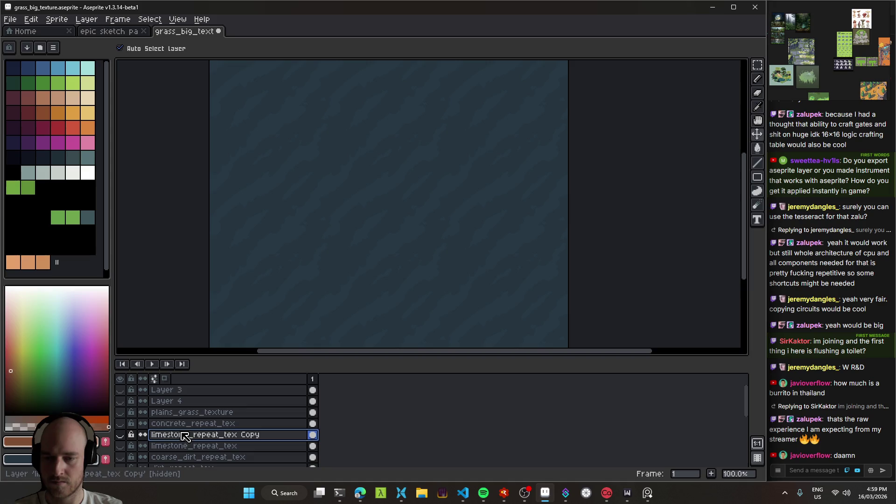
pyautogui.moveTo(185, 439)
pyautogui.mouseDown()
pyautogui.moveTo(194, 474)
pyautogui.moveTo(190, 452)
pyautogui.mouseUp()
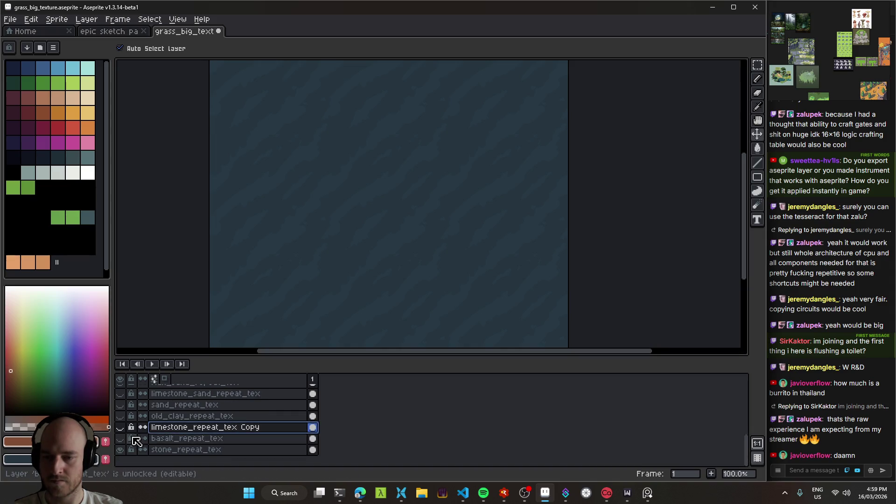
pyautogui.click(120, 428)
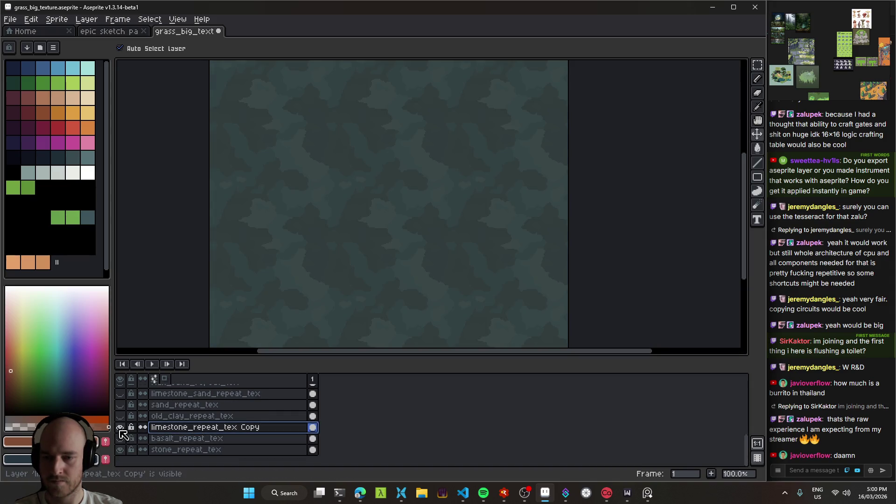
pyautogui.click(121, 428)
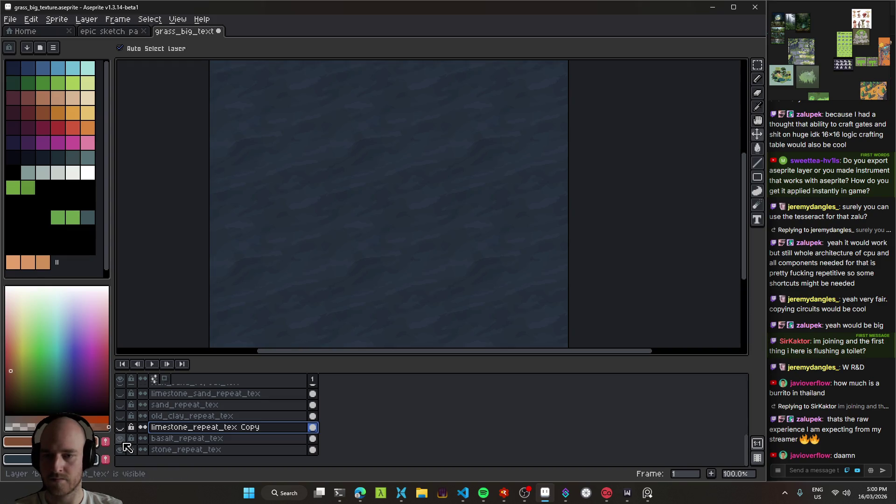
pyautogui.click(201, 441)
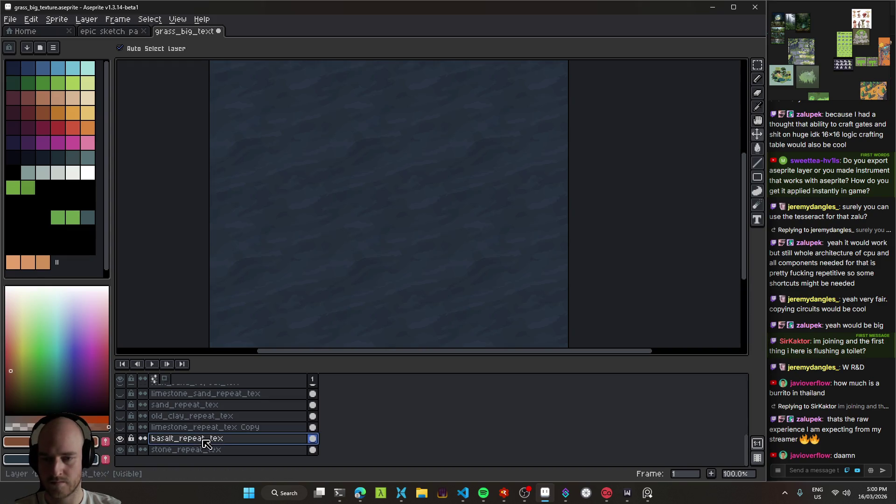
pyautogui.scroll(1, 418, 256)
pyautogui.click(183, 430)
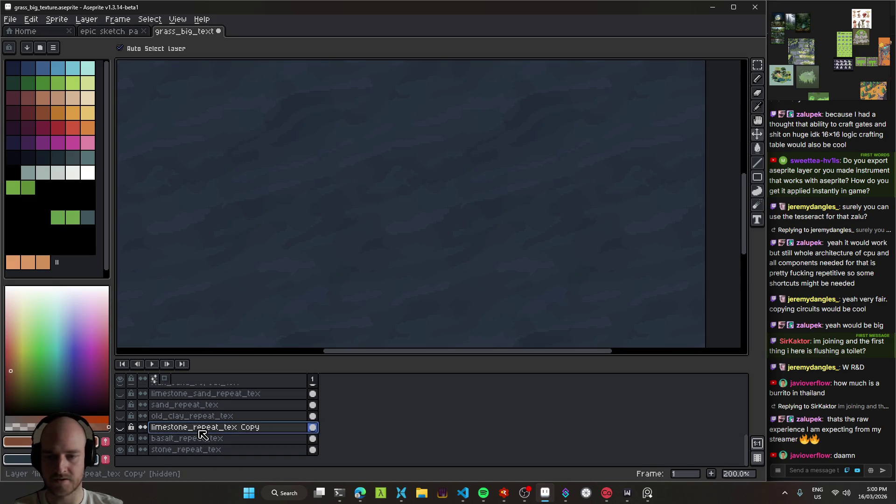
pyautogui.press('Delete')
pyautogui.click(202, 437)
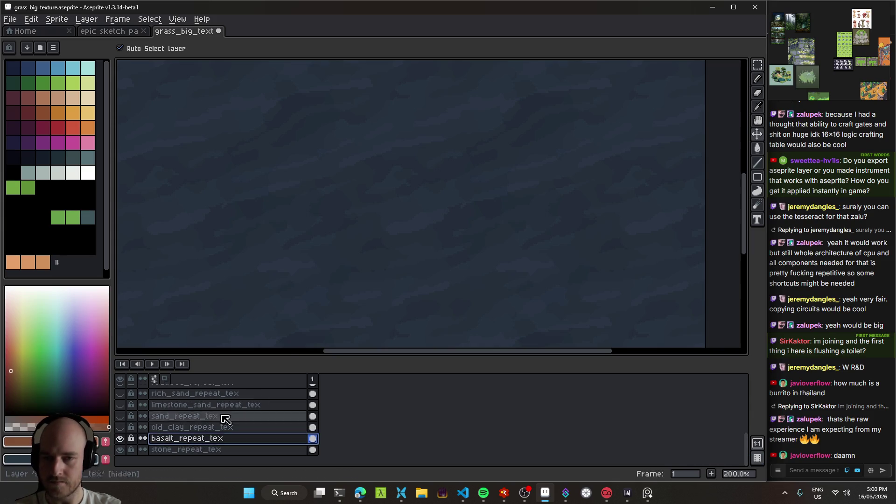
pyautogui.scroll(-1, 428, 236)
pyautogui.scroll(1, 427, 239)
pyautogui.keyDown('alt'); pyautogui.click(430, 234); pyautogui.keyUp('alt')
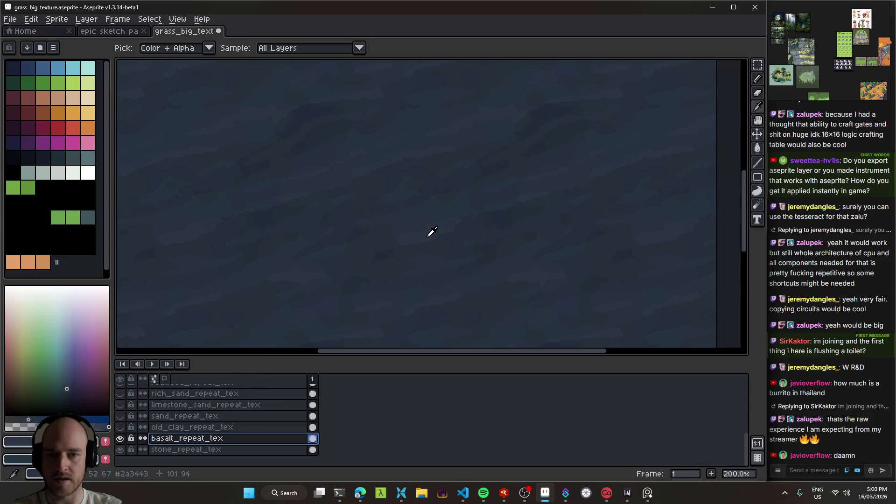
# - Replace the basalt blue with a slightly darker shade sampled from the texture
pyautogui.scroll(-1, 427, 246)
pyautogui.hotkey('shift', 'r')
pyautogui.moveTo(148, 132); pyautogui.dragTo(467, 236)
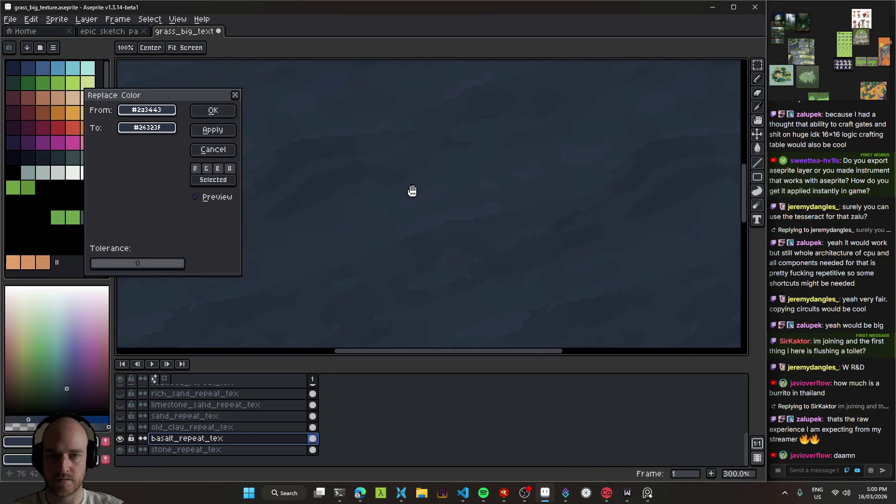
pyautogui.moveTo(147, 128); pyautogui.dragTo(464, 207)
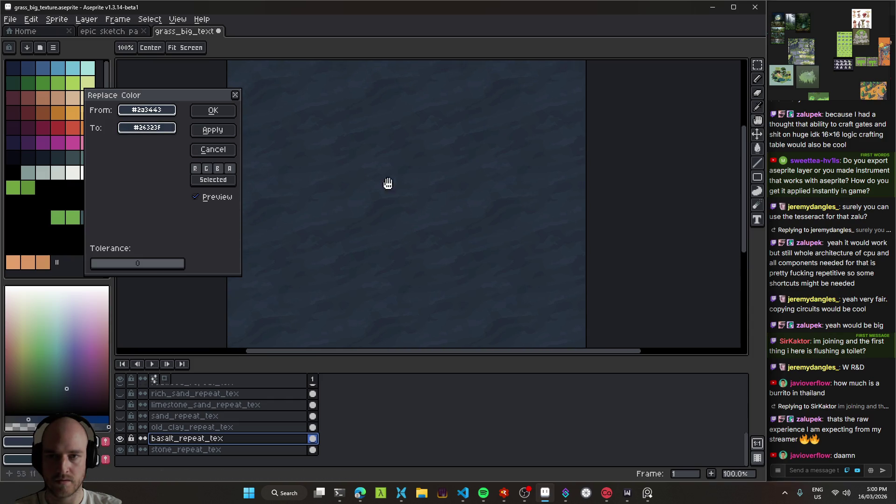
pyautogui.click(220, 117)
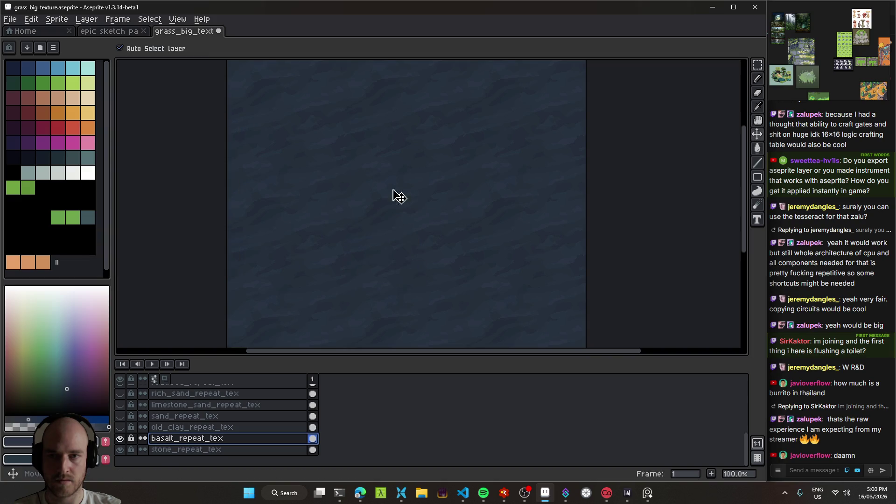
# - Undo and redo the colour replacement to compare, then save the texture sheet
pyautogui.hotkey('ctrl', 'z')
pyautogui.hotkey('ctrl', 'y')
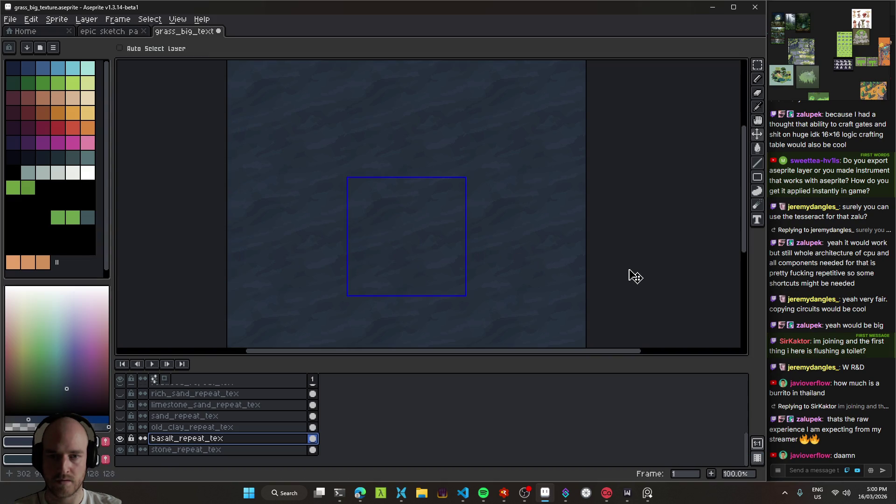
pyautogui.scroll(2, 417, 232)
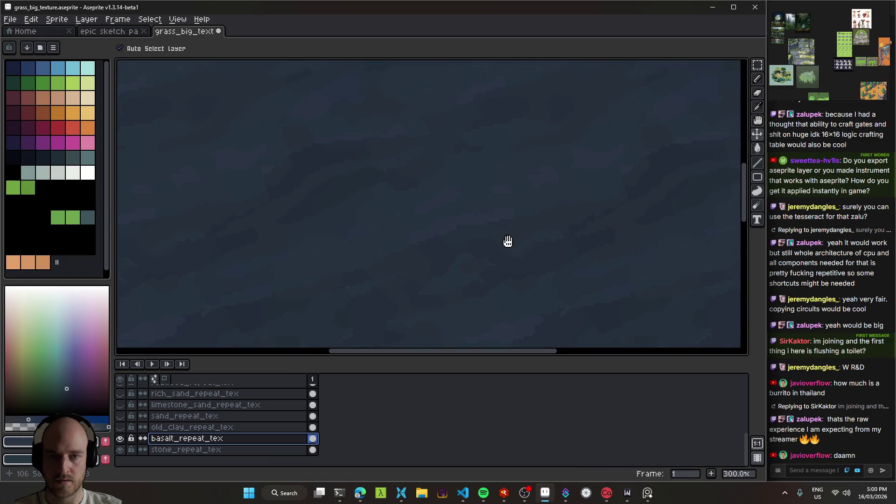
pyautogui.hotkey('ctrl', 'y')
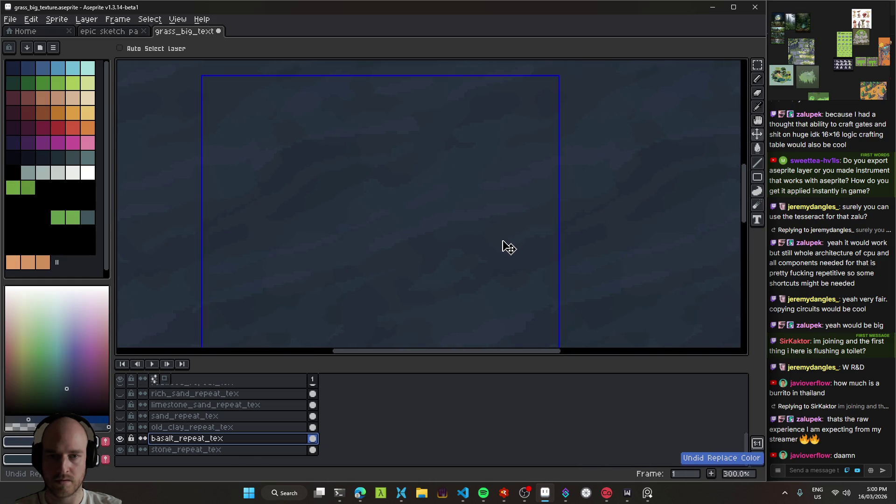
pyautogui.hotkey('ctrl', 'y')
pyautogui.scroll(-3, 505, 246)
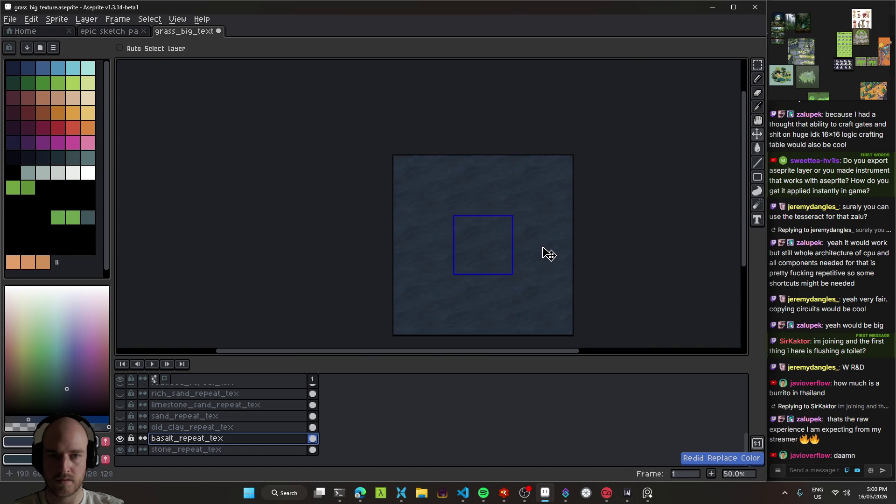
pyautogui.scroll(1, 536, 256)
pyautogui.hotkey('ctrl', 'y')
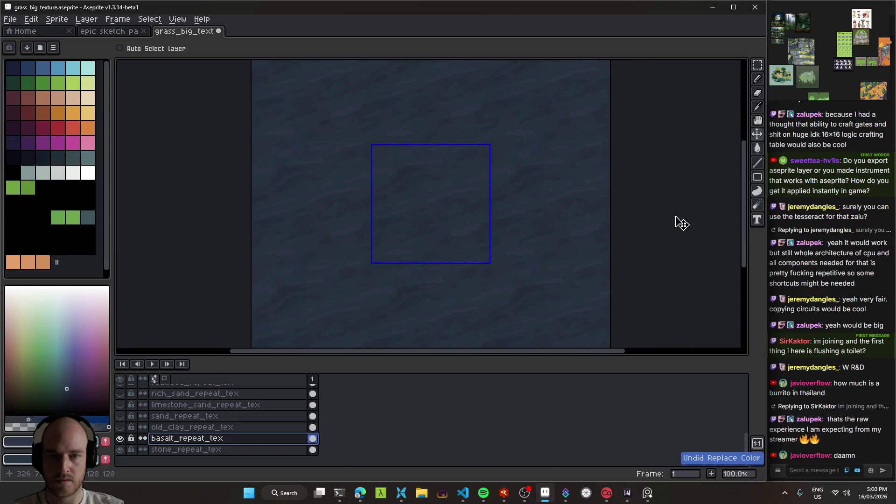
pyautogui.hotkey('ctrl', 's')
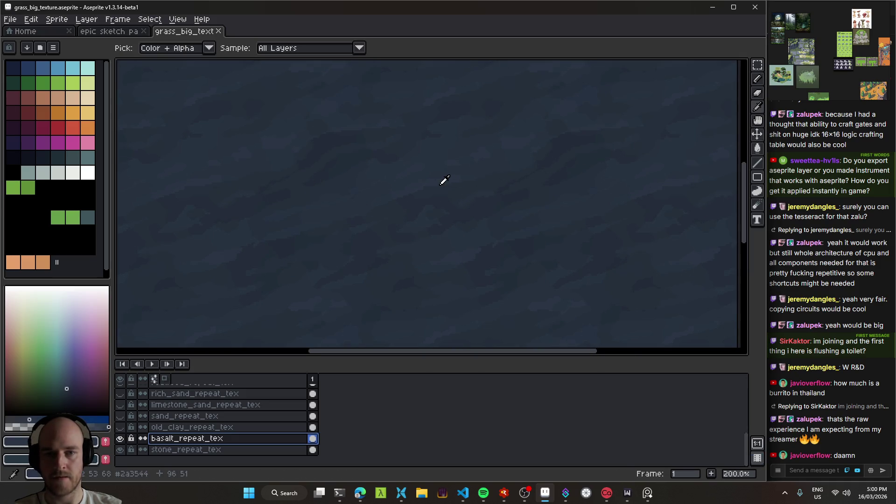
pyautogui.hotkey('shift', 'r')
# - Replace #2a3544 with #283140 in the basalt texture
pyautogui.rightClick(464, 218)
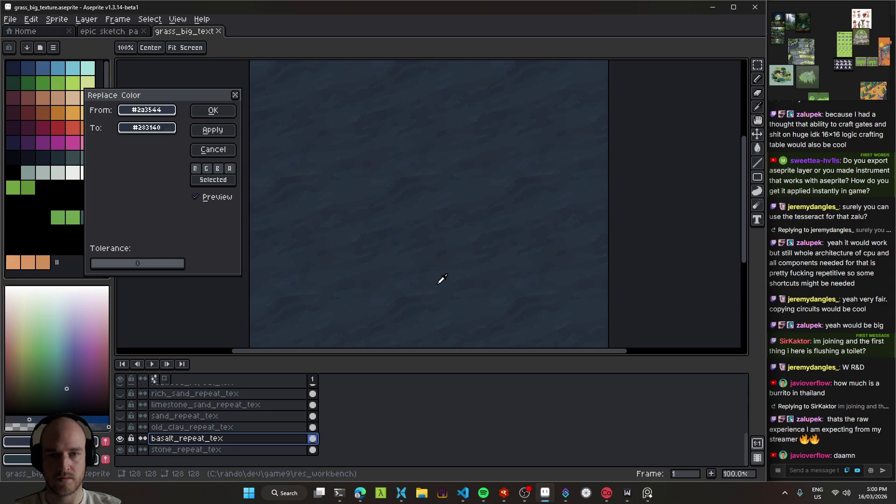
pyautogui.click(213, 110)
pyautogui.scroll(1, 396, 173)
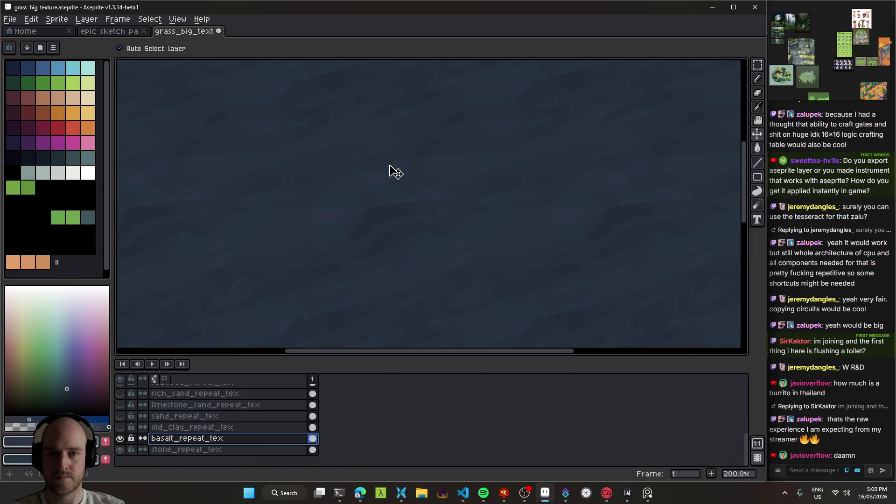
pyautogui.scroll(-1, 306, 230)
# - Try replacing another sampled shade with HSL lightness 19, cancel it, and save the file
pyautogui.press('i')
pyautogui.rightClick(310, 216)
pyautogui.hotkey('shift', 'r')
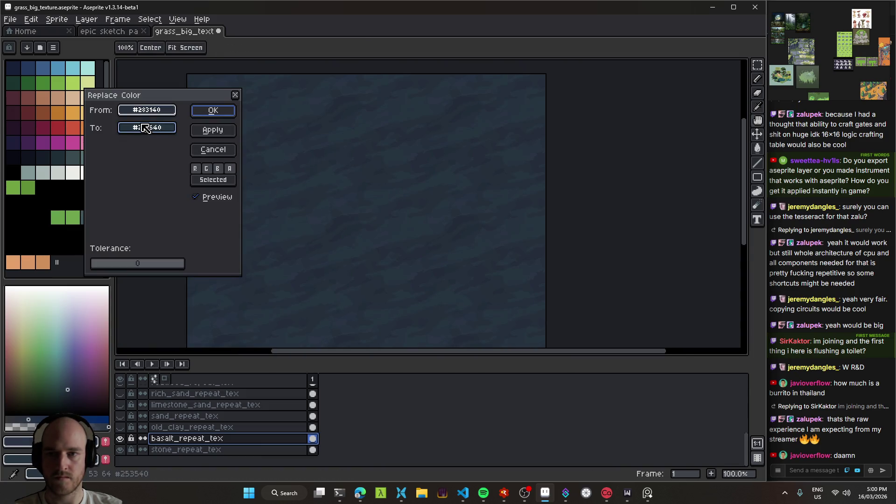
pyautogui.click(420, 203)
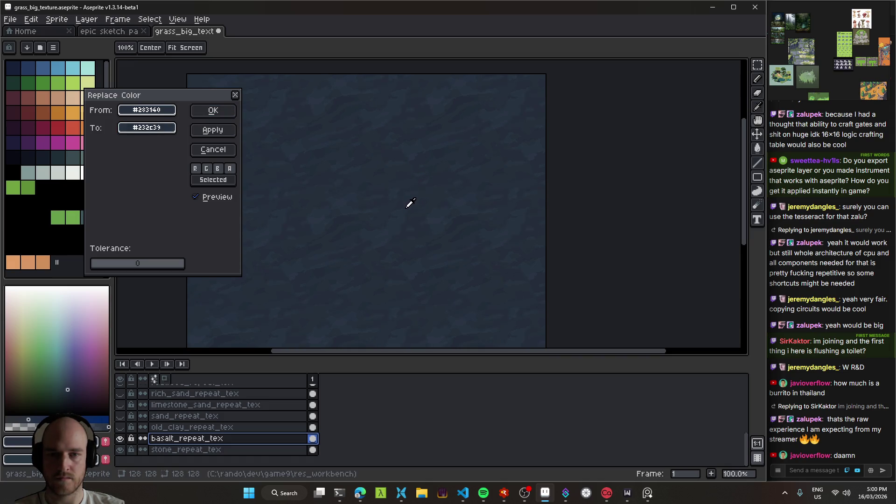
pyautogui.click(396, 219)
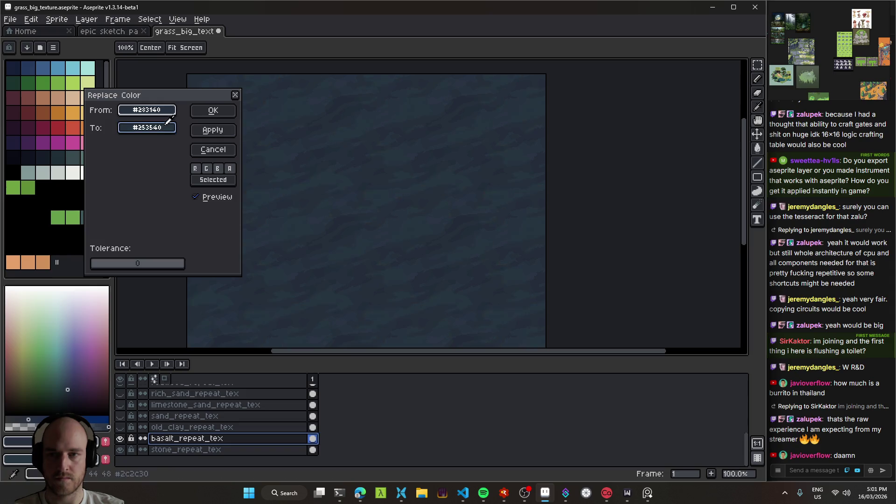
pyautogui.click(168, 128)
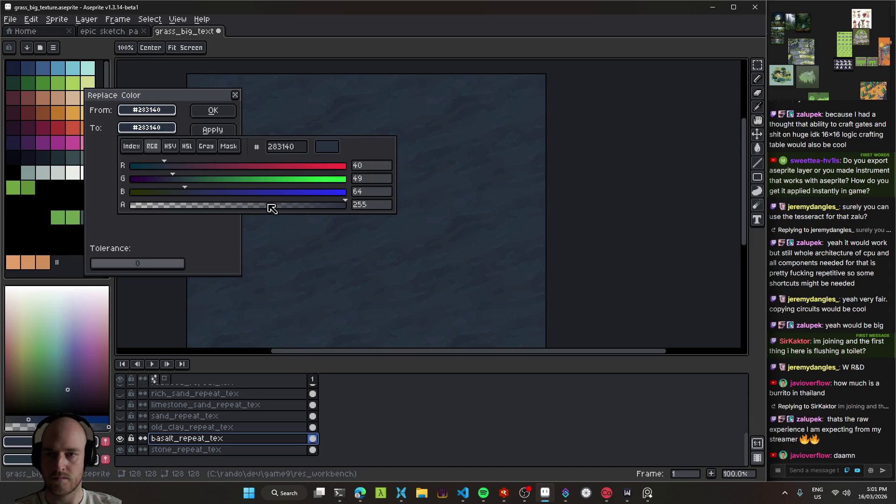
pyautogui.click(187, 146)
pyautogui.moveTo(181, 184)
pyautogui.mouseDown()
pyautogui.moveTo(172, 194)
pyautogui.moveTo(179, 197)
pyautogui.mouseUp()
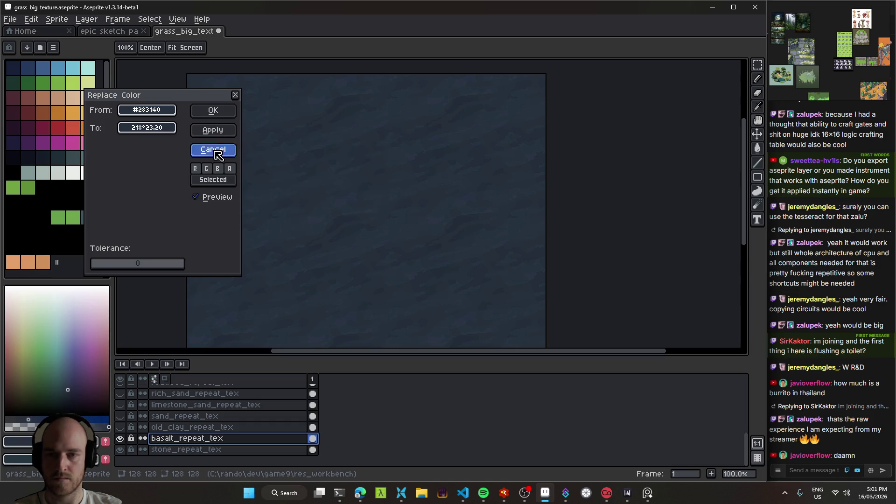
pyautogui.click(212, 148)
pyautogui.press('v')
pyautogui.hotkey('ctrl', 's')
# - Run Game9 and walk around the desert-portal cave to check the basalt floor tiling, then return to Aseprite
pyautogui.hotkey('alt', 'Tab')
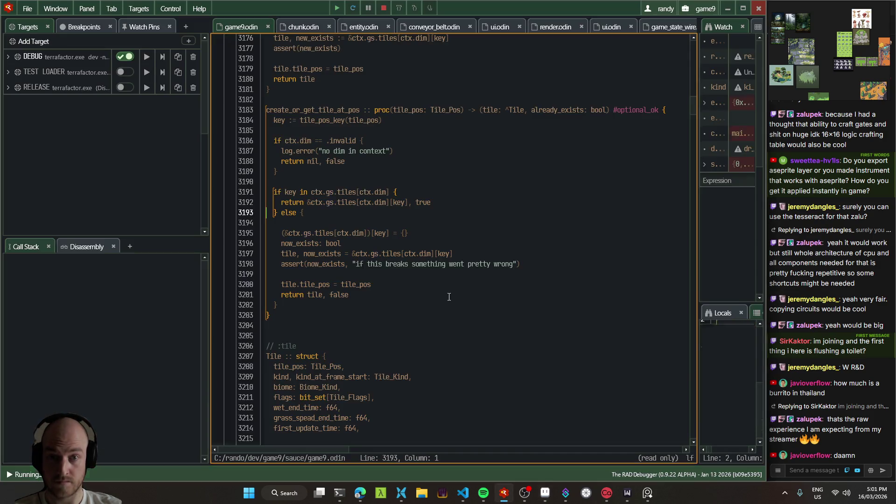
pyautogui.press('F5')
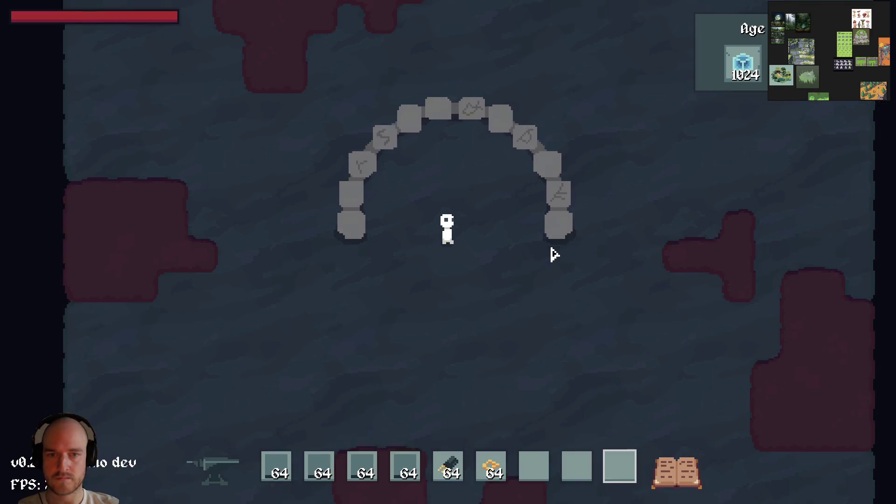
pyautogui.press('w')
pyautogui.press('w')
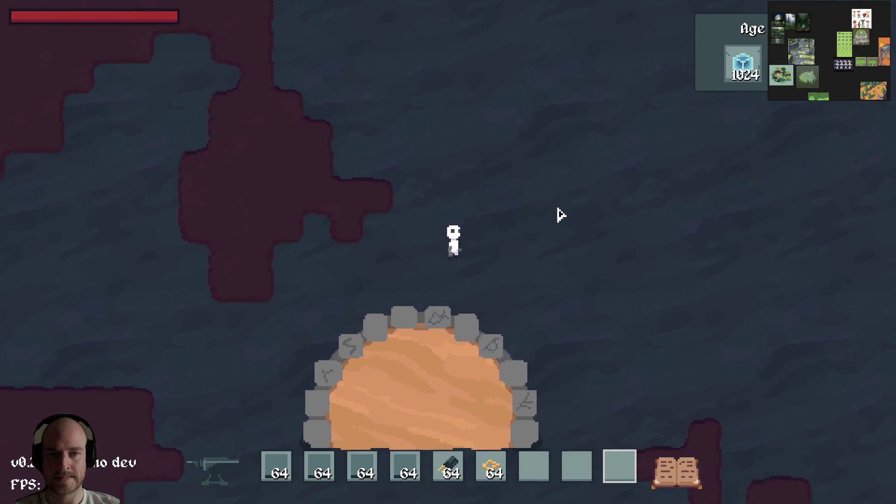
pyautogui.press('d')
pyautogui.press('s')
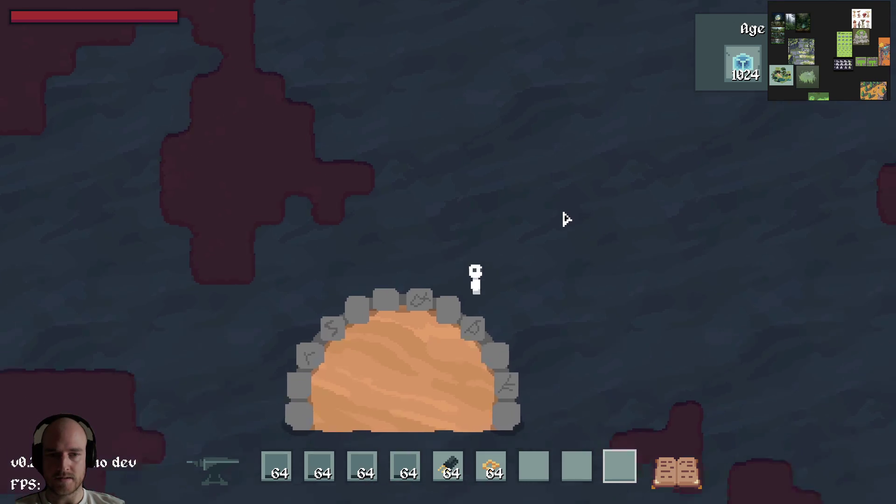
pyautogui.hotkey('alt', 'Tab')
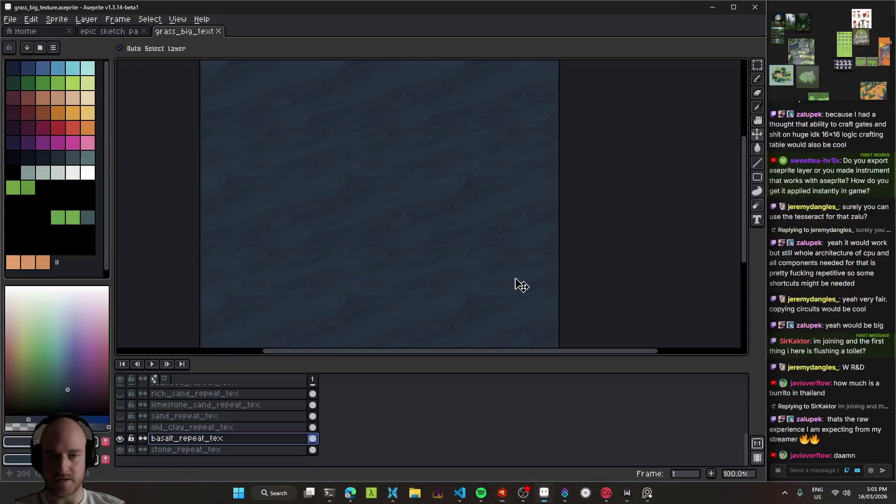
# - Toggle basalt_repeat_tex and the neighbouring layer on and off to compare textures
pyautogui.scroll(1, 423, 238)
pyautogui.click(117, 439)
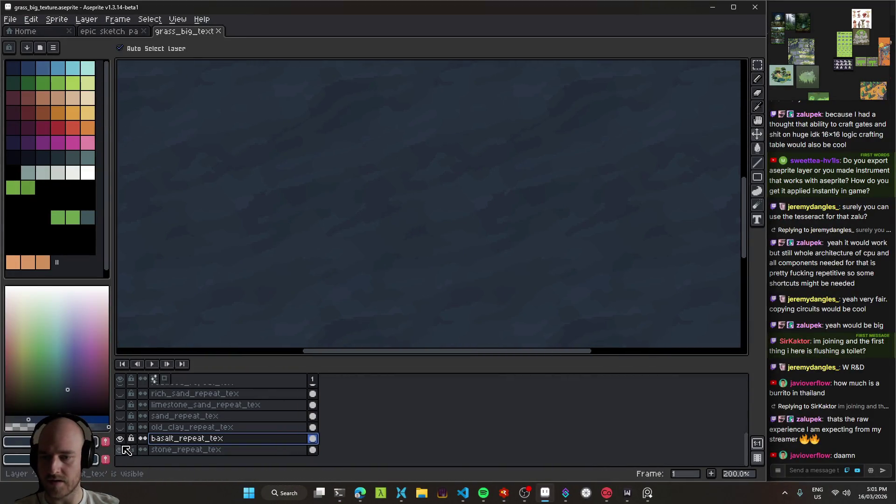
pyautogui.moveTo(113, 439); pyautogui.dragTo(115, 439)
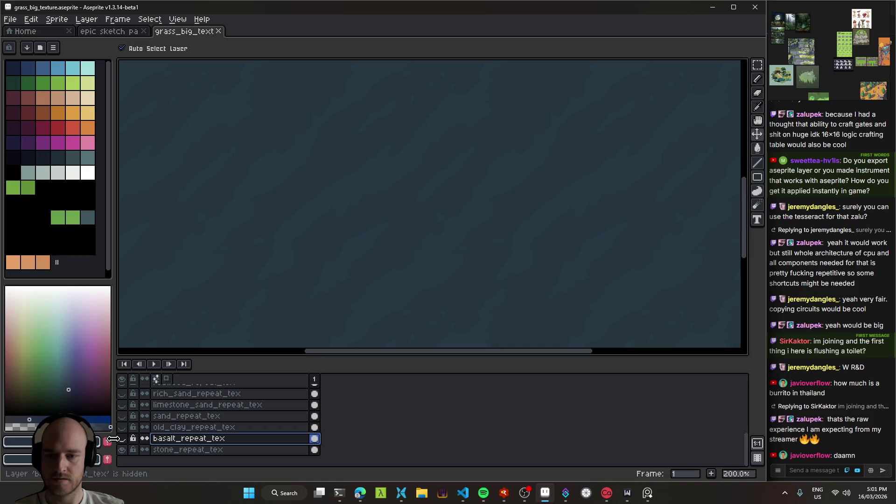
pyautogui.click(122, 427)
pyautogui.click(122, 427)
pyautogui.click(122, 438)
pyautogui.scroll(-2, 407, 270)
pyautogui.scroll(1, 414, 274)
pyautogui.click(122, 438)
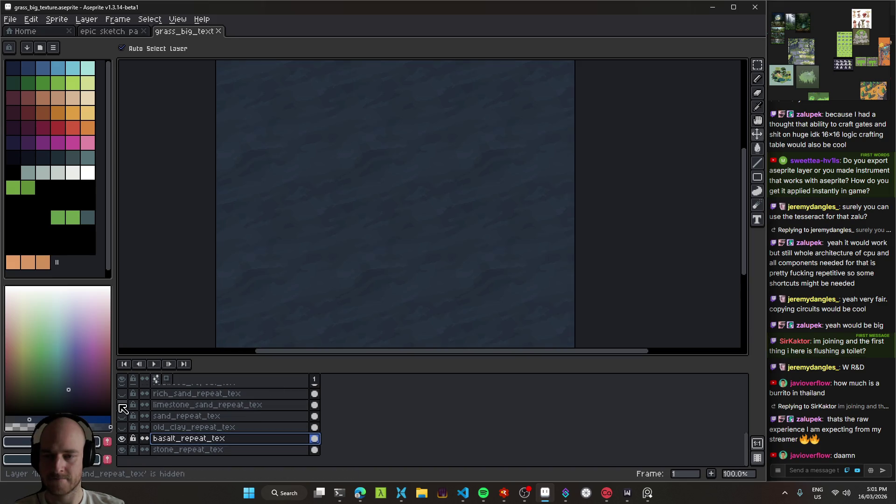
# - Check limestone_sand_repeat_tex, hide basalt, select stone_repeat_tex and open its layer menu
pyautogui.click(122, 405)
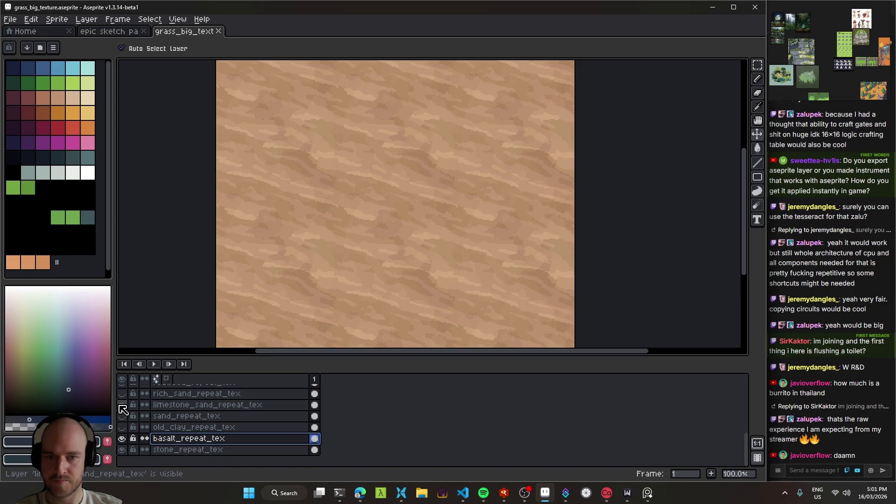
pyautogui.click(122, 405)
pyautogui.click(122, 438)
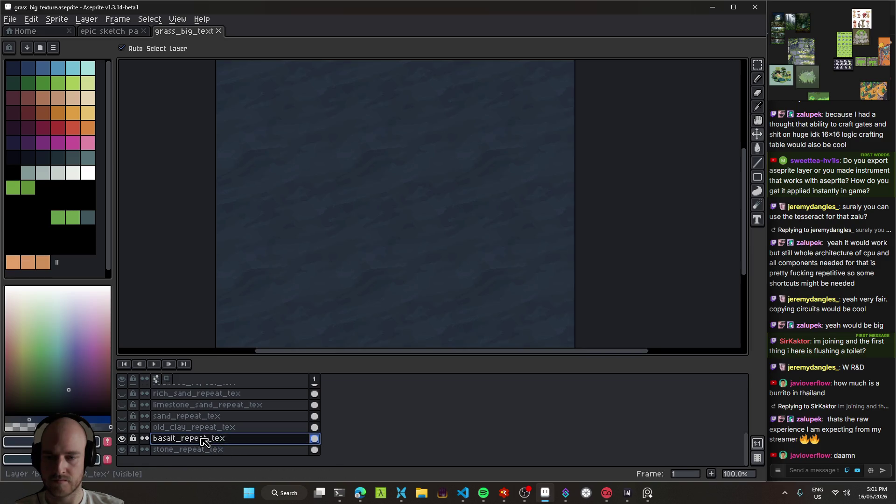
pyautogui.click(122, 439)
pyautogui.click(122, 450)
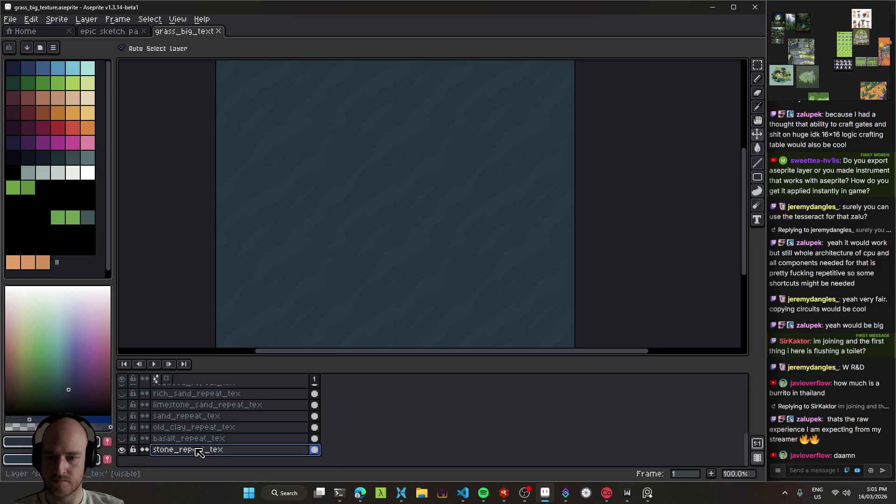
pyautogui.press('ctrl')
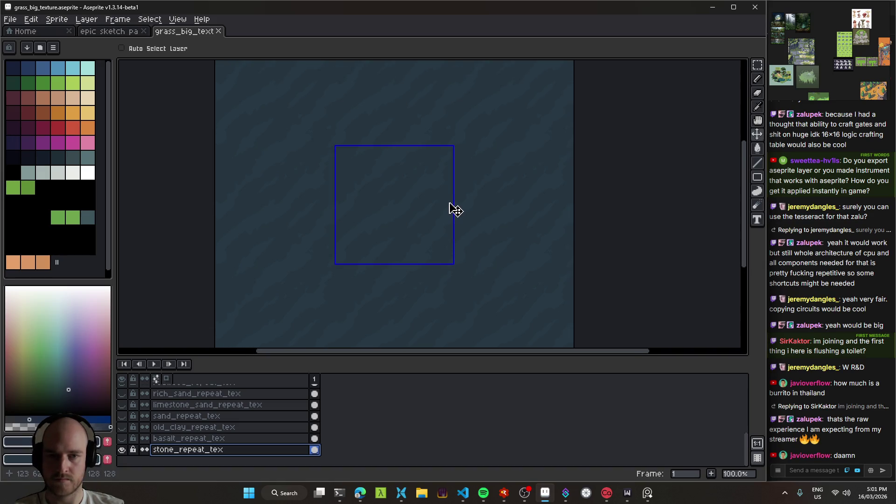
pyautogui.rightClick(172, 450)
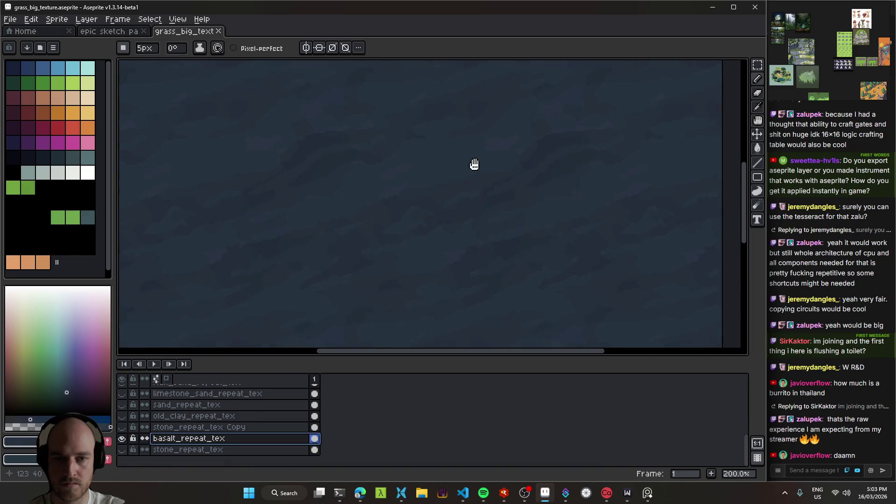
# - Replace colour #222b38 with #242f3b throughout the basalt_repeat_tex texture
pyautogui.scroll(-2, 500, 206)
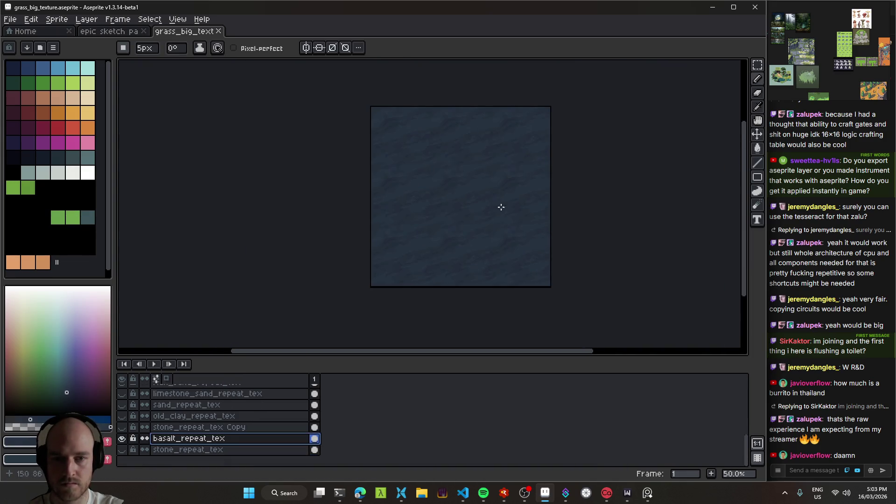
pyautogui.scroll(1, 500, 202)
pyautogui.moveTo(500, 202); pyautogui.dragTo(507, 225)
pyautogui.scroll(1, 463, 199)
pyautogui.scroll(-1, 443, 205)
pyautogui.moveTo(442, 207); pyautogui.dragTo(416, 235)
pyautogui.scroll(1, 412, 231)
pyautogui.scroll(-1, 393, 216)
pyautogui.hotkey('shift', 'r')
pyautogui.moveTo(163, 136); pyautogui.dragTo(487, 245)
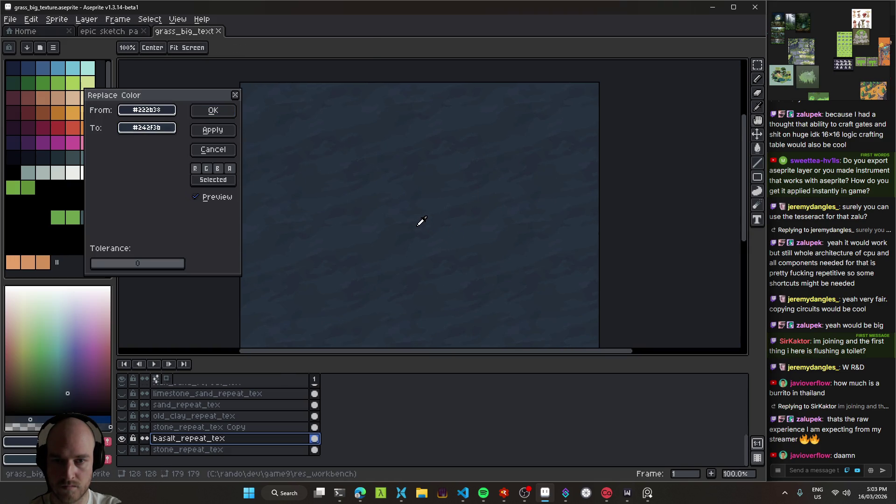
pyautogui.click(216, 110)
# - Save grass_big_texture.aseprite and relaunch the game from the debugger
pyautogui.hotkey('ctrl', 's')
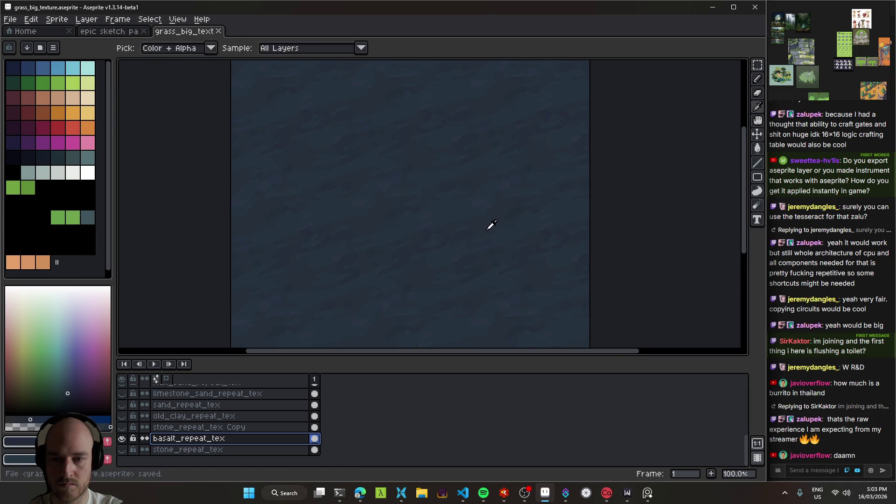
pyautogui.hotkey('alt', 'Tab')
pyautogui.press('F5')
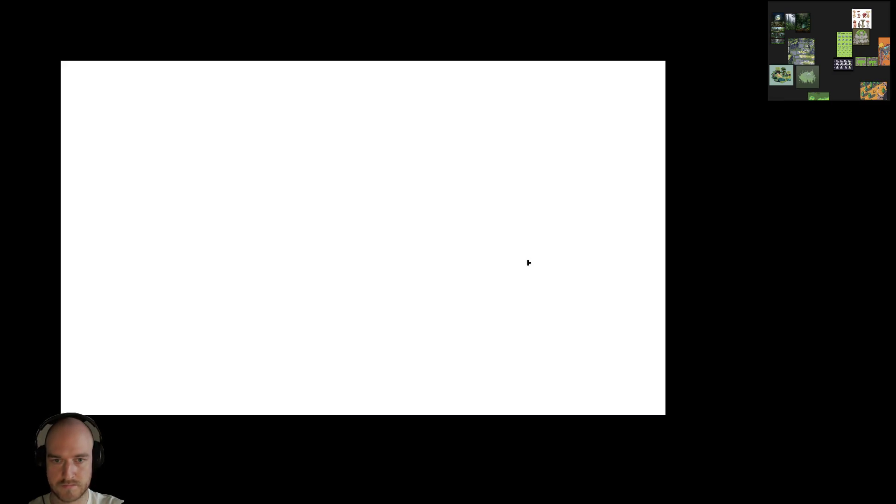
# - Walk up and right, zoom out to inspect the recoloured basalt floor, then return to Aseprite
pyautogui.press('w')
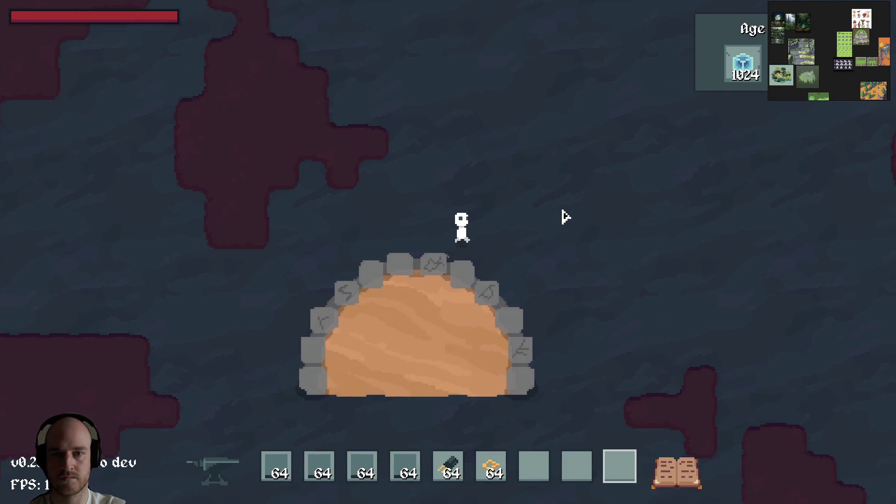
pyautogui.press('d')
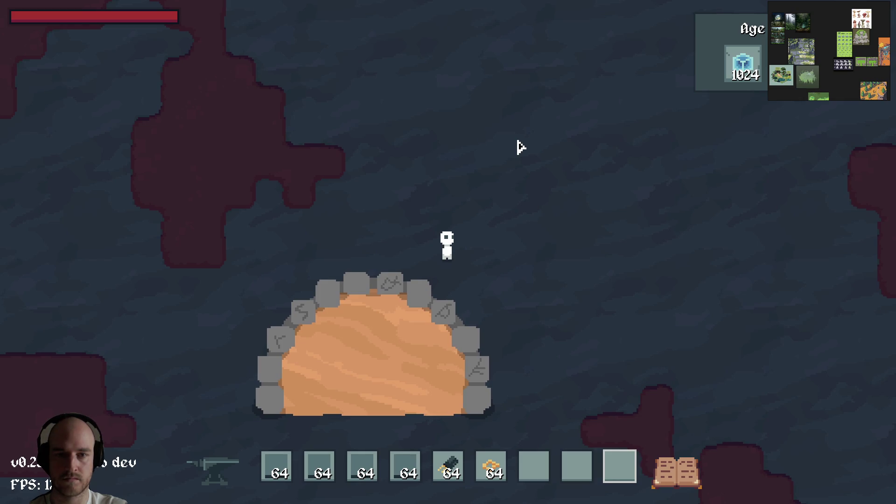
pyautogui.press('5')
pyautogui.press('5')
pyautogui.scroll(-5, 545, 228)
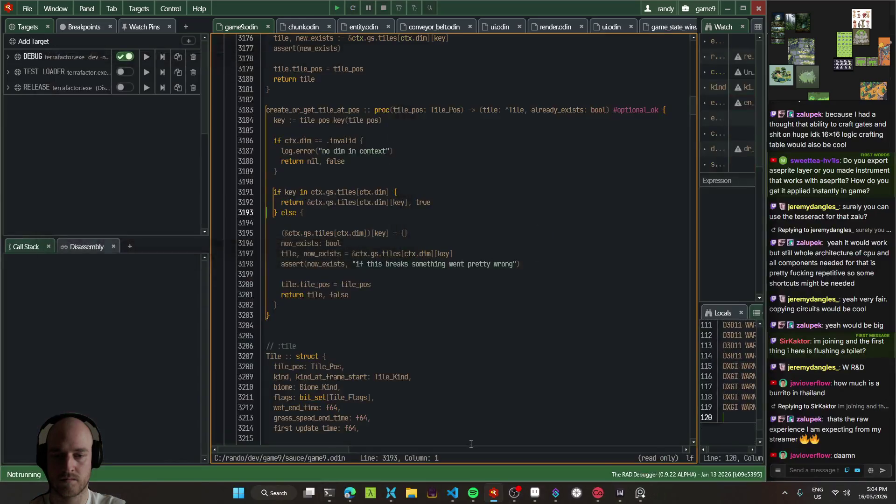
pyautogui.hotkey('alt', 'Tab')
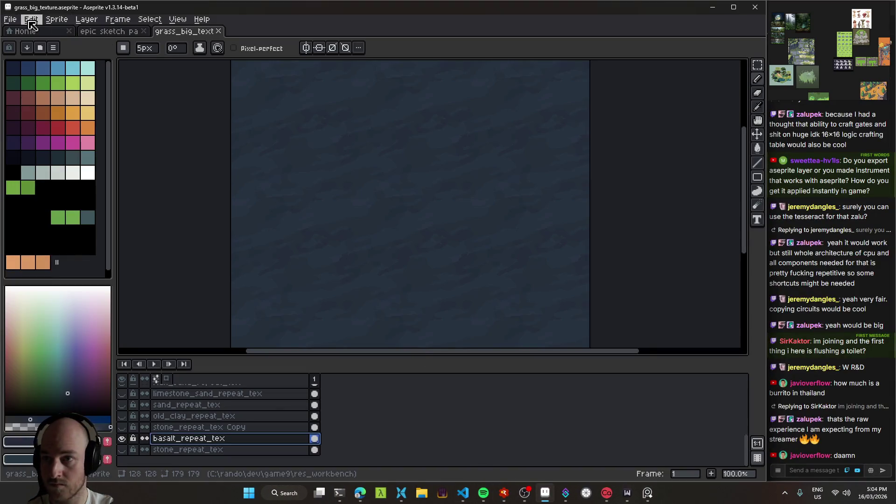
# - Apply Hue/Saturation with saturation 2 and lightness 3 to basalt_repeat_tex, then relaunch the game
pyautogui.hotkey('ctrl', 'u')
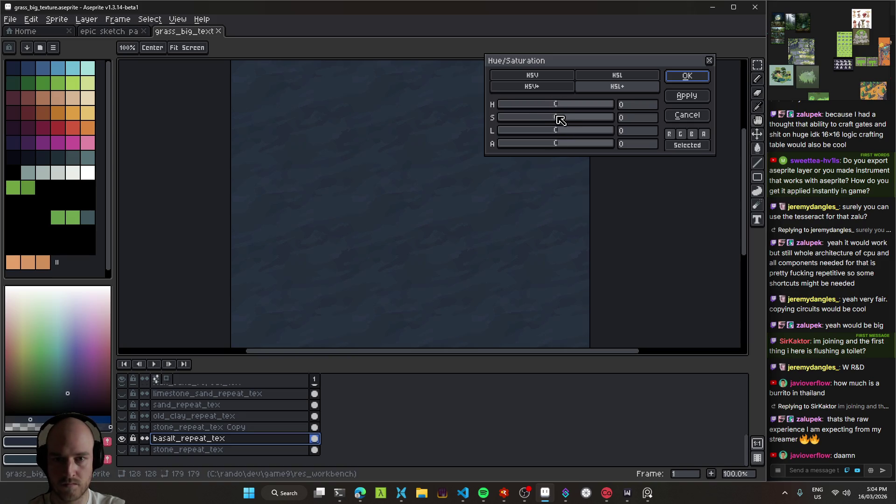
pyautogui.moveTo(541, 118); pyautogui.dragTo(535, 119)
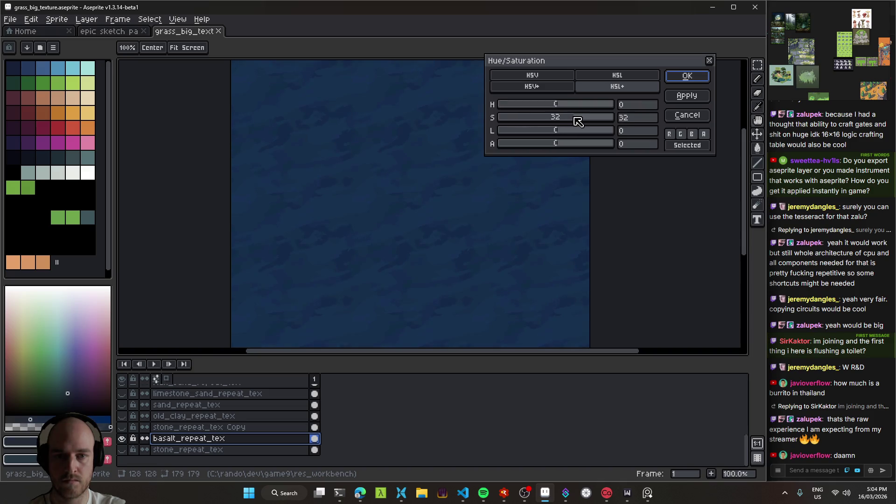
pyautogui.moveTo(559, 134); pyautogui.dragTo(564, 135)
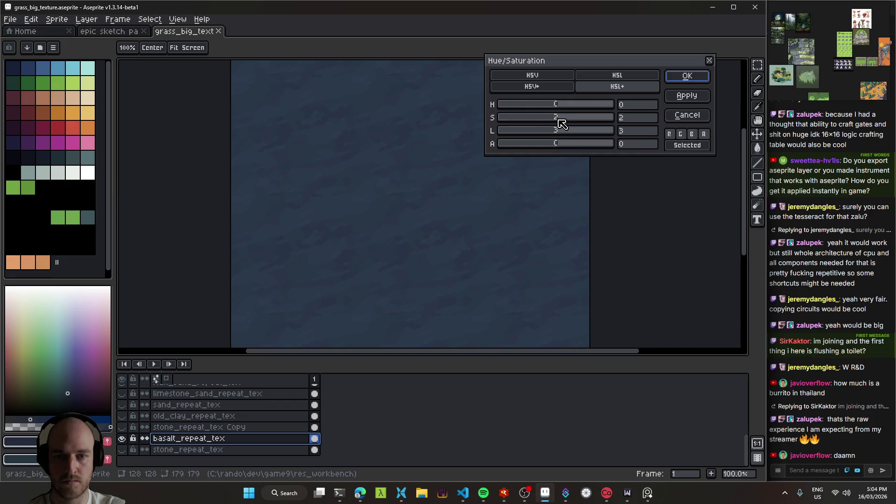
pyautogui.click(687, 76)
pyautogui.press('F5')
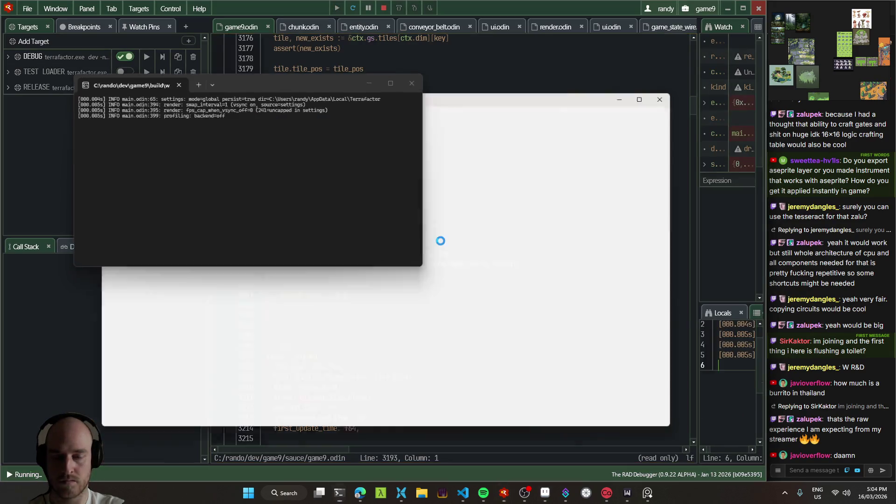
# - Walk upward and zoom out to inspect the adjusted basalt floor, then return to Aseprite
pyautogui.press('w')
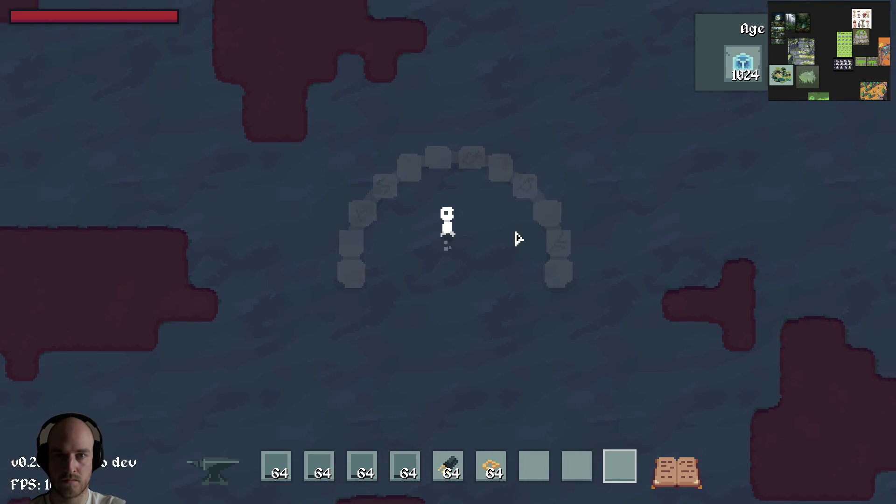
pyautogui.scroll(-5, 523, 225)
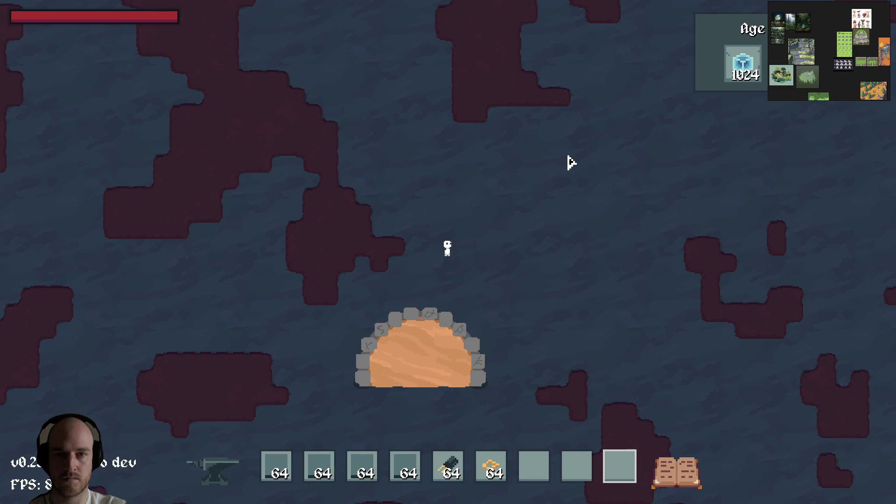
pyautogui.hotkey('alt', 'Tab')
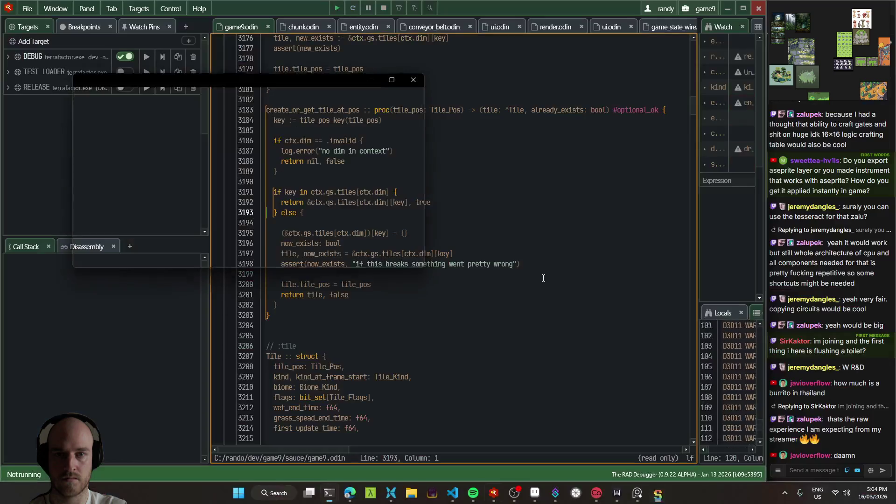
# - Zoom the canvas to 300% and switch from the Move tool to the Pencil
pyautogui.scroll(2, 432, 214)
pyautogui.press('v')
pyautogui.press('b')
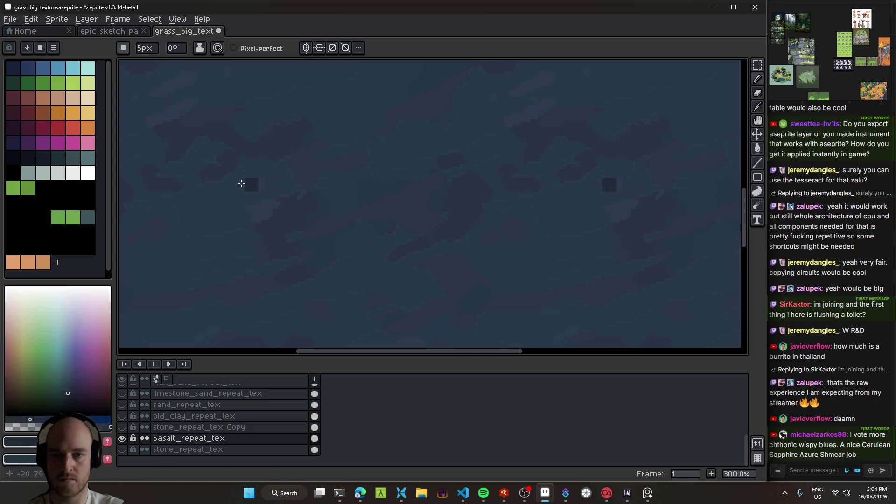
# - Eyedrop two basalt shades for pixel touch-ups and save the texture file
pyautogui.press('ctrl')
pyautogui.keyDown('alt'); pyautogui.click(404, 216); pyautogui.keyUp('alt')
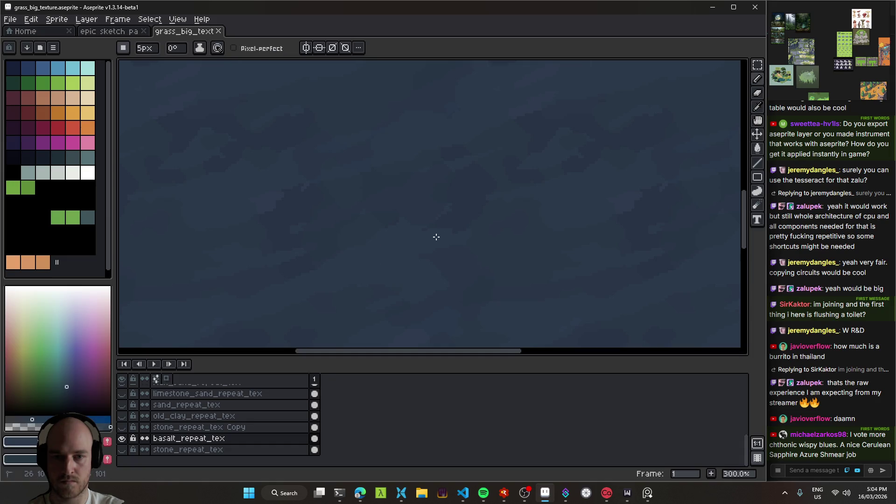
pyautogui.scroll(-3, 389, 249)
pyautogui.scroll(3, 439, 268)
pyautogui.scroll(-3, 464, 252)
pyautogui.scroll(3, 462, 243)
pyautogui.keyDown('alt'); pyautogui.click(427, 253); pyautogui.keyUp('alt')
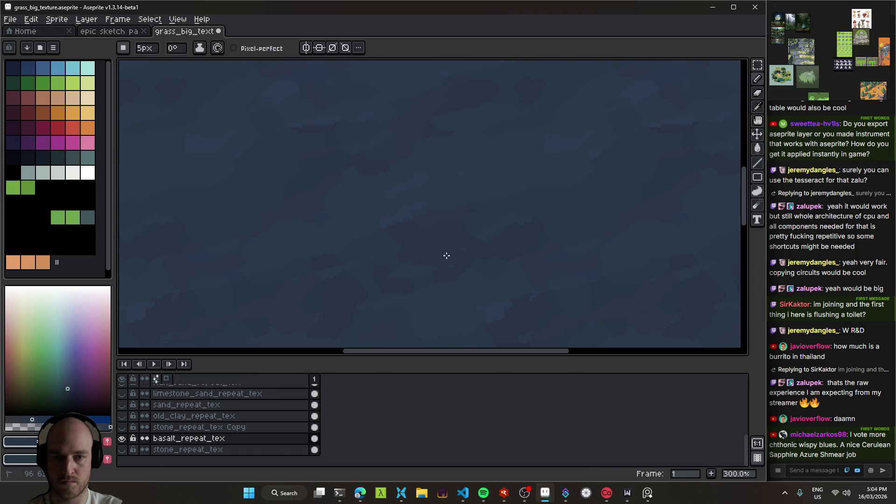
pyautogui.scroll(-3, 433, 279)
pyautogui.scroll(3, 436, 268)
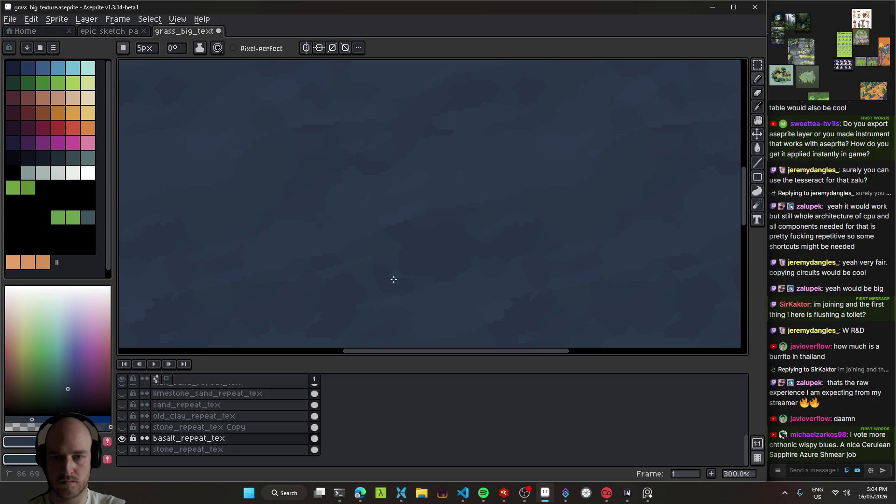
pyautogui.hotkey('ctrl', 's')
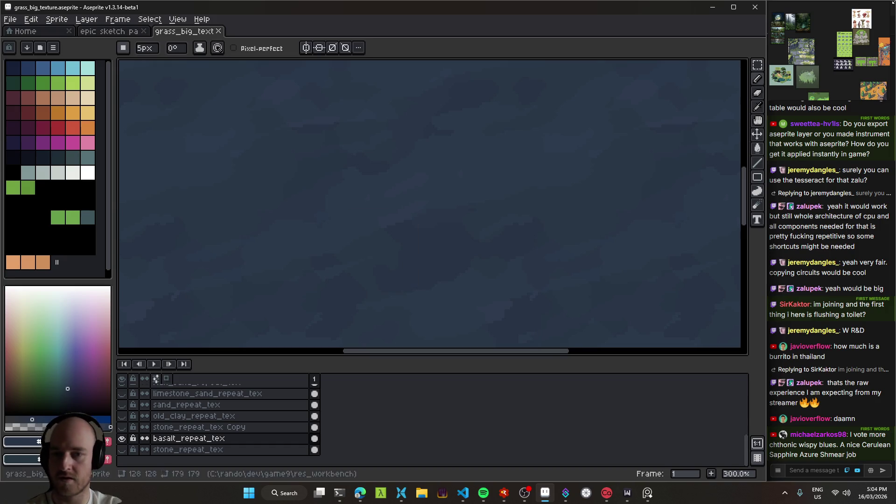
# - Sample another basalt colour for touch-ups and save grass_big_texture.aseprite again
pyautogui.scroll(-3, 440, 218)
pyautogui.scroll(2, 440, 218)
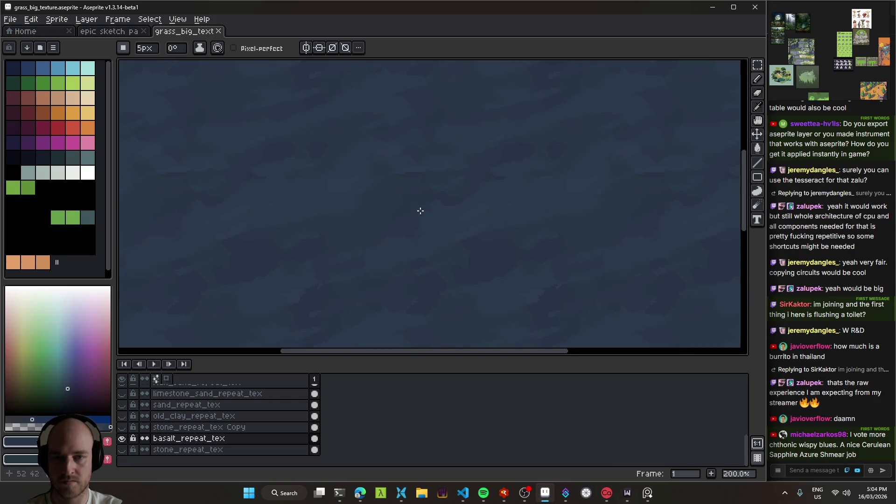
pyautogui.keyDown('alt'); pyautogui.click(427, 257); pyautogui.keyUp('alt')
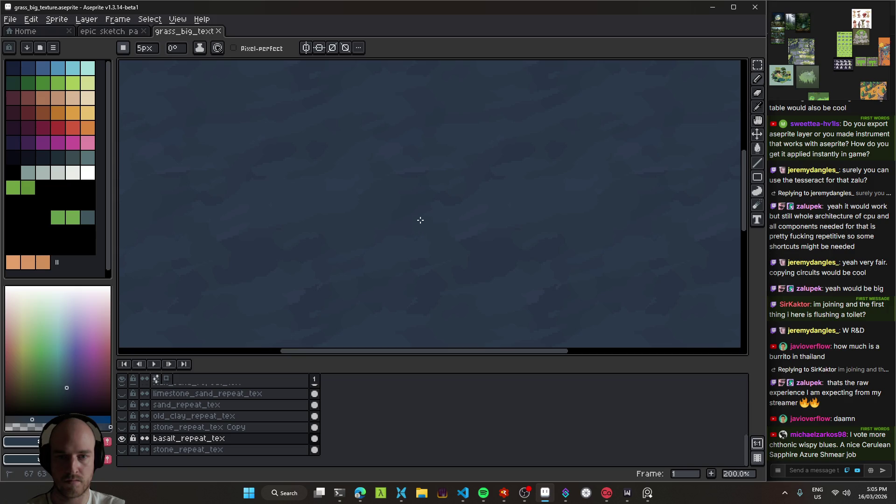
pyautogui.scroll(-3, 470, 262)
pyautogui.scroll(2, 476, 260)
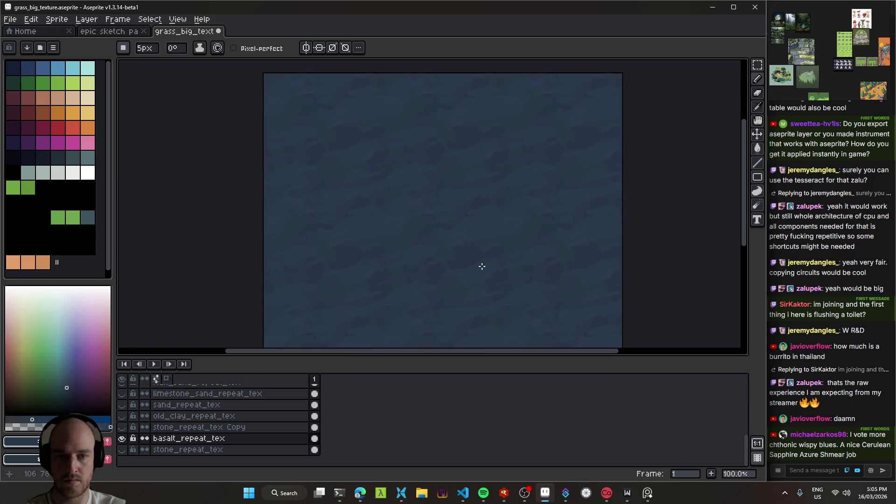
pyautogui.hotkey('ctrl', 's')
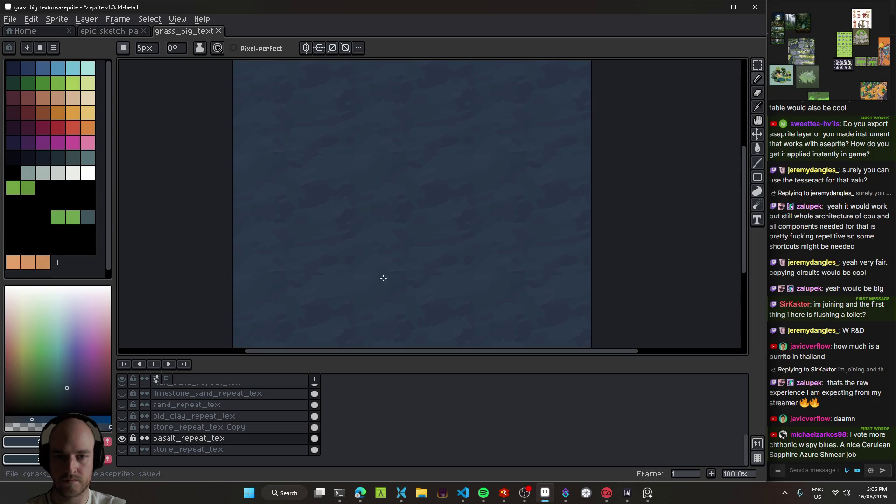
# - Switch to the Paint Bucket tool for filling areas of the basalt texture
pyautogui.scroll(3, 378, 252)
pyautogui.press('g')
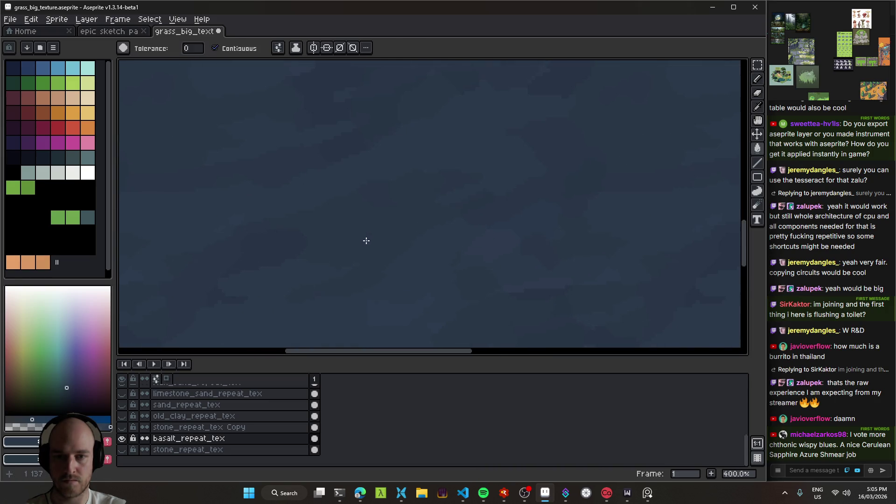
pyautogui.scroll(-2, 508, 248)
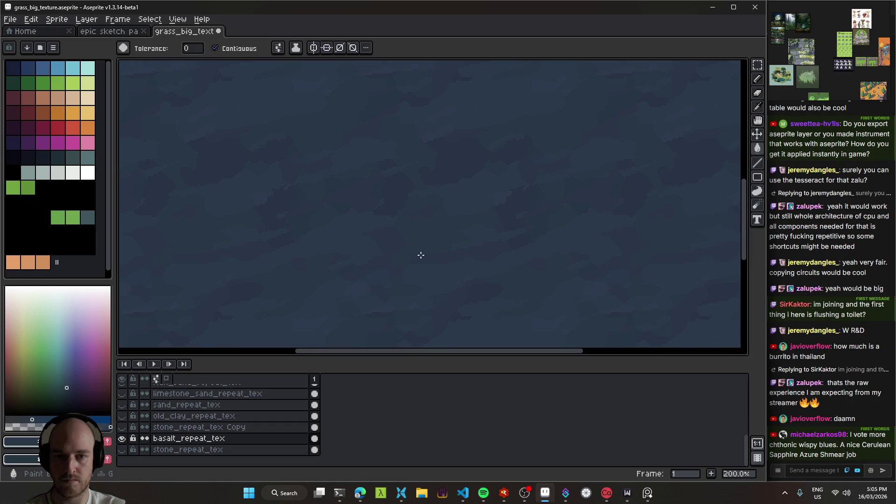
pyautogui.scroll(-1, 437, 256)
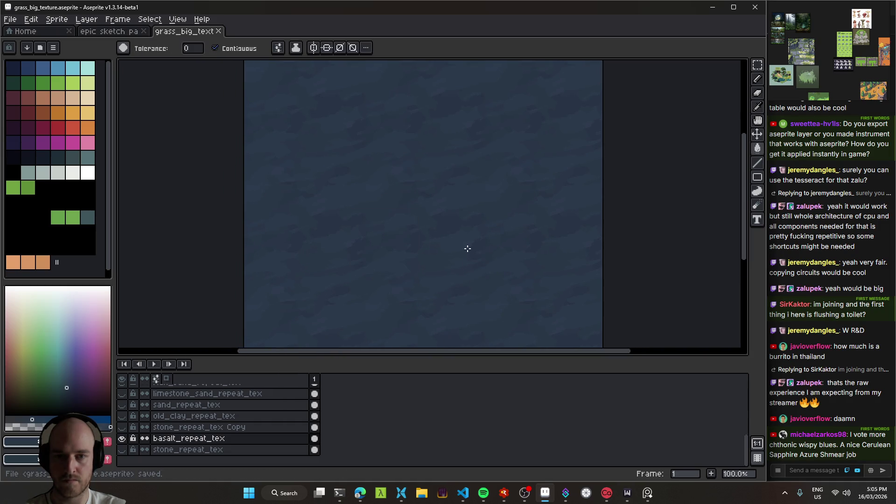
pyautogui.scroll(1, 434, 247)
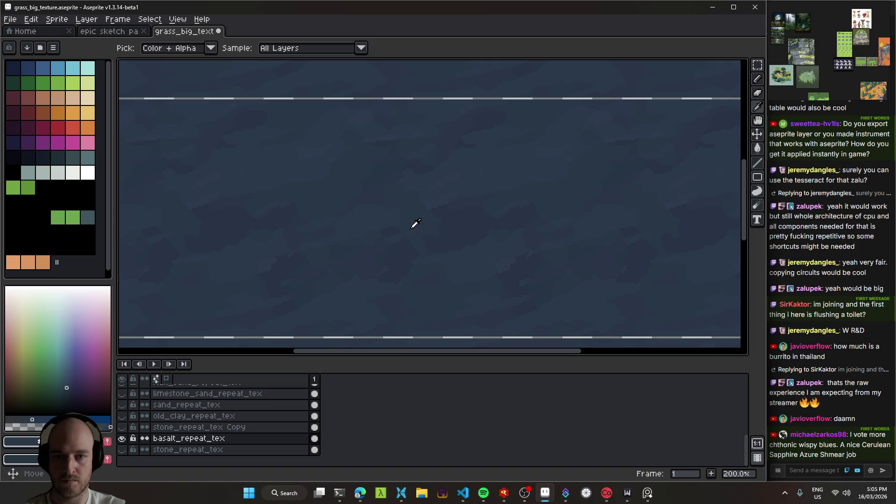
# - Compare the texture with and without the bucket fill and pencil edits, ending with both reapplied
pyautogui.hotkey('ctrl', 'z')
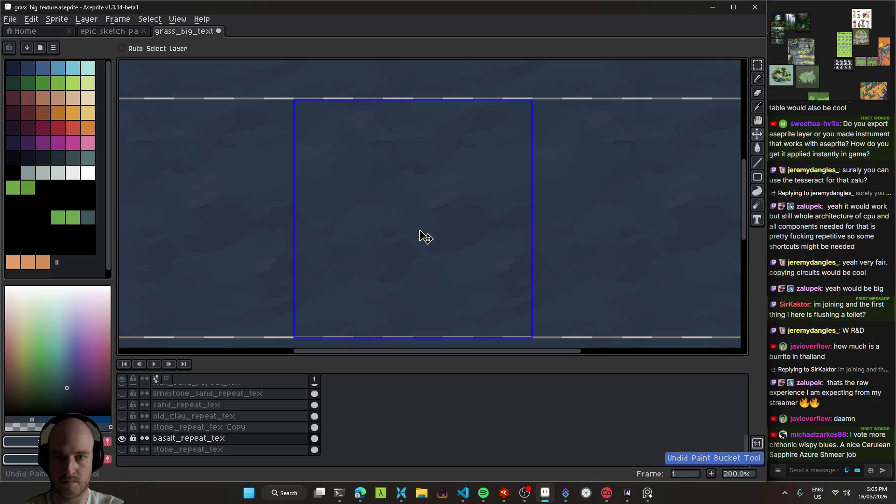
pyautogui.press('ctrl')
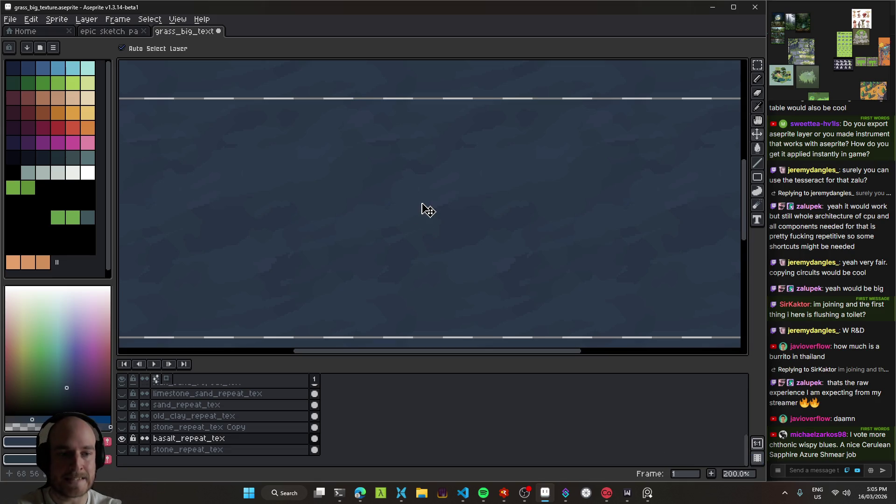
pyautogui.hotkey('ctrl', 'y')
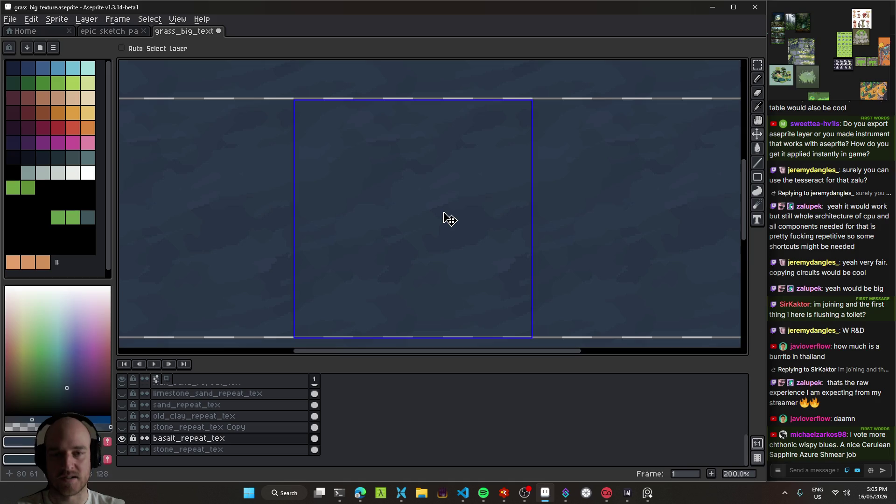
pyautogui.hotkey('ctrl', 'z')
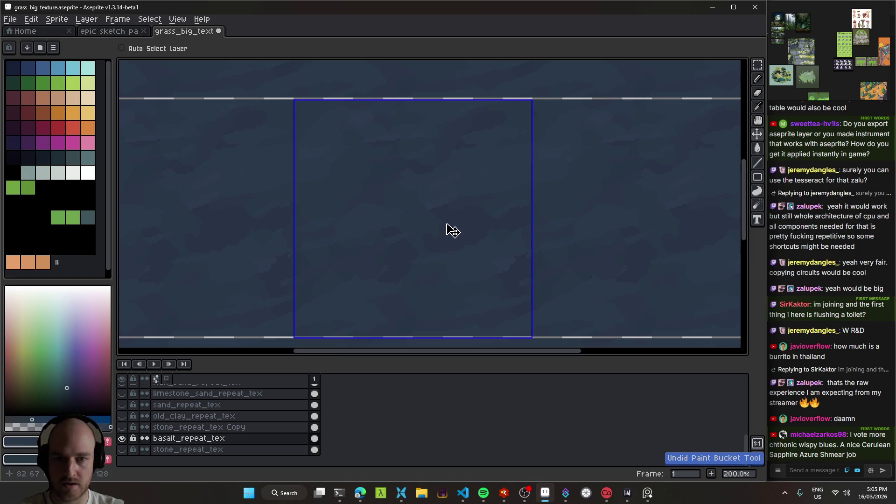
pyautogui.hotkey('ctrl', 'z')
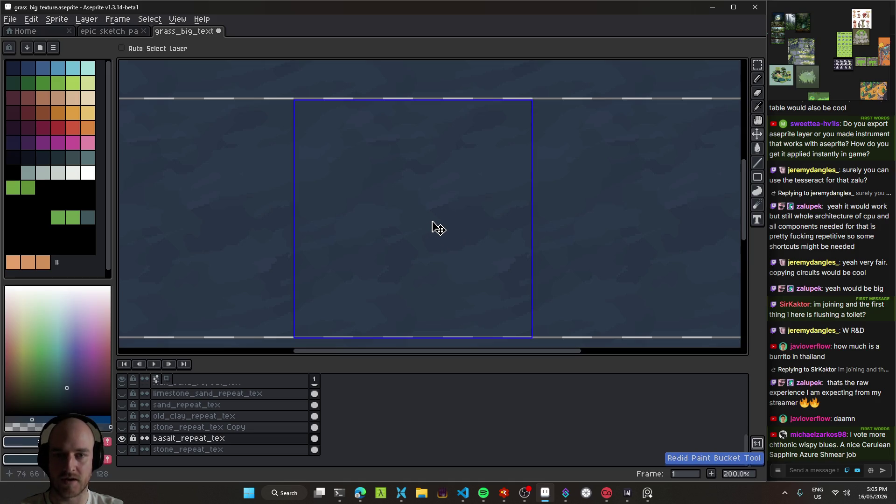
pyautogui.hotkey('ctrl', 'y')
pyautogui.hotkey('ctrl', 'z')
pyautogui.hotkey('ctrl', 'z')
pyautogui.hotkey('ctrl', 'y')
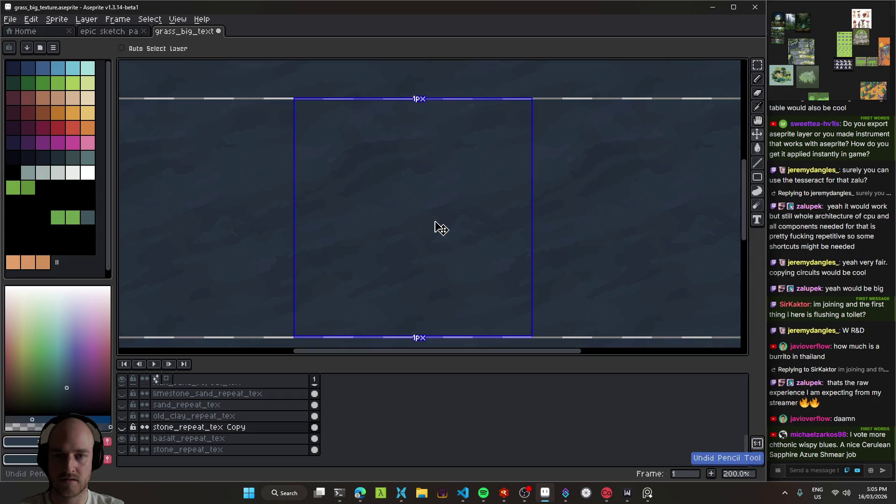
pyautogui.hotkey('ctrl', 'z')
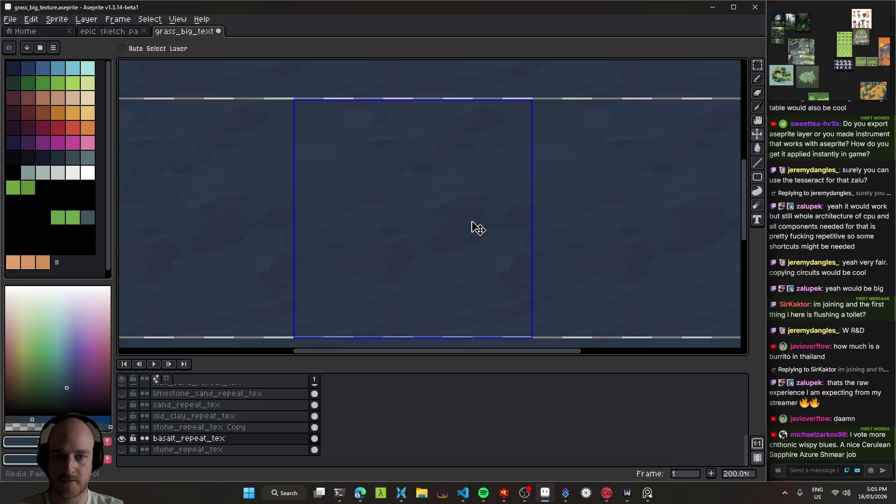
pyautogui.hotkey('ctrl', 'z')
pyautogui.hotkey('ctrl', 'z')
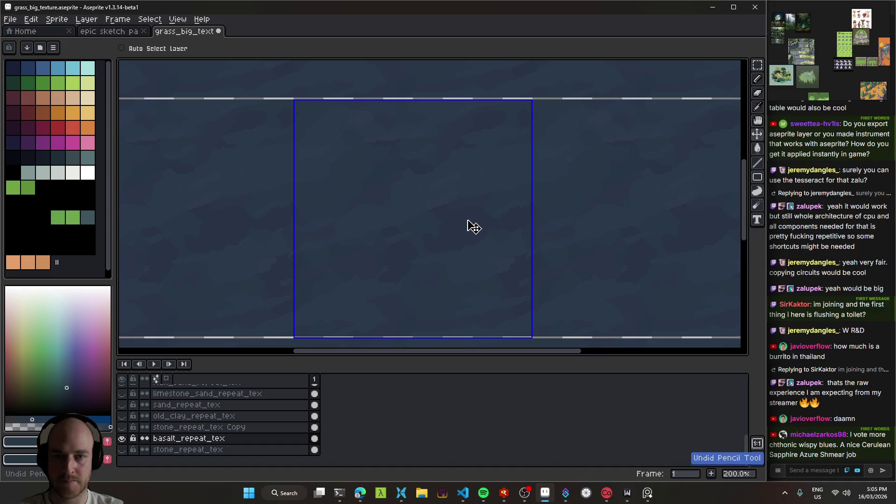
pyautogui.hotkey('ctrl', 'y')
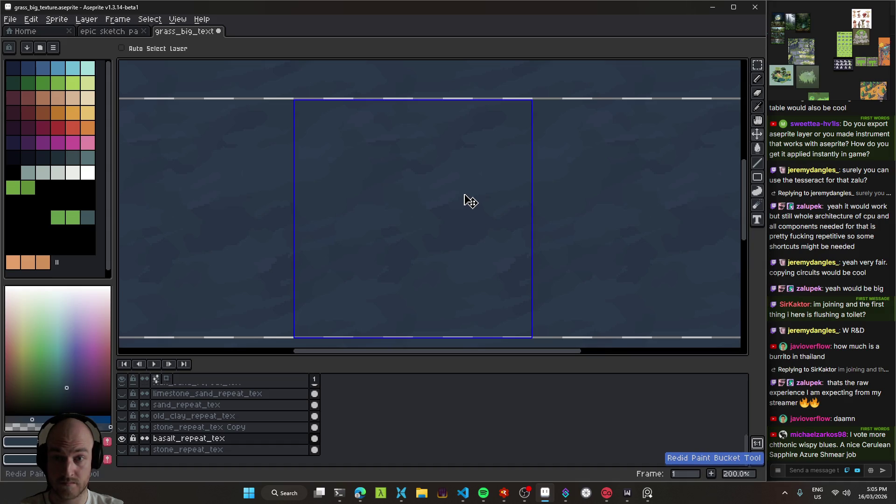
# - Switch to the Move tool and save grass_big_texture.aseprite with the edits kept
pyautogui.press('v')
pyautogui.hotkey('ctrl', 's')
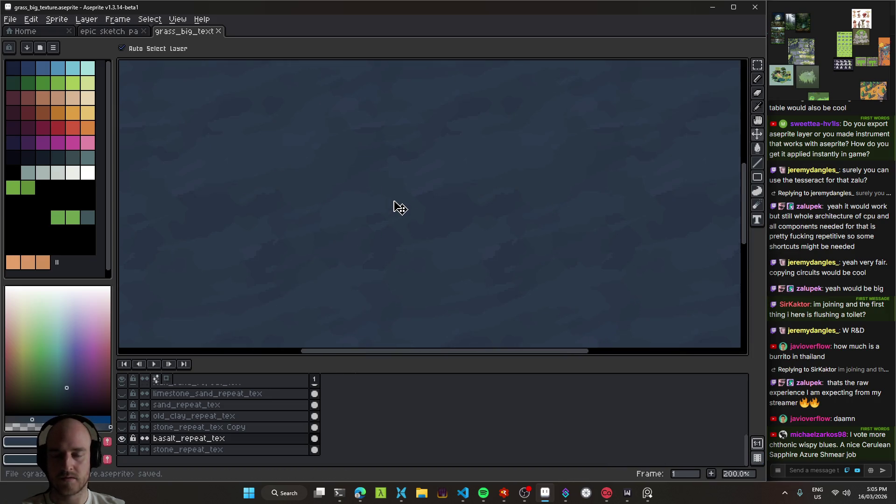
pyautogui.scroll(1, 359, 145)
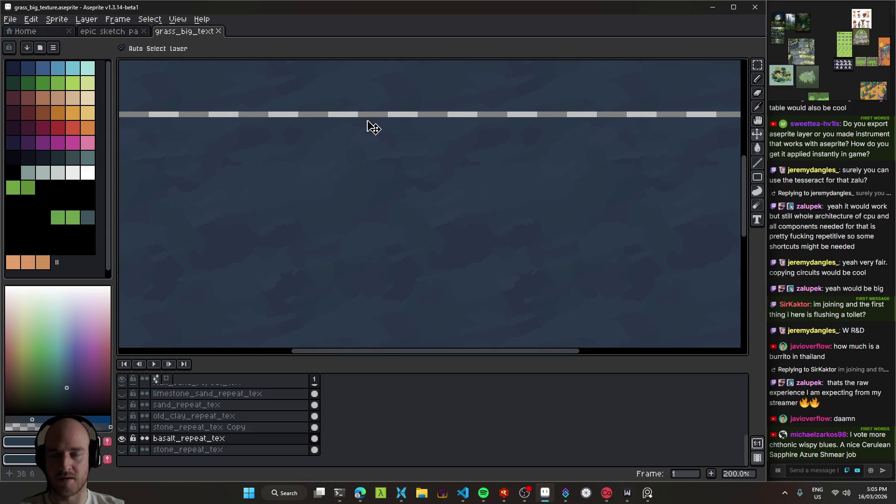
pyautogui.scroll(-1, 411, 243)
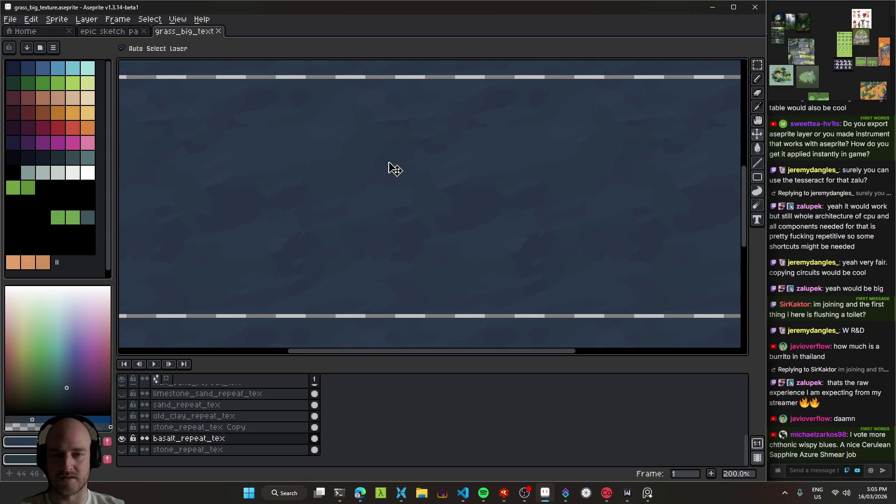
pyautogui.scroll(2, 437, 168)
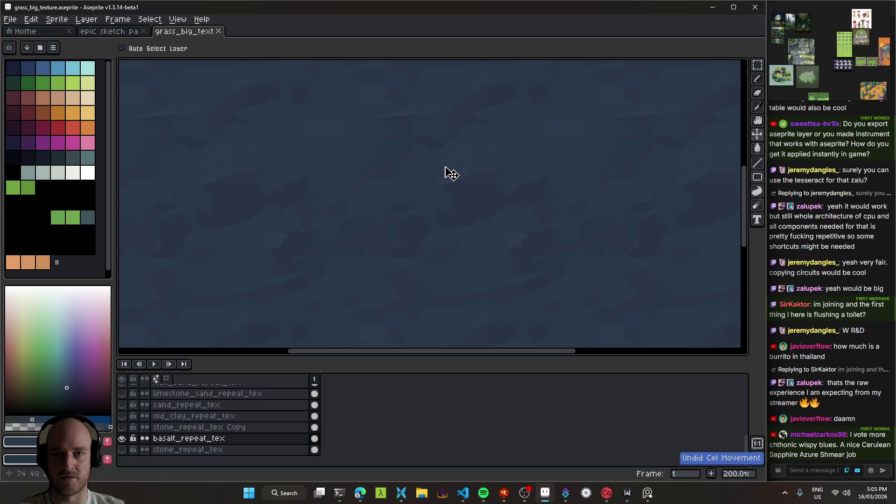
# - Switch back to the Pencil tool and save the basalt texture file
pyautogui.press('b')
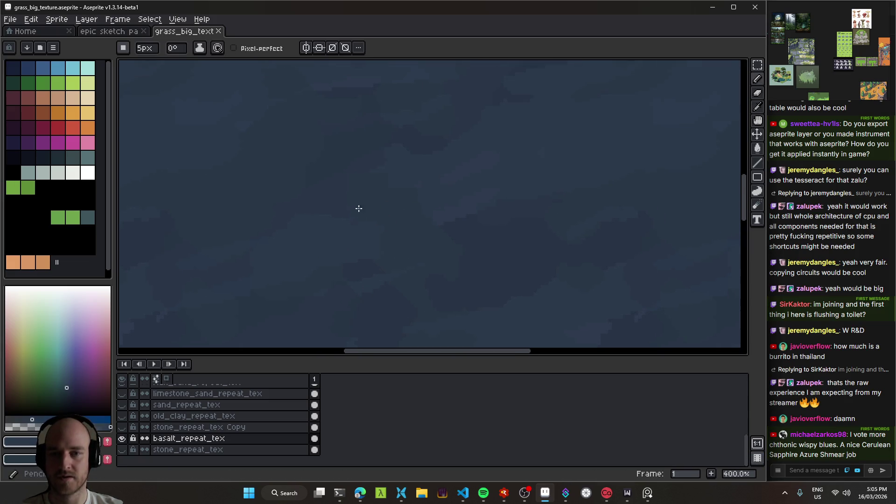
pyautogui.hotkey('ctrl', 's')
pyautogui.scroll(-3, 432, 219)
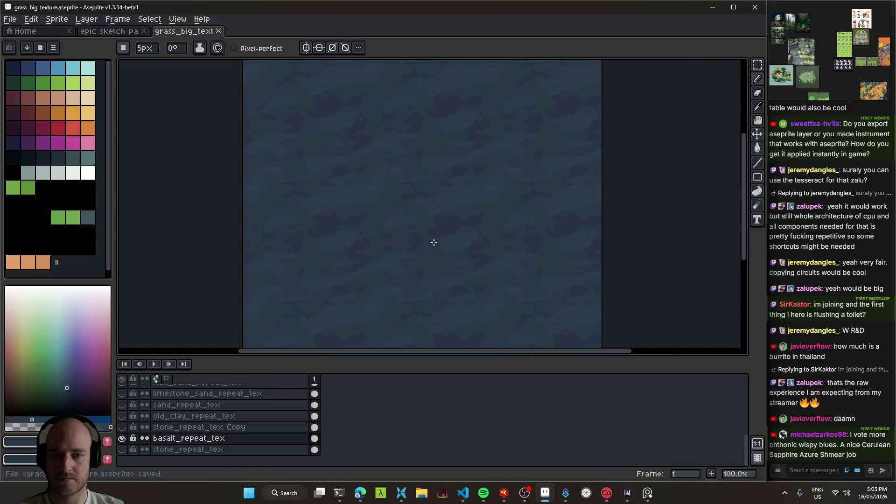
pyautogui.scroll(3, 419, 211)
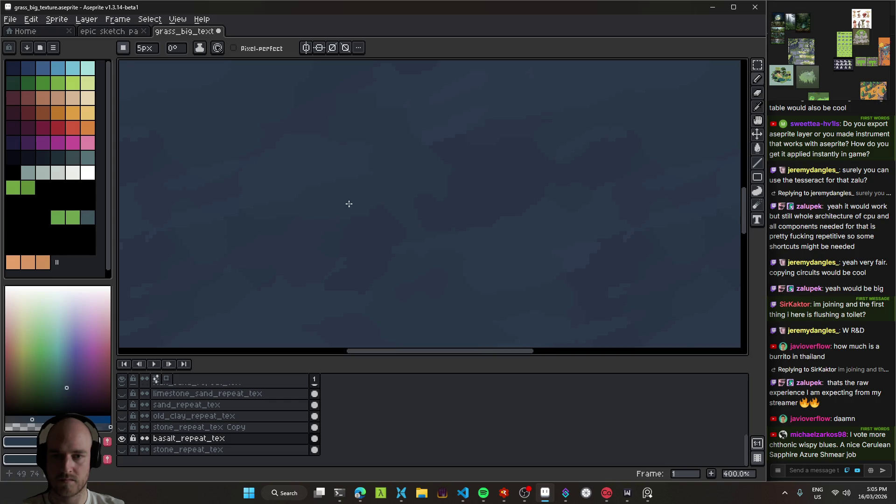
pyautogui.scroll(-2, 424, 240)
pyautogui.scroll(1, 523, 225)
# - Eyedrop #2b3a4a from the basalt texture as the new drawing colour
pyautogui.press('alt')
pyautogui.keyDown('alt'); pyautogui.click(523, 226); pyautogui.keyUp('alt')
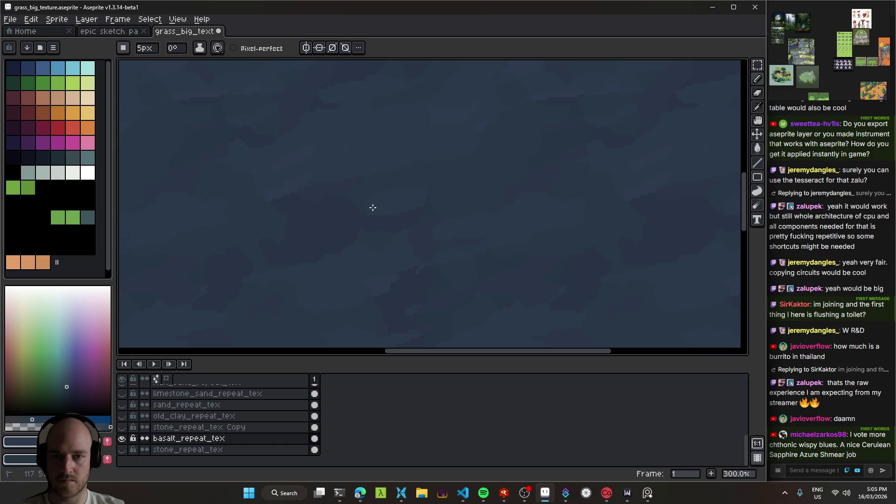
pyautogui.scroll(-3, 420, 200)
pyautogui.scroll(2, 473, 217)
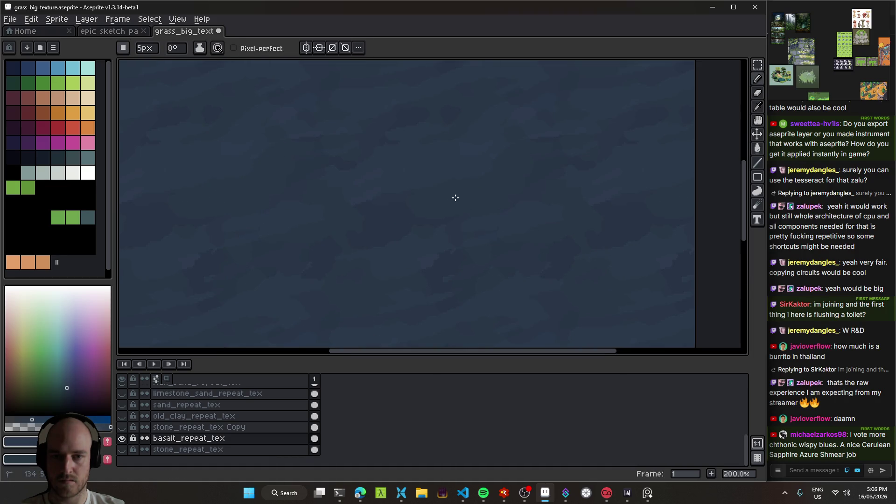
pyautogui.scroll(-2, 469, 219)
pyautogui.scroll(2, 477, 234)
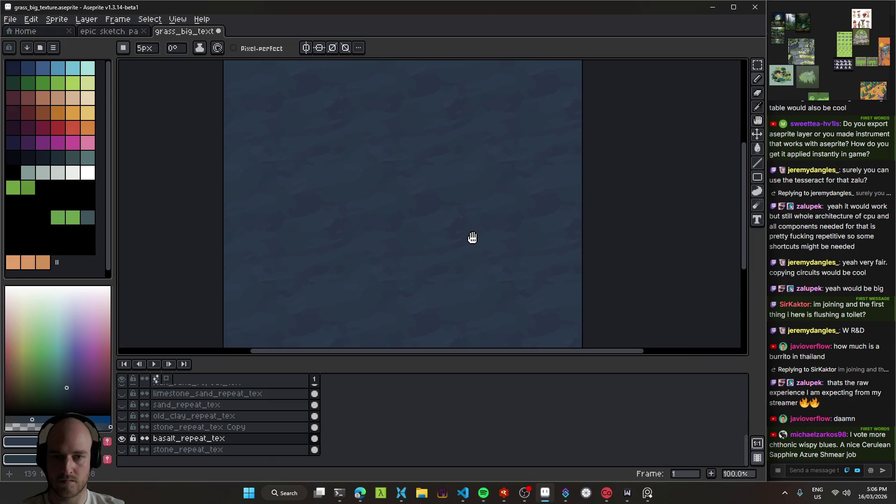
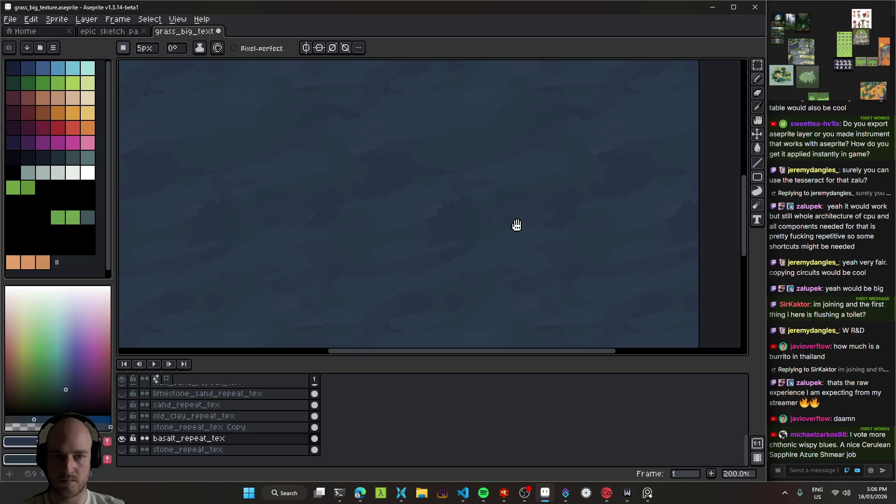
# - Replace the basalt texture's #2a3648 shade with #293746 using Replace Color
pyautogui.hotkey('shift', 'r')
pyautogui.rightClick(273, 134)
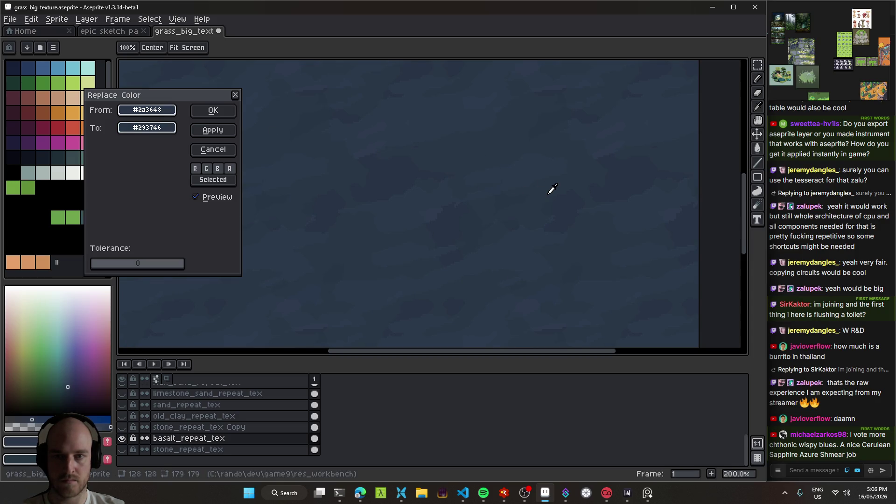
pyautogui.scroll(-1, 549, 194)
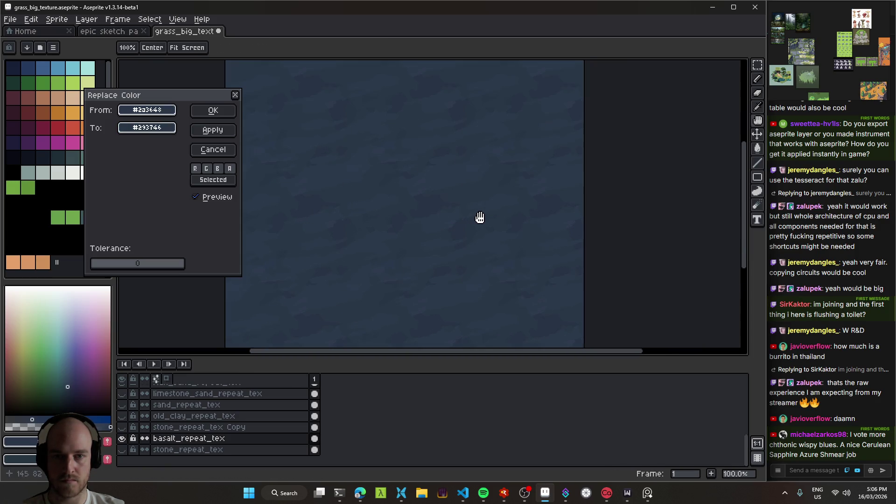
pyautogui.rightClick(515, 173)
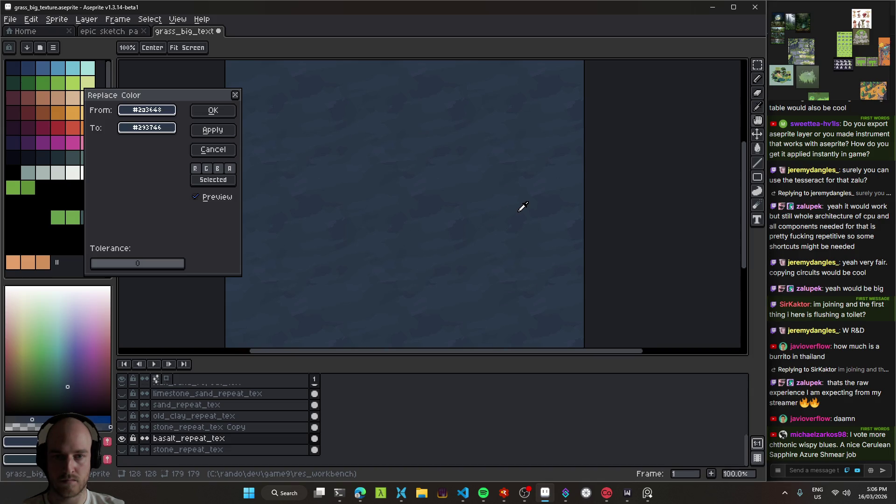
pyautogui.click(220, 112)
# - Undo and redo the recolour to compare, then save grass_big_texture.aseprite
pyautogui.hotkey('ctrl', 'z')
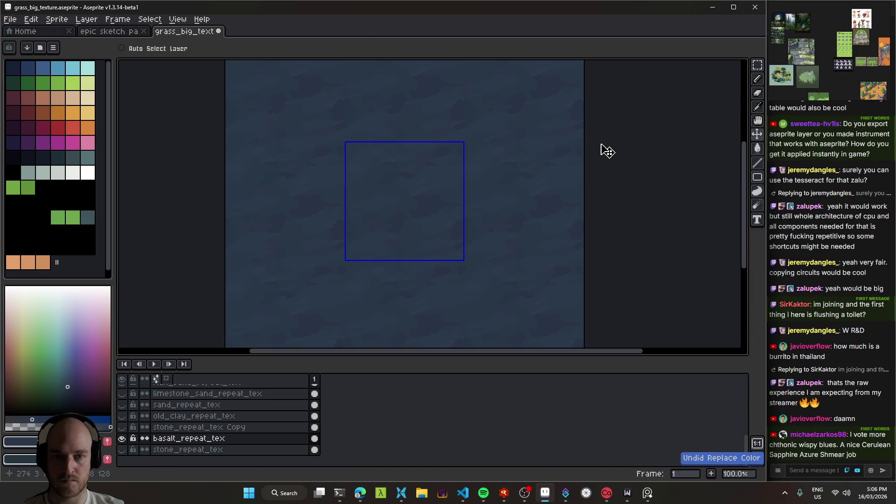
pyautogui.scroll(2, 528, 217)
pyautogui.press('v')
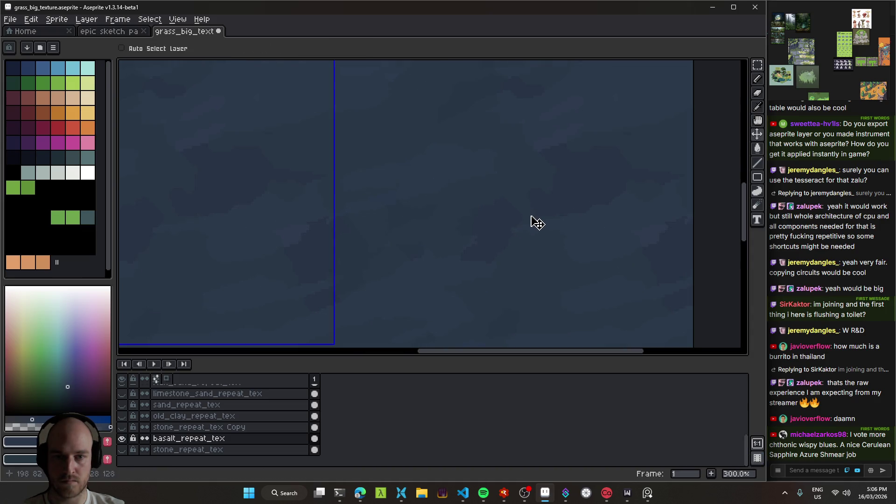
pyautogui.scroll(-2, 533, 217)
pyautogui.hotkey('ctrl', 'y')
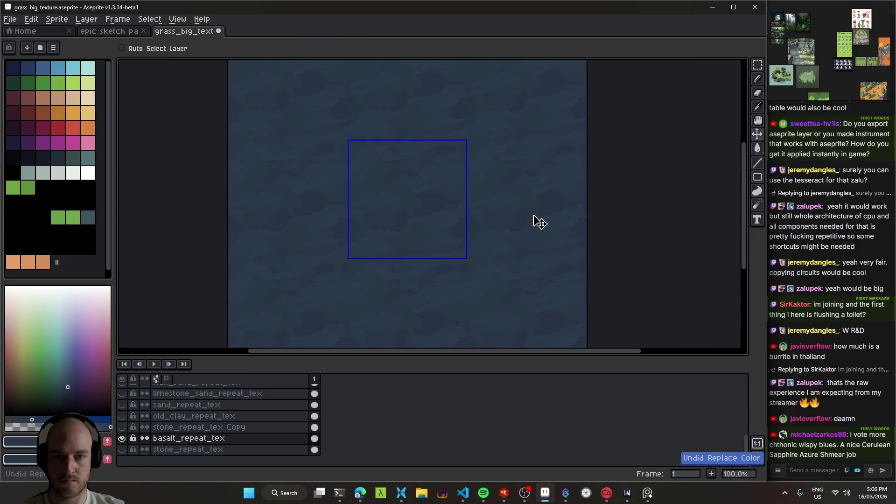
pyautogui.hotkey('ctrl', 's')
pyautogui.scroll(1, 506, 220)
pyautogui.scroll(-2, 509, 222)
pyautogui.scroll(1, 496, 228)
pyautogui.hscroll(-2, 496, 228)
pyautogui.hotkey('ctrl', 's')
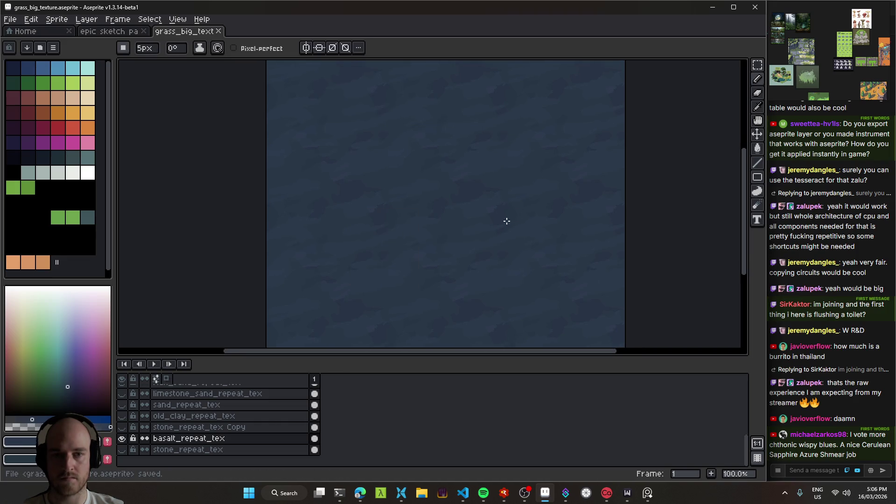
pyautogui.hscroll(1, 483, 233)
pyautogui.press('i')
pyautogui.hotkey('alt', 'Tab')
# - Run Terrafactor and walk through the cave to preview the recoloured basalt floor
pyautogui.press('F5')
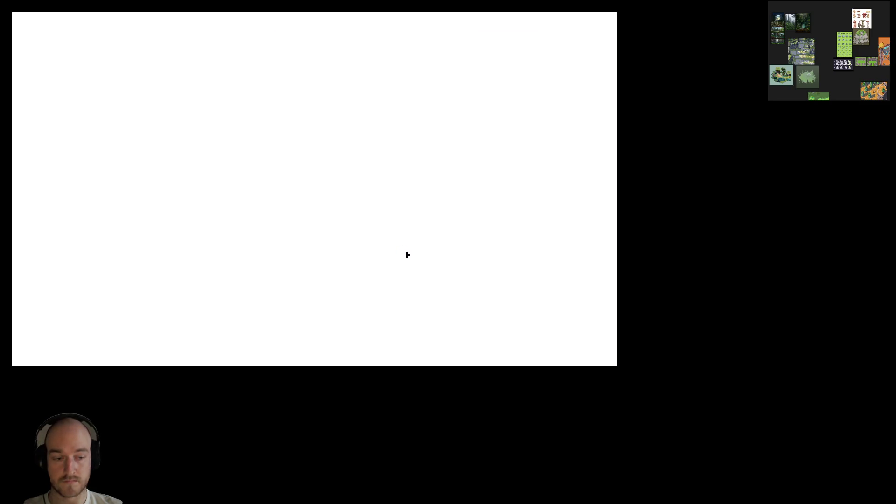
pyautogui.press('w')
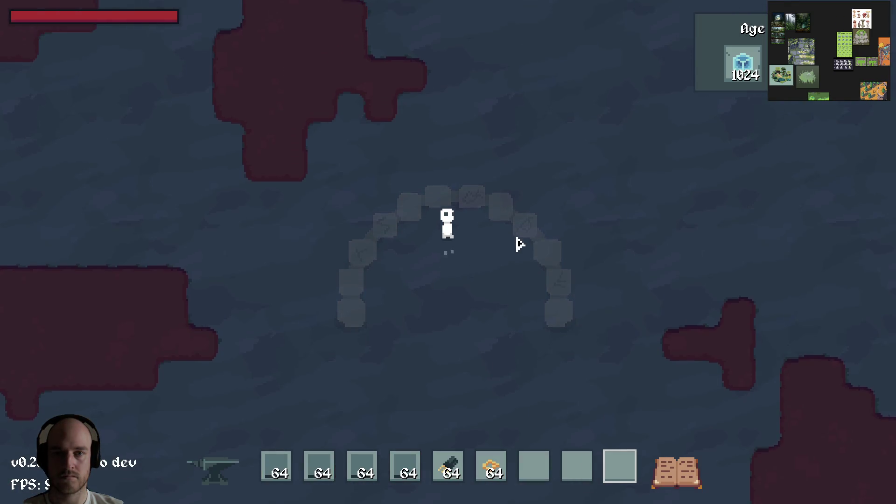
pyautogui.scroll(-4, 535, 241)
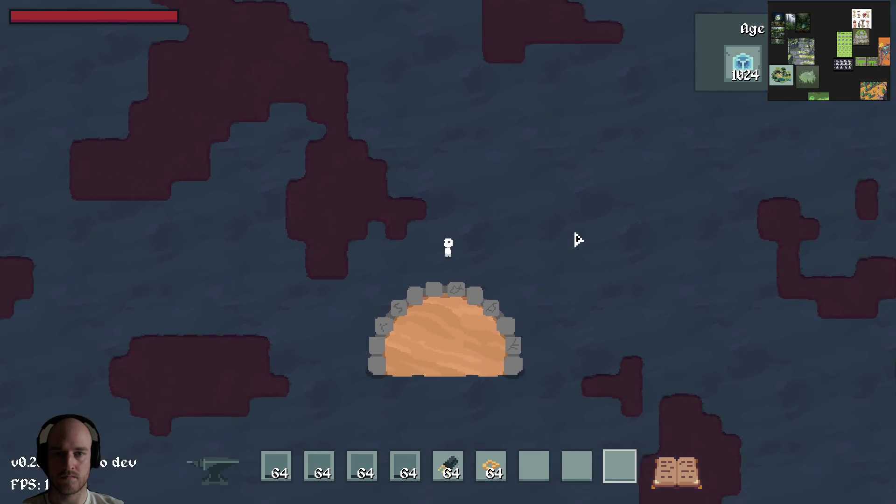
pyautogui.scroll(2, 578, 239)
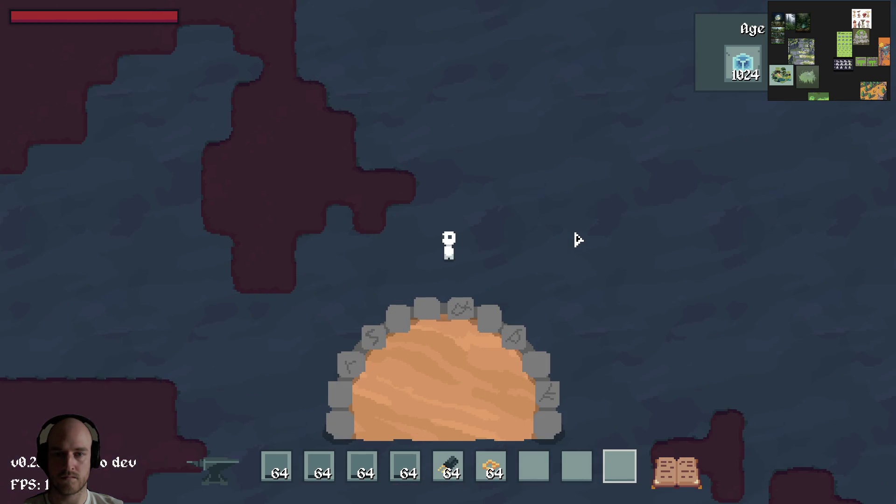
pyautogui.press('d')
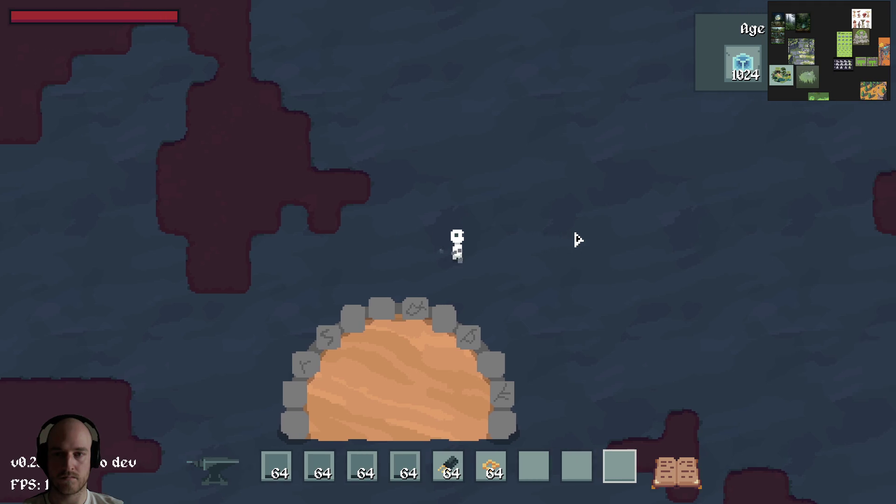
# - Back in Aseprite, replace the sampled #283344 shade with #293746
pyautogui.hotkey('alt', 'Tab')
pyautogui.keyDown('alt'); pyautogui.click(458, 198); pyautogui.keyUp('alt')
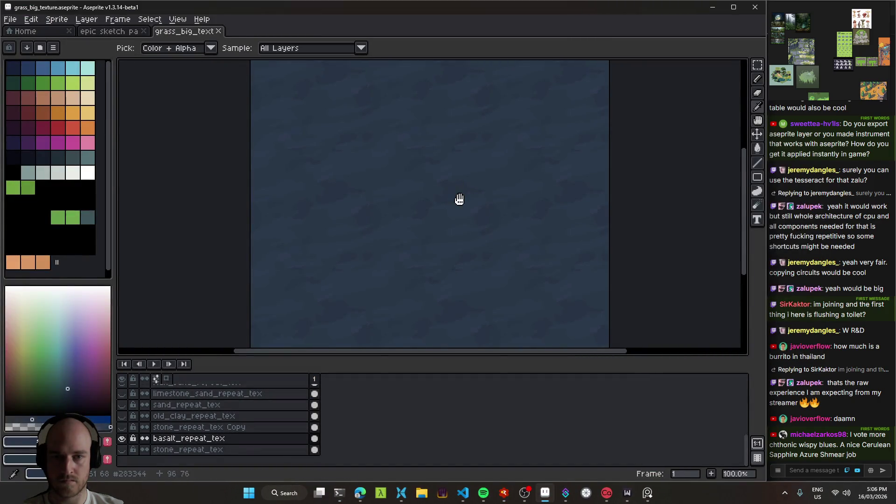
pyautogui.hotkey('shift', 'r')
pyautogui.click(453, 145)
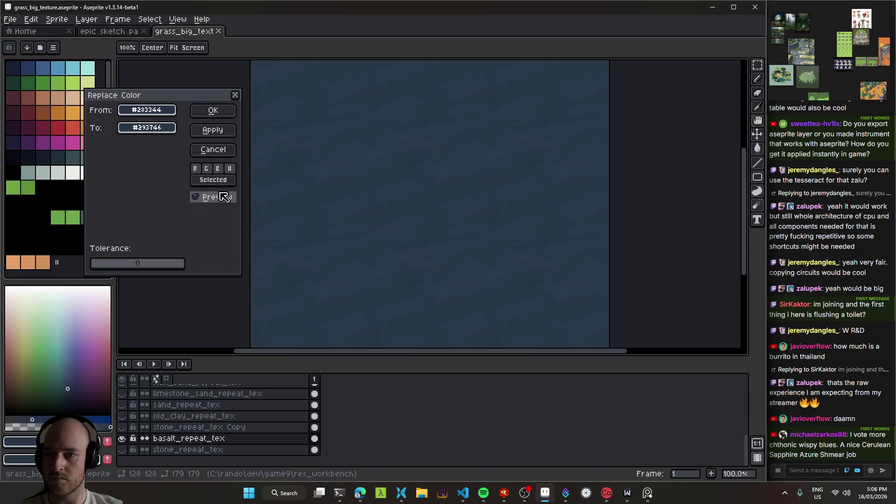
pyautogui.click(213, 115)
pyautogui.hotkey('alt', 'Tab')
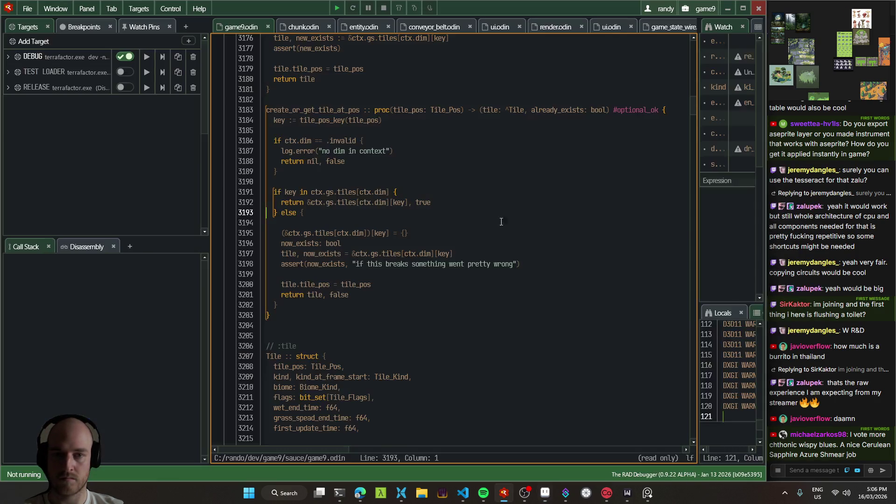
# - Relaunch Terrafactor and walk out of the stone ring to check the #293746 floor, then return to Aseprite
pyautogui.press('F5')
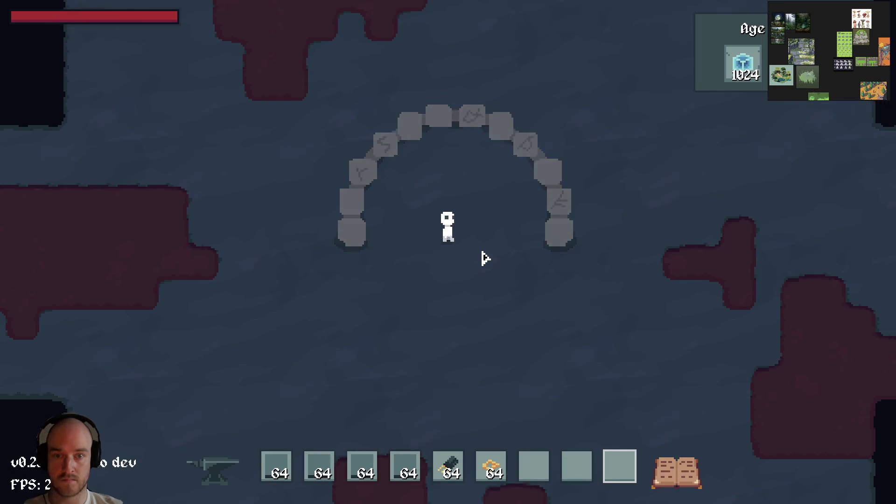
pyautogui.press('w')
pyautogui.press('w')
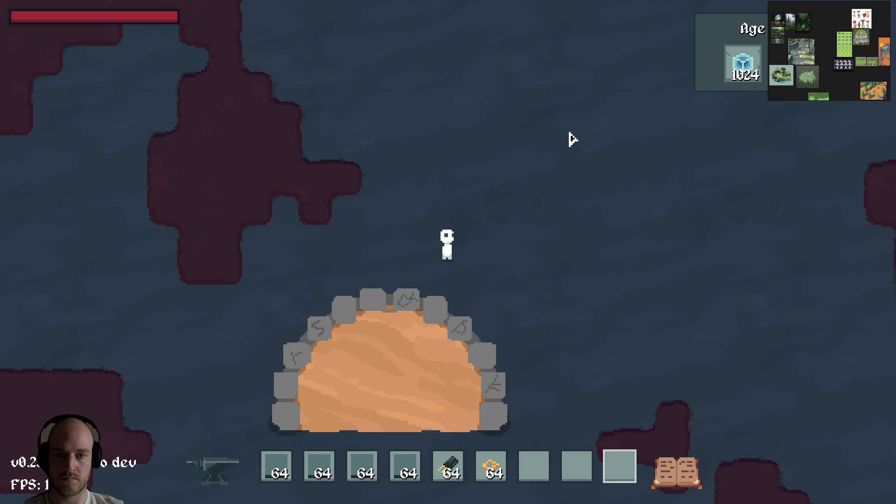
pyautogui.hotkey('alt', 'Tab')
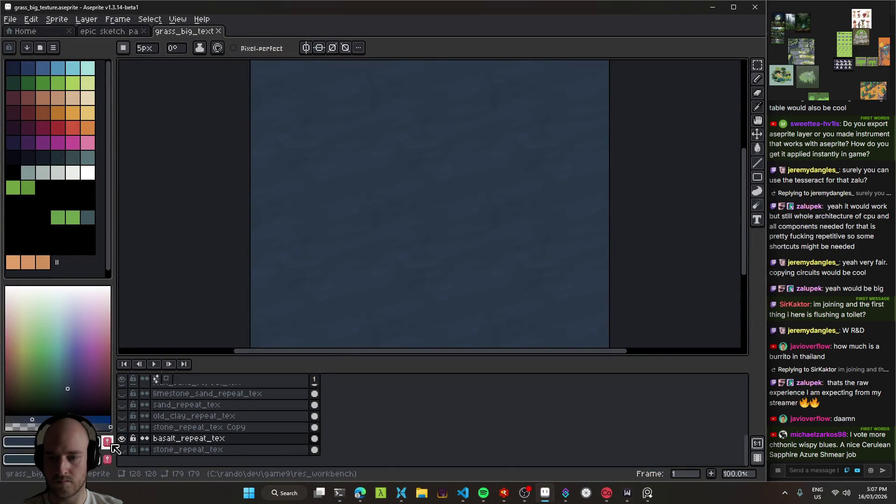
# - Toggle the basalt_repeat_tex layer, save, and apply Hue/Saturation with lightness -2
pyautogui.click(122, 439)
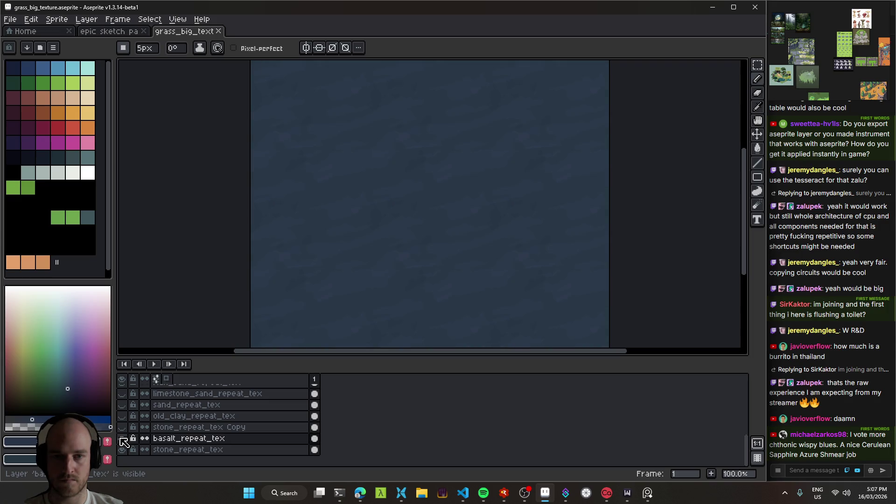
pyautogui.hotkey('ctrl', 's')
pyautogui.hotkey('ctrl', 'u')
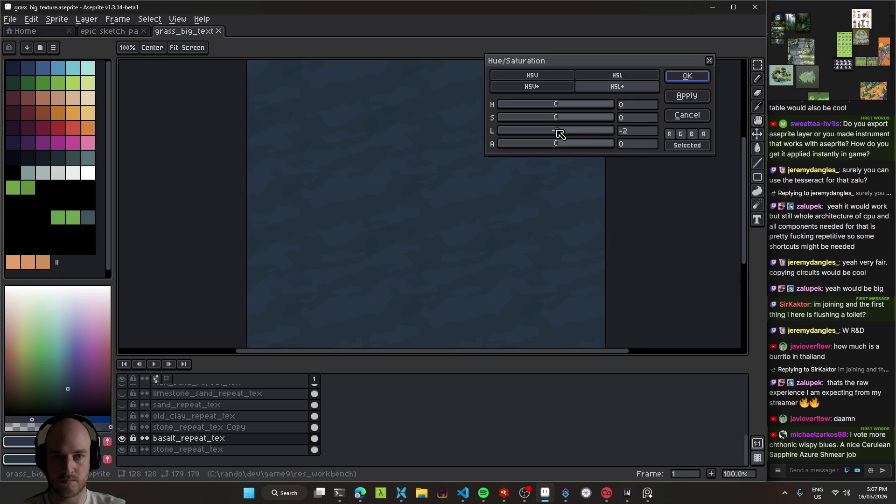
pyautogui.click(688, 75)
pyautogui.hotkey('alt', 'Tab')
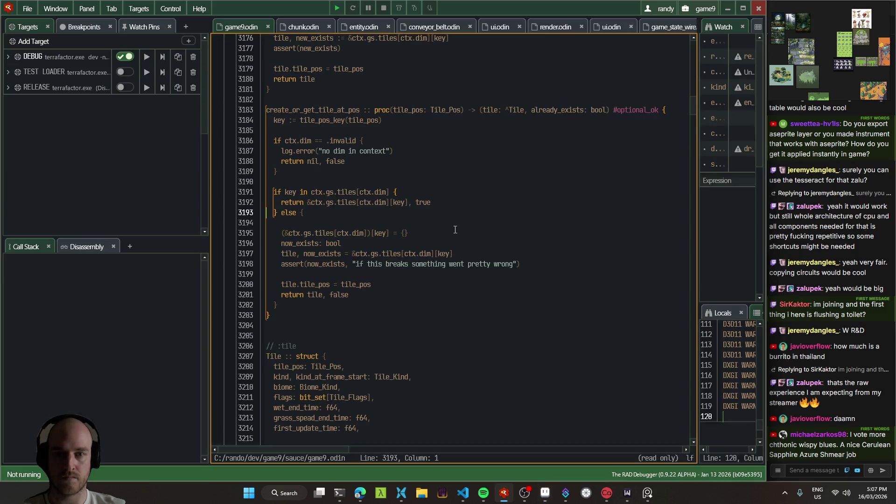
# - Relaunch the game and walk the character around the darkened basalt ground
pyautogui.press('F5')
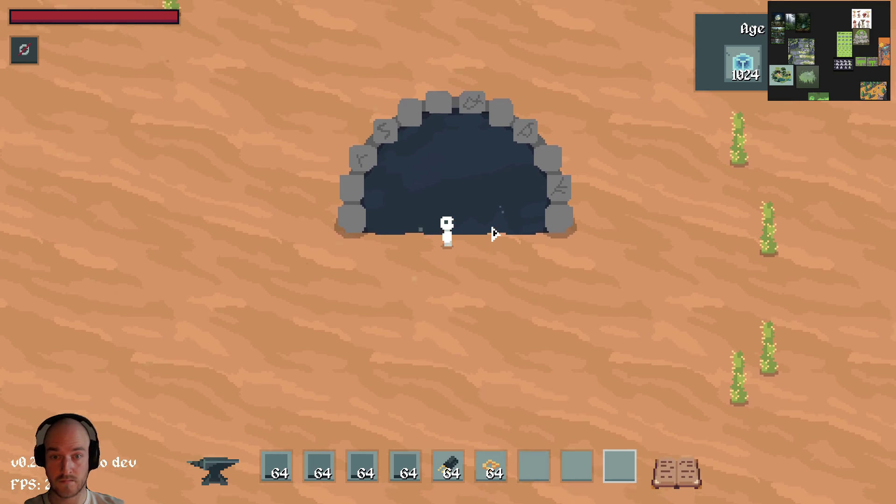
pyautogui.press('w')
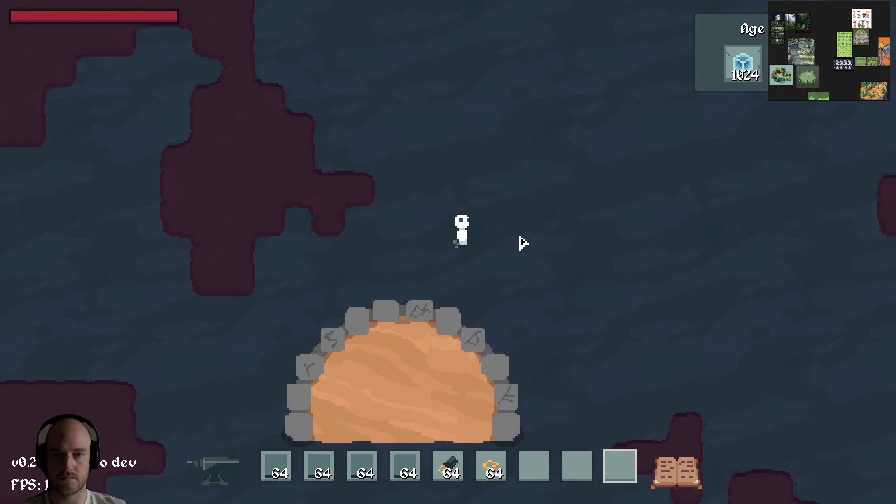
pyautogui.press('s')
pyautogui.press('w')
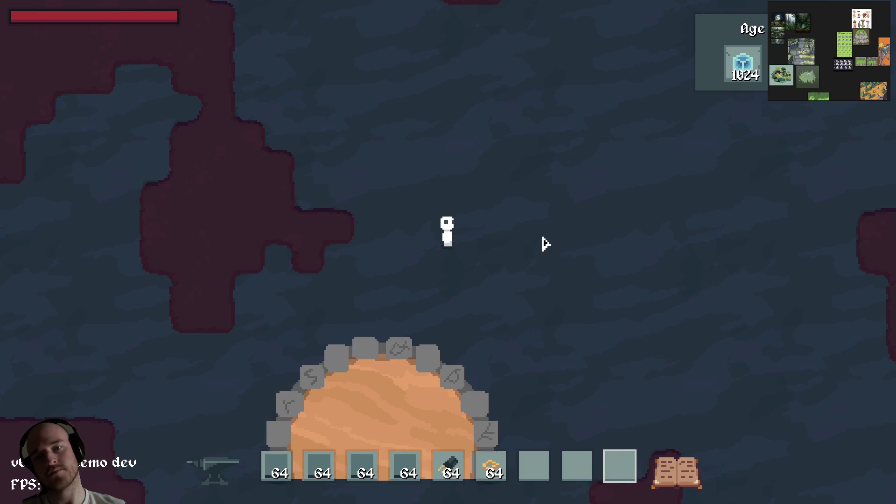
pyautogui.press('a')
pyautogui.press('s')
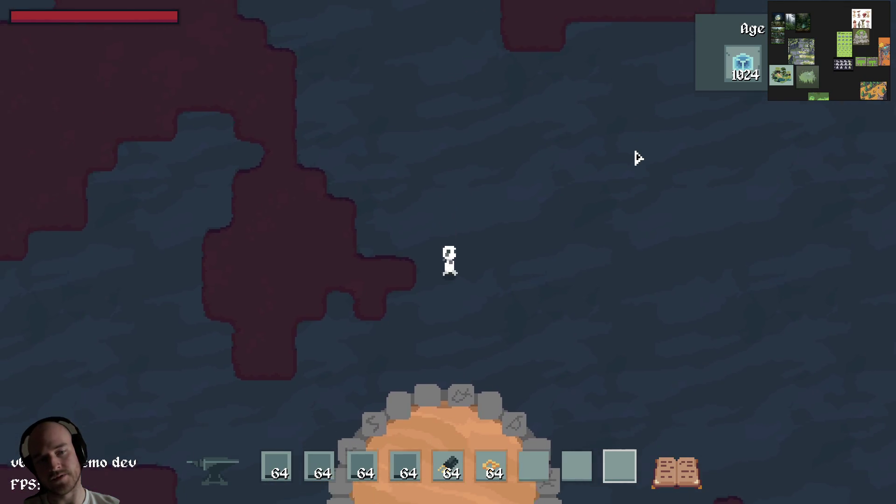
pyautogui.press('s')
pyautogui.press('d')
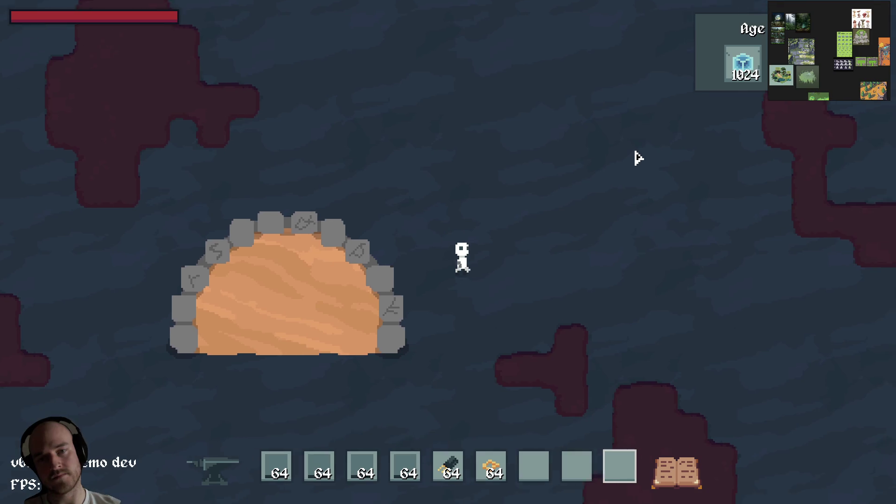
# - Walk up through the portal into the desert, then return to Aseprite
pyautogui.press('w')
pyautogui.press('4')
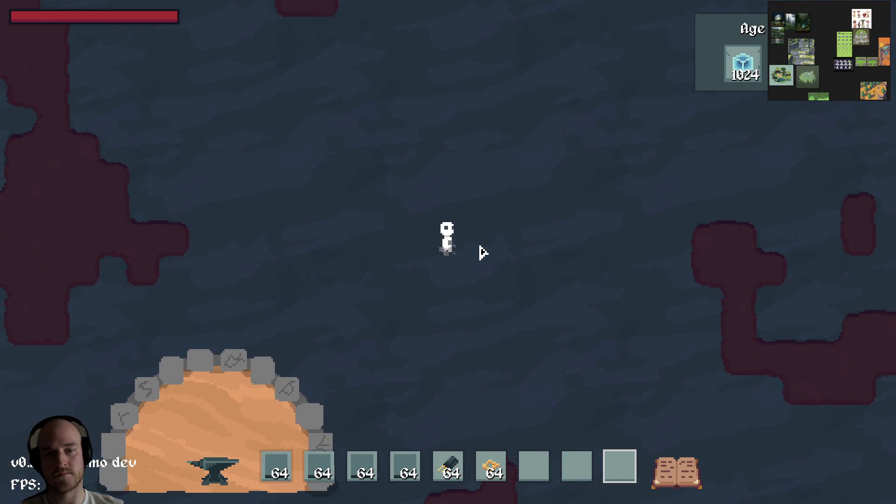
pyautogui.press('9')
pyautogui.press('a')
pyautogui.press('s')
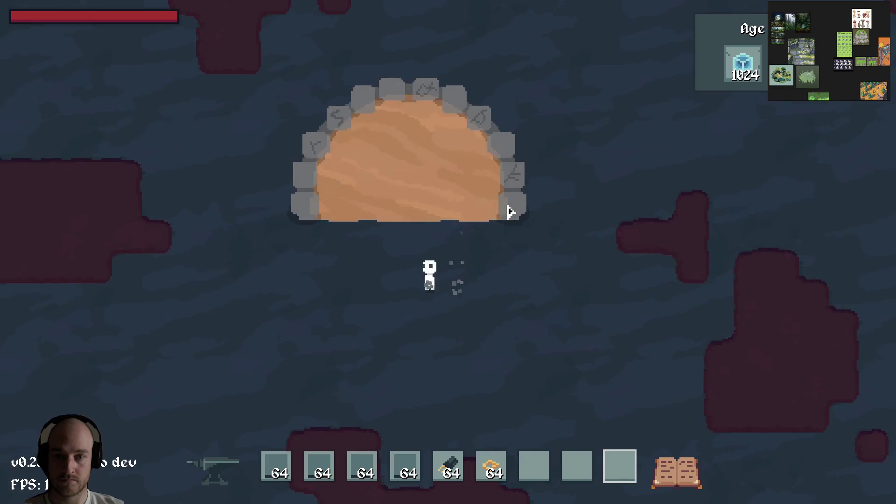
pyautogui.press('a')
pyautogui.press('s')
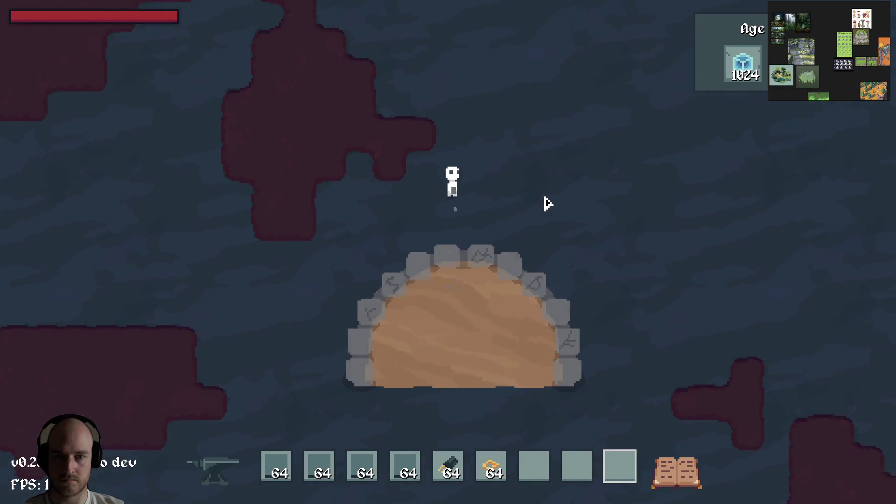
pyautogui.hotkey('alt', 'Tab')
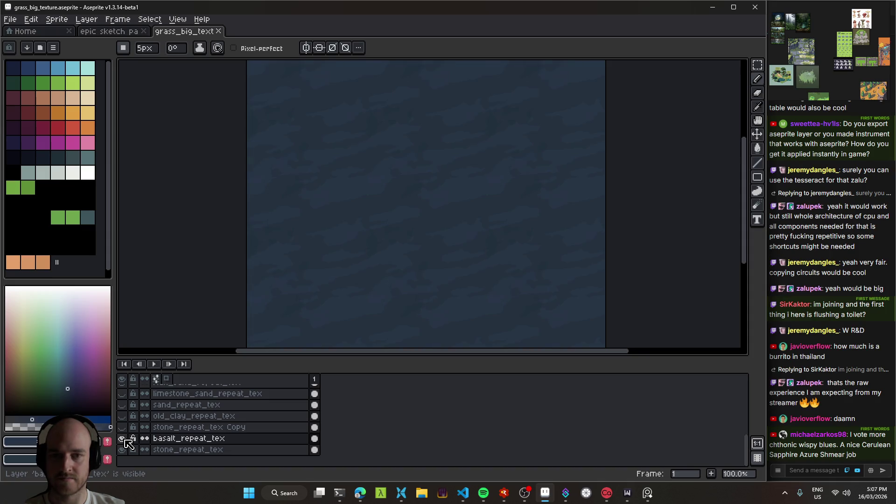
# - Delete the stone_repeat_tex Copy layer, leaving basalt_repeat_tex visible, and save
pyautogui.click(124, 440)
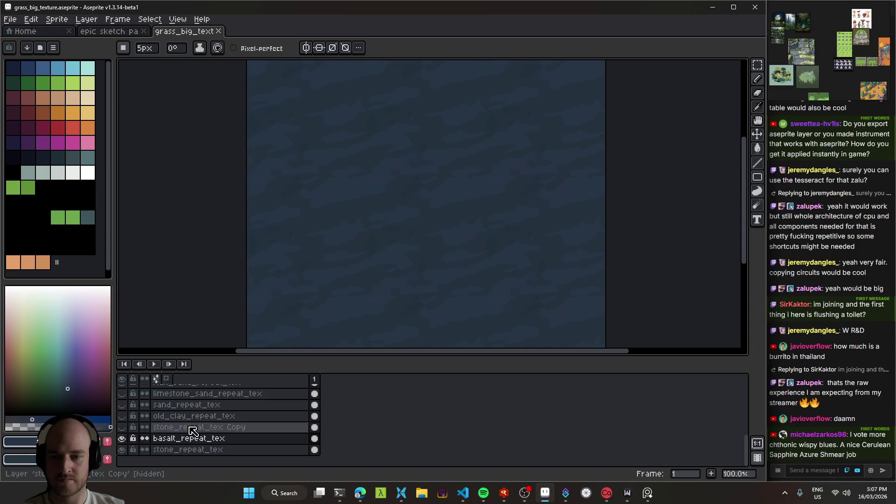
pyautogui.click(123, 429)
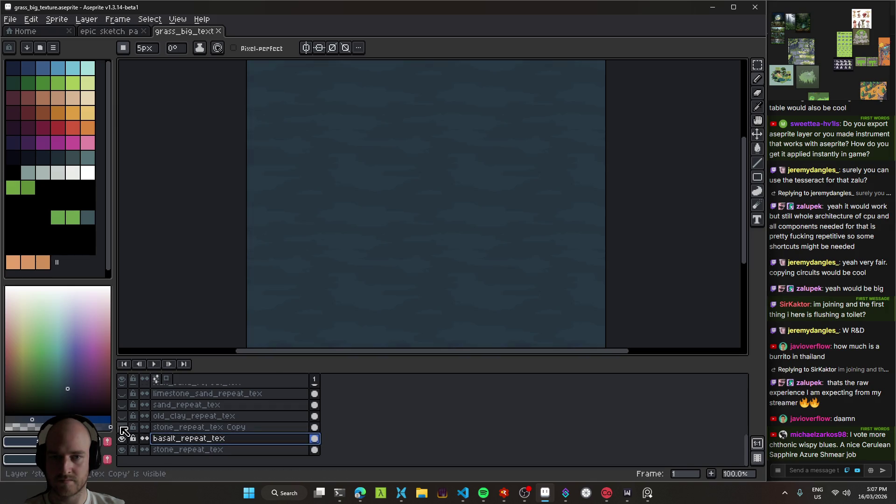
pyautogui.click(182, 428)
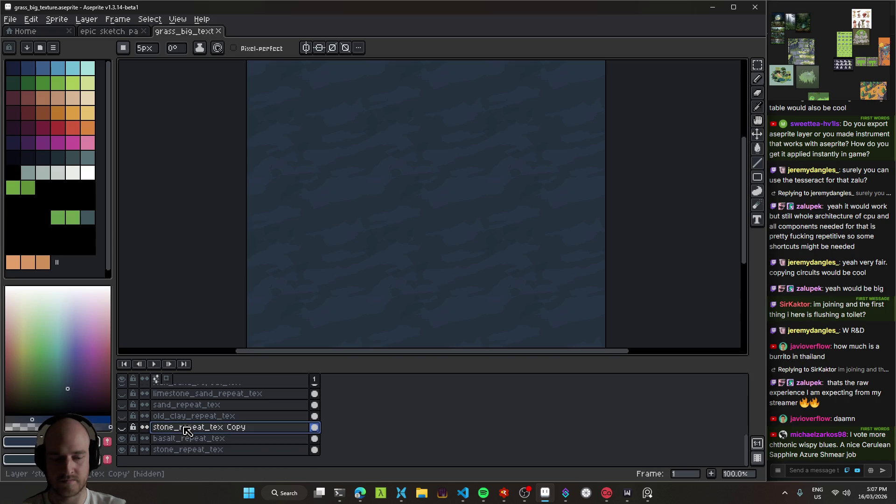
pyautogui.press('Delete')
pyautogui.hotkey('ctrl', 's')
# - Select basalt_repeat_tex, sample texture colours, undo a stray stroke, save, and start replacing #253240
pyautogui.click(182, 438)
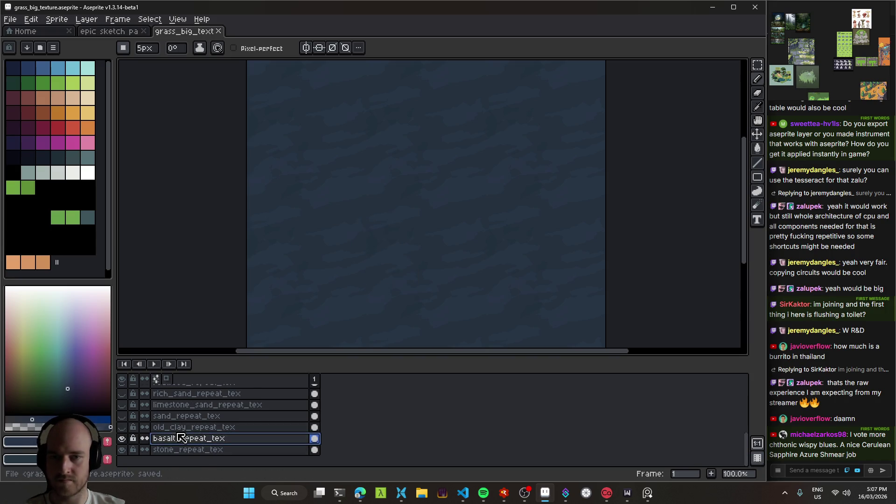
pyautogui.moveTo(464, 230); pyautogui.dragTo(461, 253)
pyautogui.scroll(1, 446, 208)
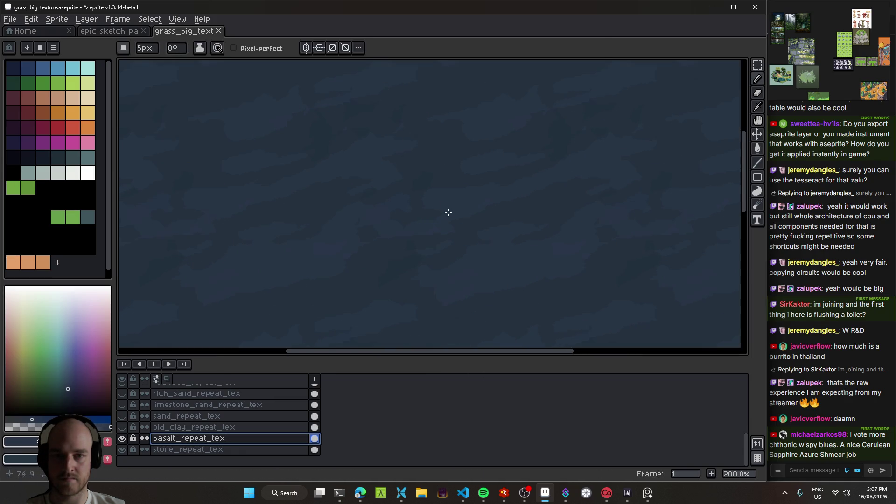
pyautogui.keyDown('alt'); pyautogui.click(441, 194); pyautogui.keyUp('alt')
pyautogui.scroll(1, 435, 201)
pyautogui.keyDown('alt'); pyautogui.click(433, 202); pyautogui.keyUp('alt')
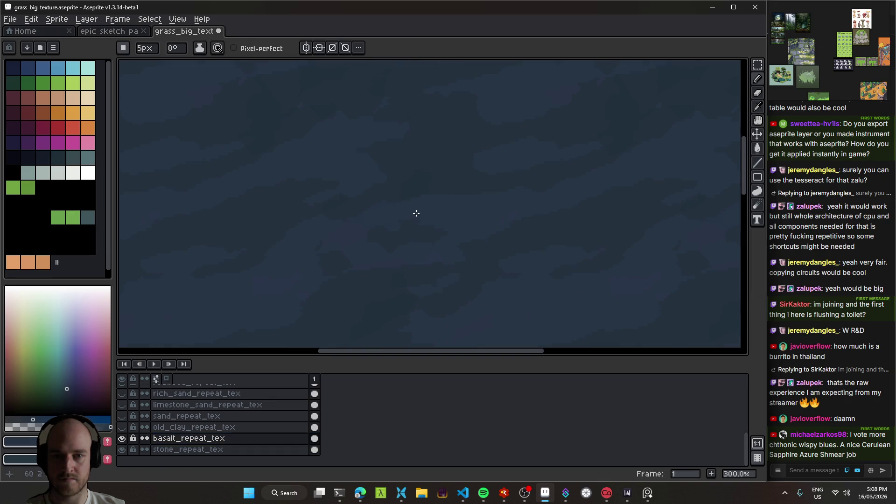
pyautogui.scroll(-3, 435, 218)
pyautogui.scroll(1, 450, 220)
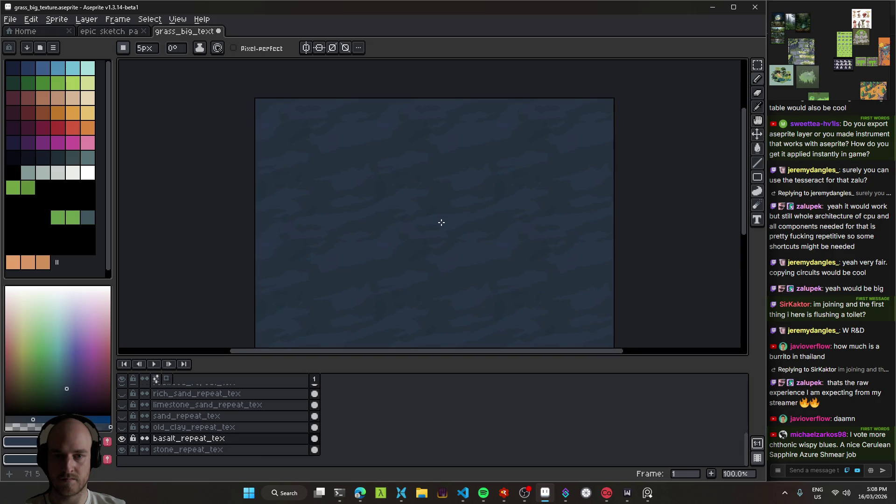
pyautogui.hotkey('ctrl', 'z')
pyautogui.scroll(2, 462, 228)
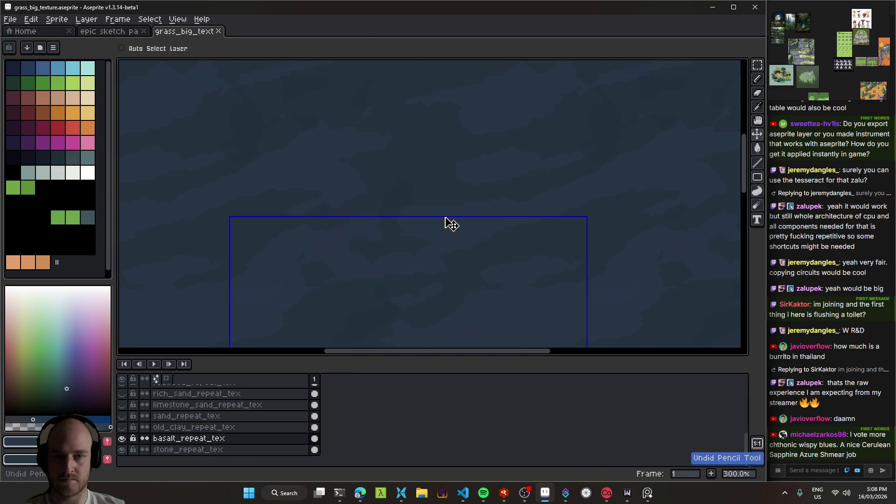
pyautogui.scroll(-3, 394, 205)
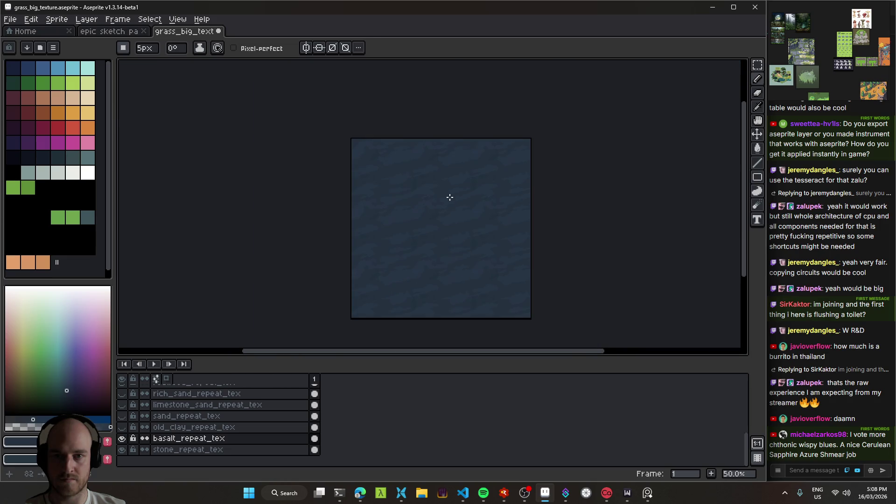
pyautogui.hotkey('ctrl', 's')
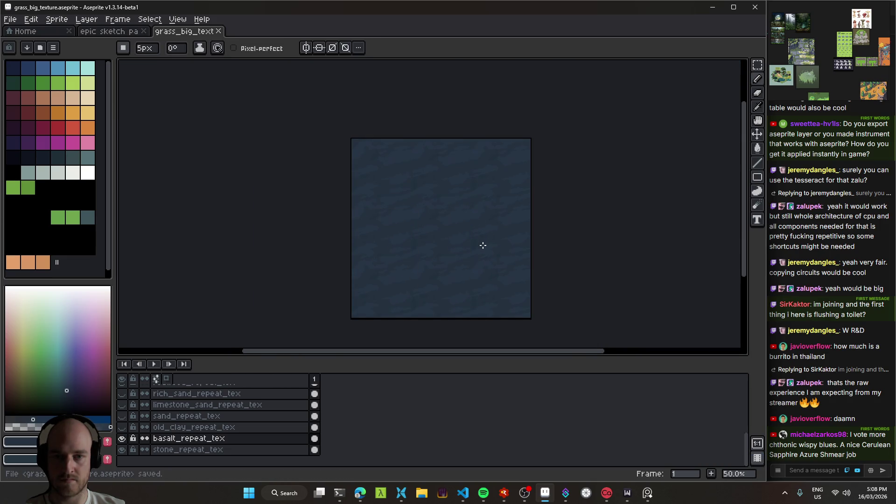
pyautogui.scroll(1, 482, 244)
pyautogui.hotkey('shift', 'r')
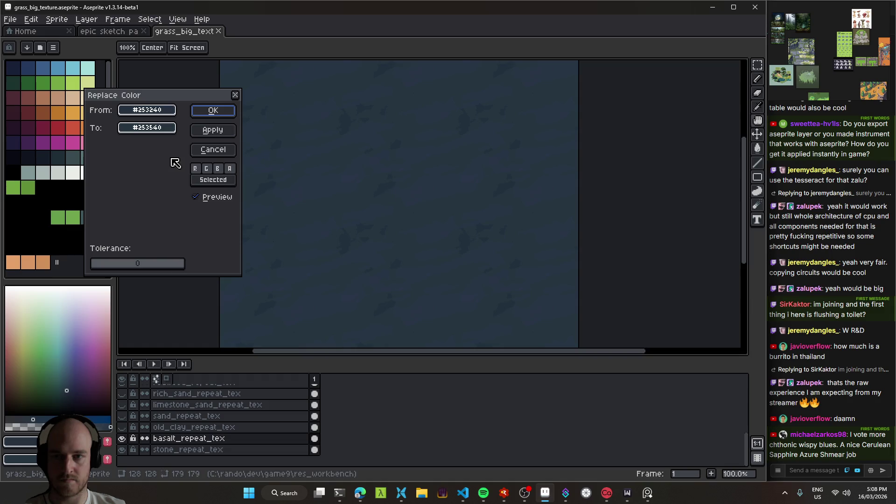
# - Sample #253240 as the target colour, then cancel that Replace Color attempt
pyautogui.moveTo(180, 128); pyautogui.dragTo(476, 253)
pyautogui.click(505, 252)
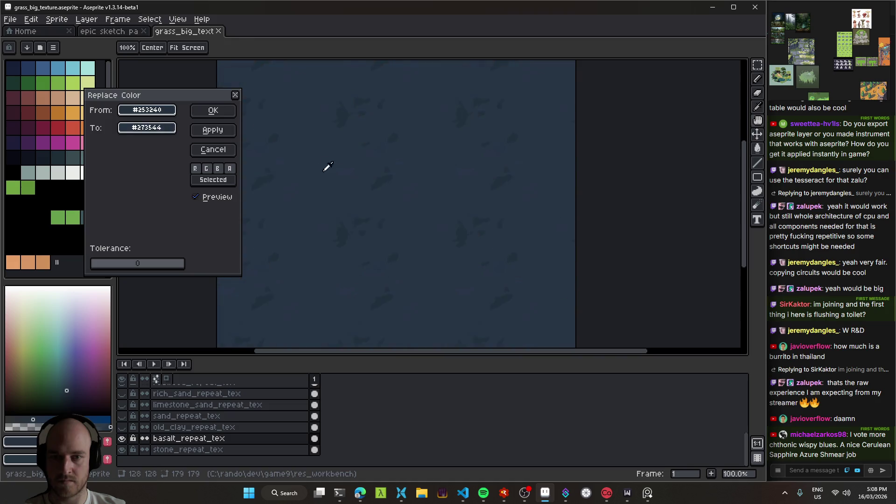
pyautogui.press('Escape')
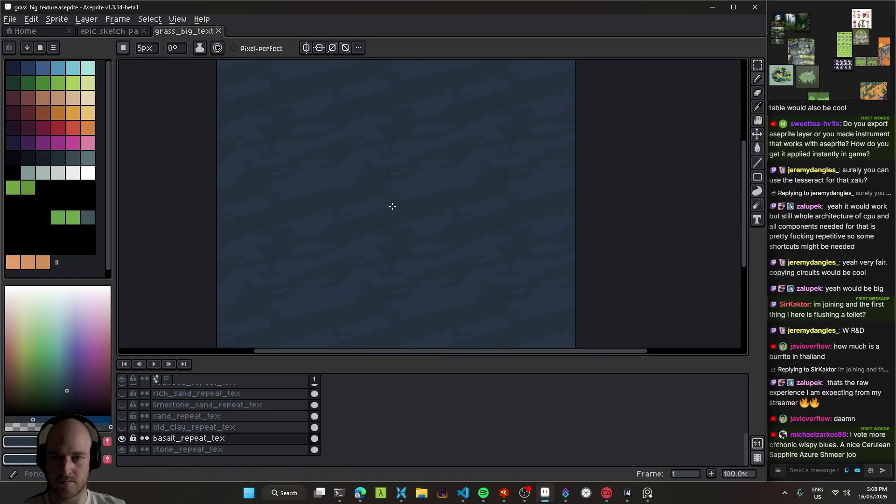
# - Replace #22303d with #253240, undo it, and relaunch the game from RAD Debugger
pyautogui.press('alt')
pyautogui.press('alt')
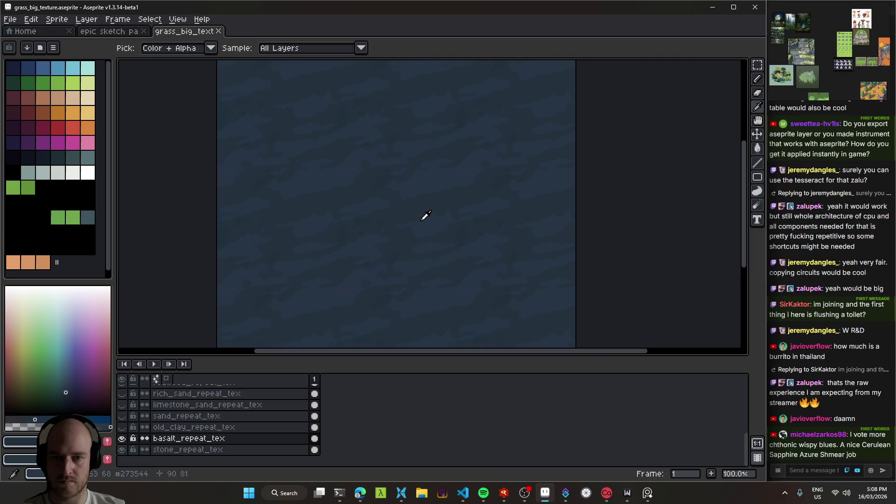
pyautogui.hotkey('shift', 'r')
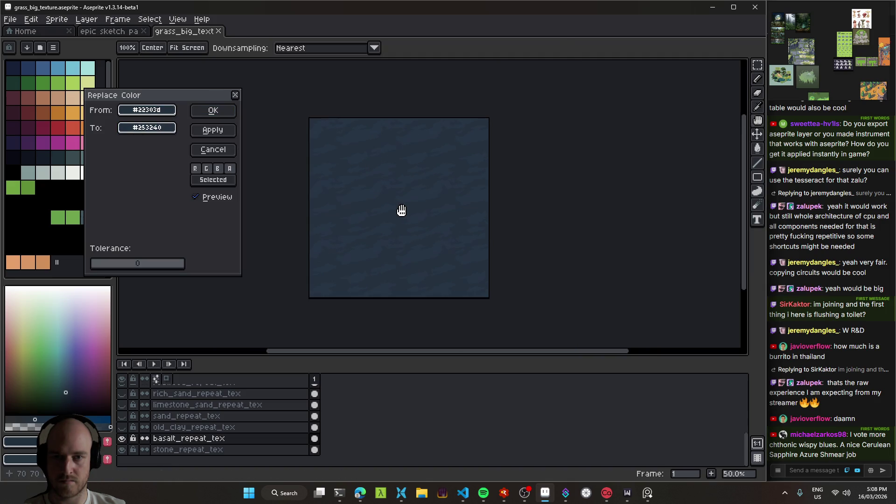
pyautogui.press('Return')
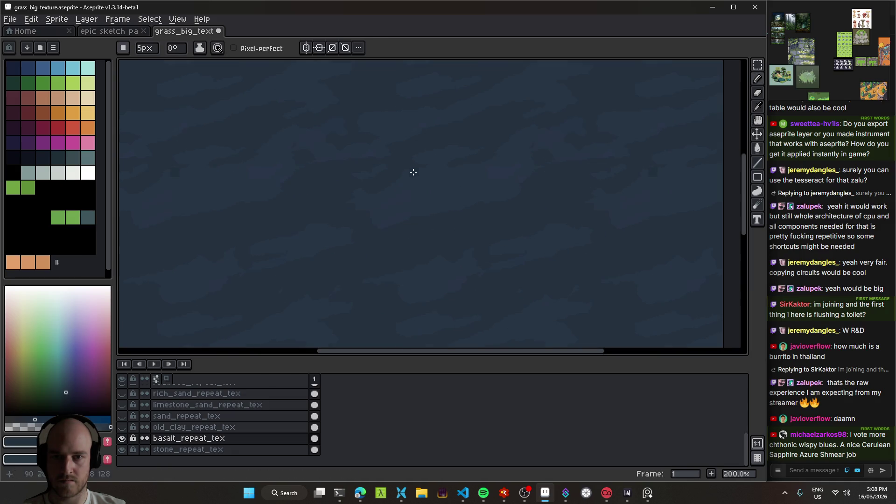
pyautogui.hotkey('ctrl', 'z')
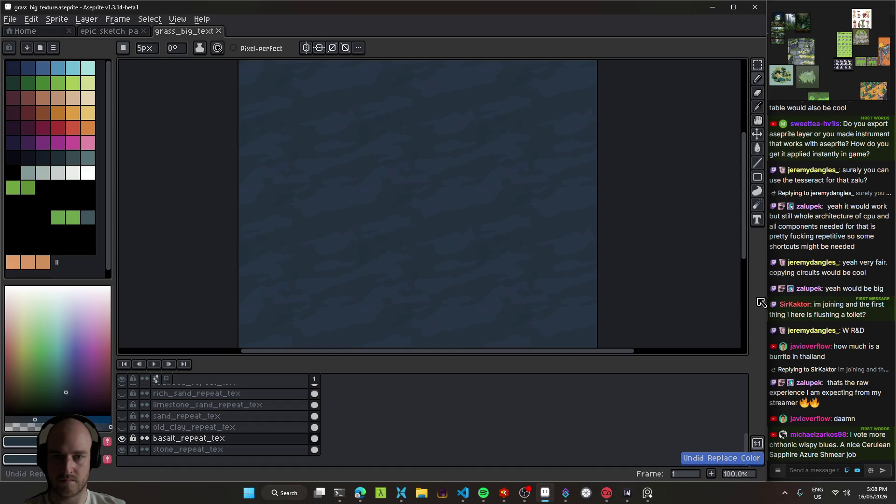
pyautogui.hotkey('alt', 'Tab')
pyautogui.press('F5')
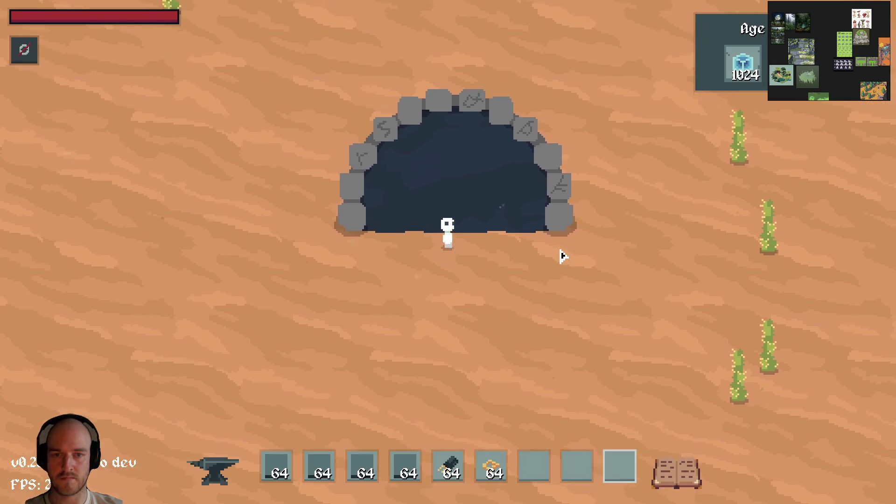
# - Walk across the dark blue basalt ground, quit, restart via the debugger, and walk again
pyautogui.press('w')
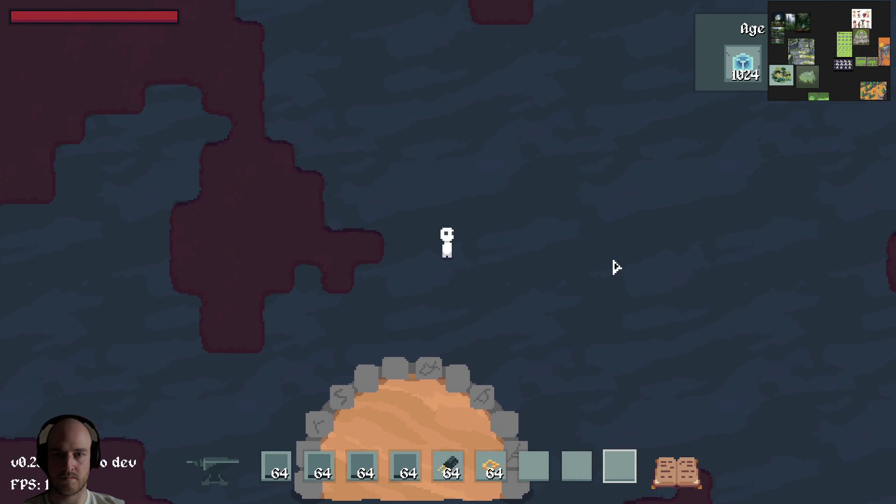
pyautogui.hotkey('alt', 'F4')
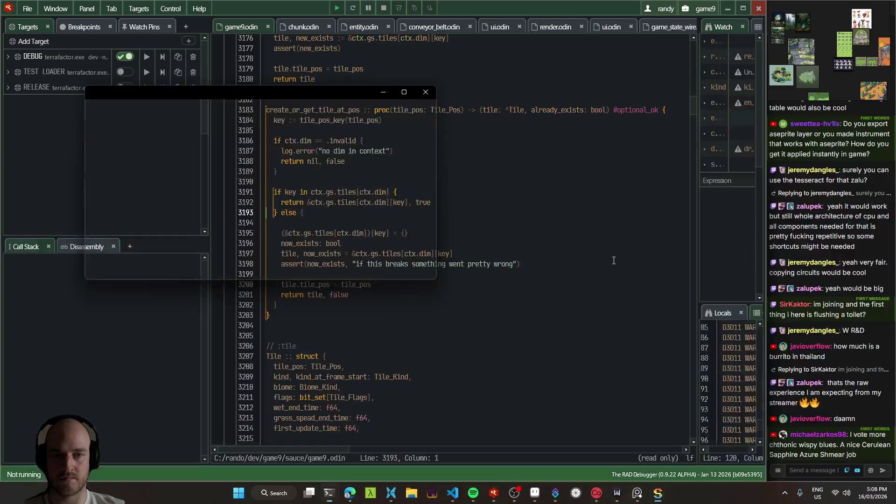
pyautogui.hotkey('alt', 'Tab')
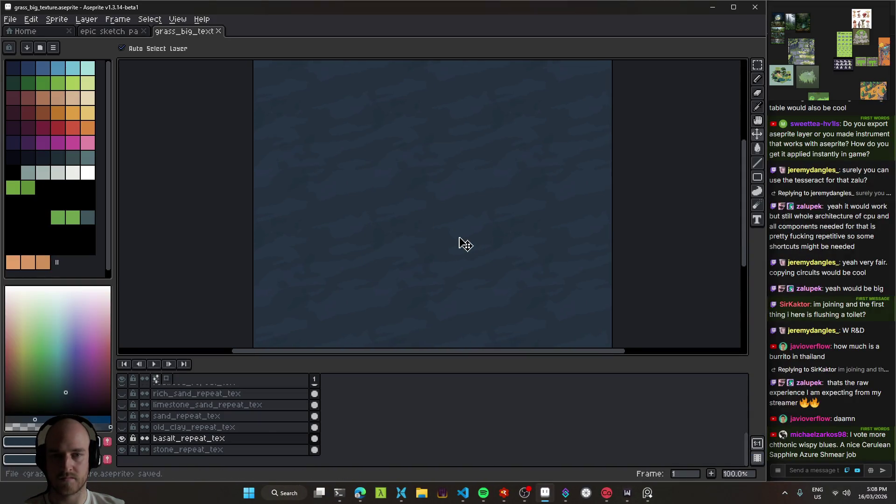
pyautogui.hotkey('alt', 'Tab')
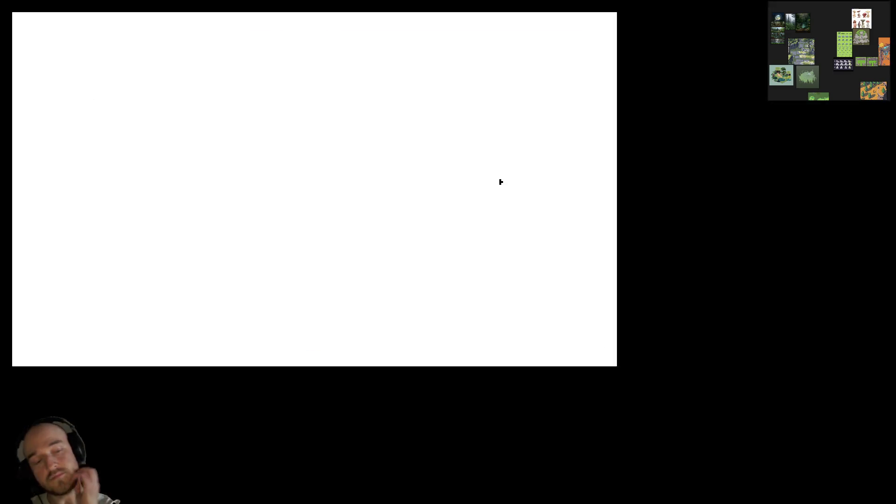
pyautogui.press('w')
pyautogui.press('d')
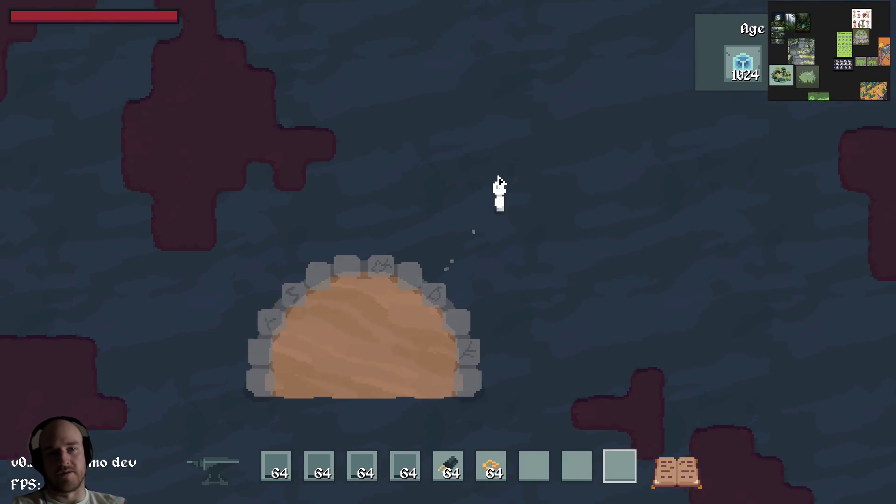
pyautogui.scroll(-3, 511, 231)
pyautogui.scroll(3, 520, 236)
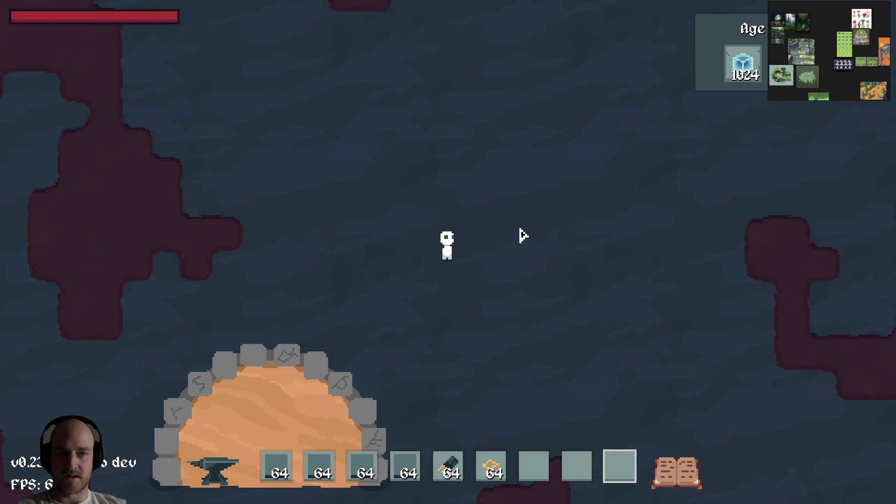
pyautogui.press('Escape')
# - Relaunch to reload the texture, walk around the stone arch, close the game, return to Aseprite
pyautogui.press('F5')
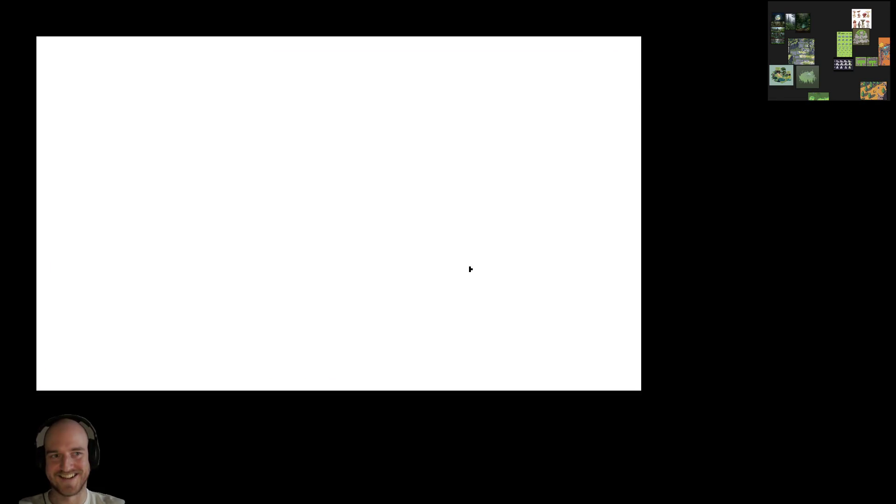
pyautogui.press('w')
pyautogui.press('a')
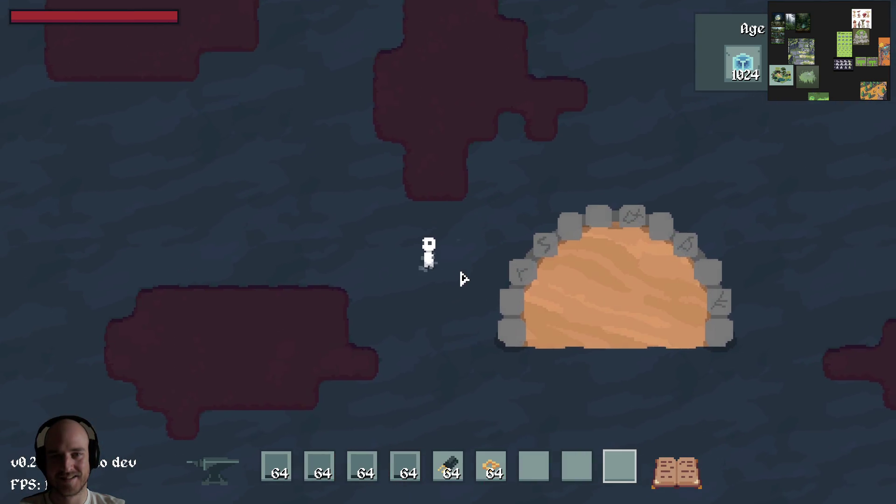
pyautogui.press('d')
pyautogui.press('w')
pyautogui.press('Escape')
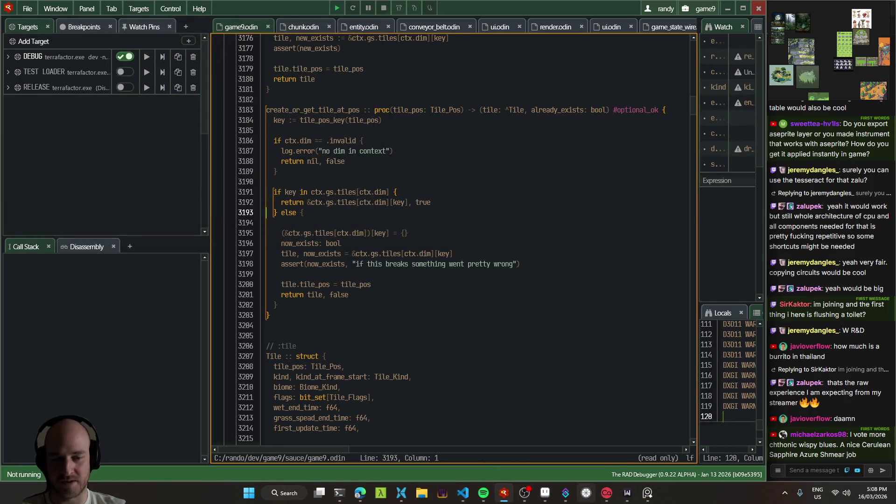
pyautogui.click(545, 493)
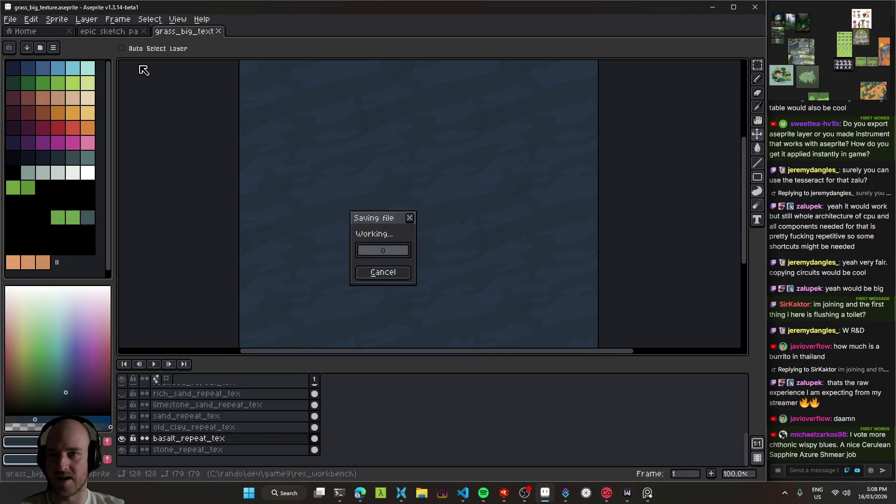
# - Pan around the epic sketch pad mockup's grass, pond, sandy and top-edge areas at 50% zoom
pyautogui.moveTo(460, 262)
pyautogui.mouseDown()
pyautogui.moveTo(408, 222)
pyautogui.moveTo(438, 236)
pyautogui.moveTo(386, 110)
pyautogui.moveTo(225, 116)
pyautogui.moveTo(595, 290)
pyautogui.moveTo(292, 370)
pyautogui.mouseUp()
pyautogui.scroll(-1, 392, 336)
pyautogui.moveTo(364, 240)
pyautogui.mouseDown()
pyautogui.moveTo(392, 354)
pyautogui.moveTo(400, 317)
pyautogui.moveTo(537, 247)
pyautogui.moveTo(499, 244)
pyautogui.mouseUp()
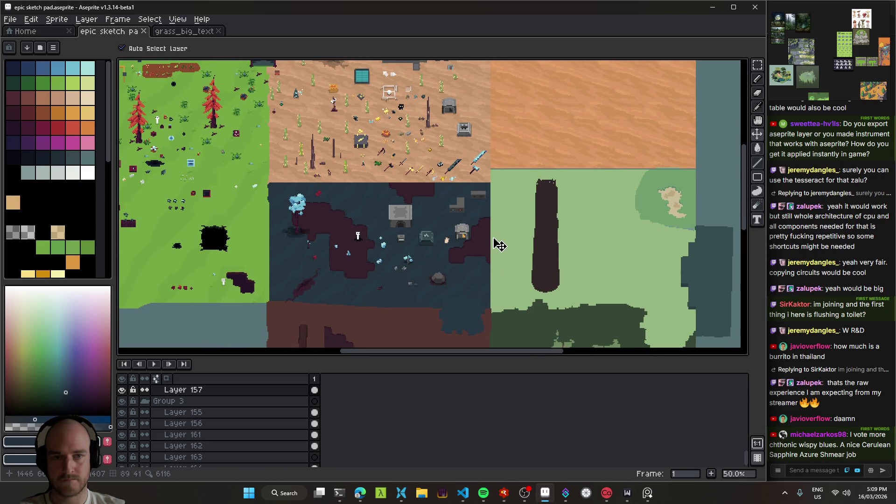
pyautogui.moveTo(445, 178)
pyautogui.mouseDown()
pyautogui.moveTo(450, 287)
pyautogui.moveTo(417, 371)
pyautogui.moveTo(414, 205)
pyautogui.moveTo(444, 74)
pyautogui.mouseUp()
pyautogui.moveTo(440, 225); pyautogui.dragTo(442, 202)
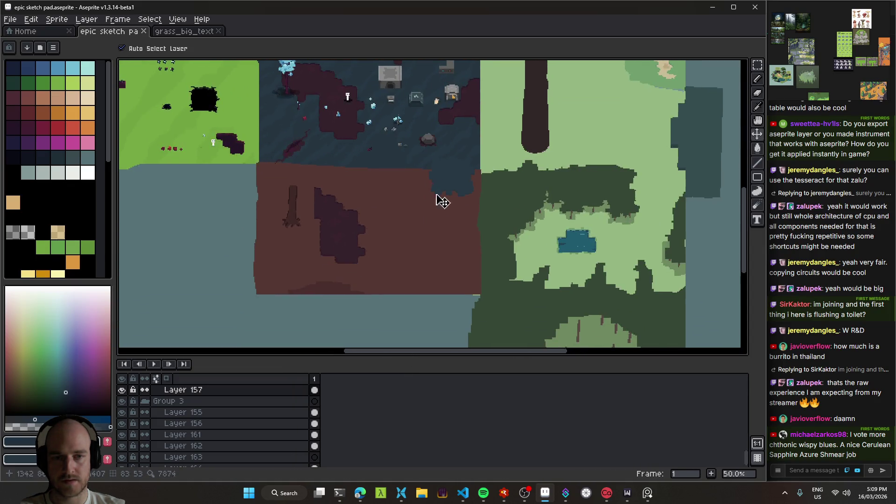
pyautogui.click(463, 492)
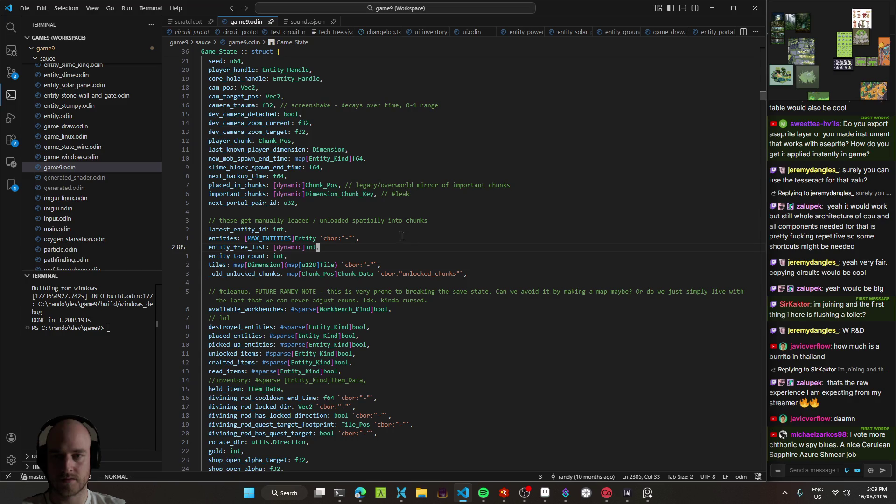
# - Inspect the pending basalt_repeat_tex.png and grass_big_texture.aseprite changes and the latest commit, then return to Explorer
pyautogui.hotkey('ctrl', 'shift', 'g')
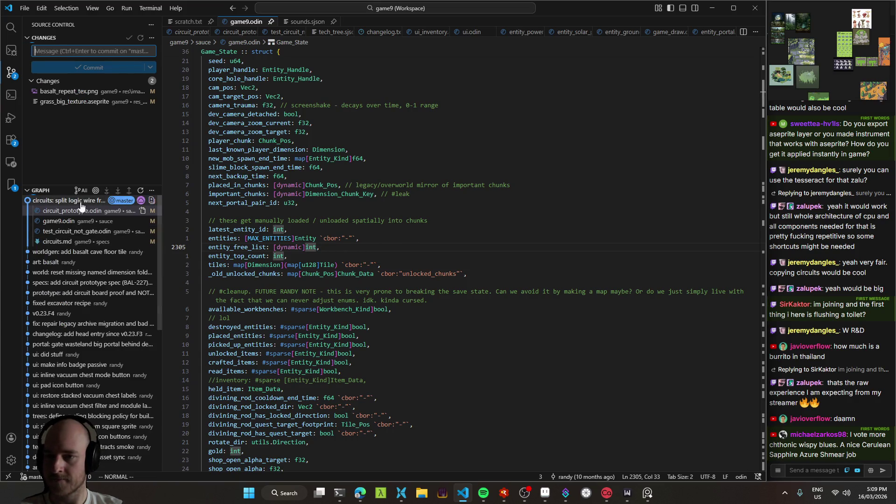
pyautogui.click(78, 202)
pyautogui.click(70, 201)
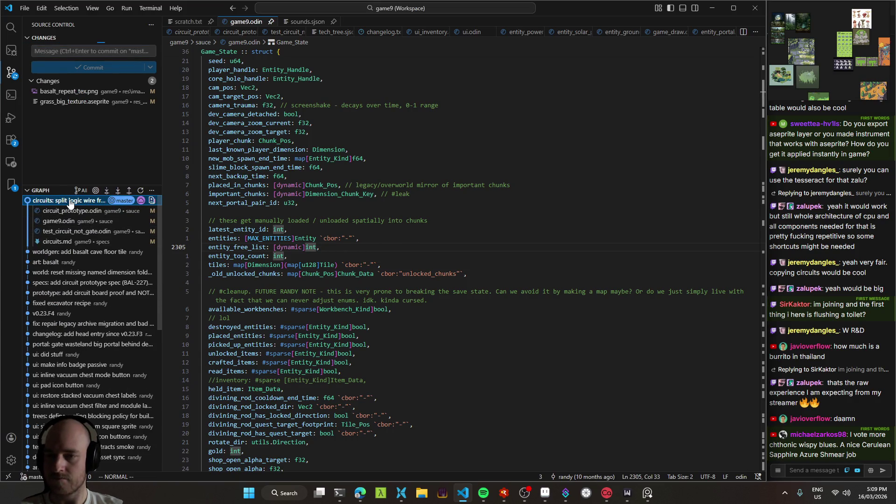
pyautogui.moveTo(70, 203)
pyautogui.click(472, 213)
pyautogui.hotkey('ctrl', 'shift', 'e')
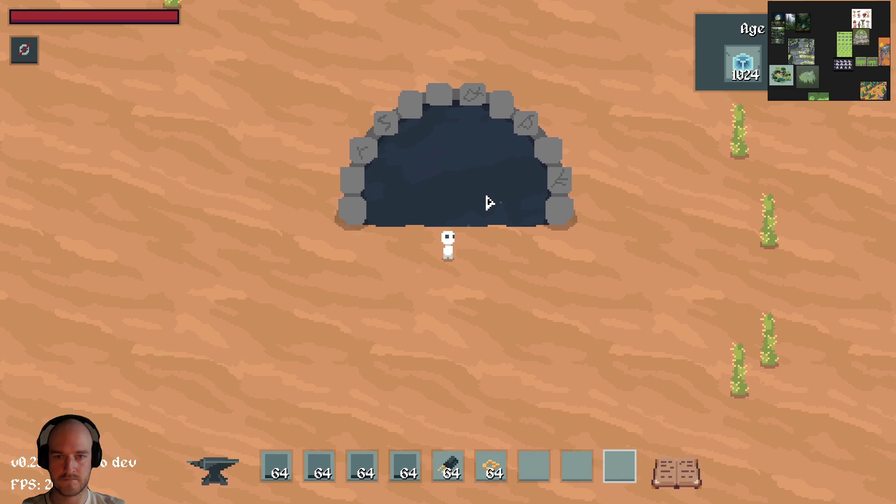
# - Walk the player up and pick the grey block and Input Switch items from the hotbar
pyautogui.click(486, 201)
pyautogui.press('w')
pyautogui.press('e')
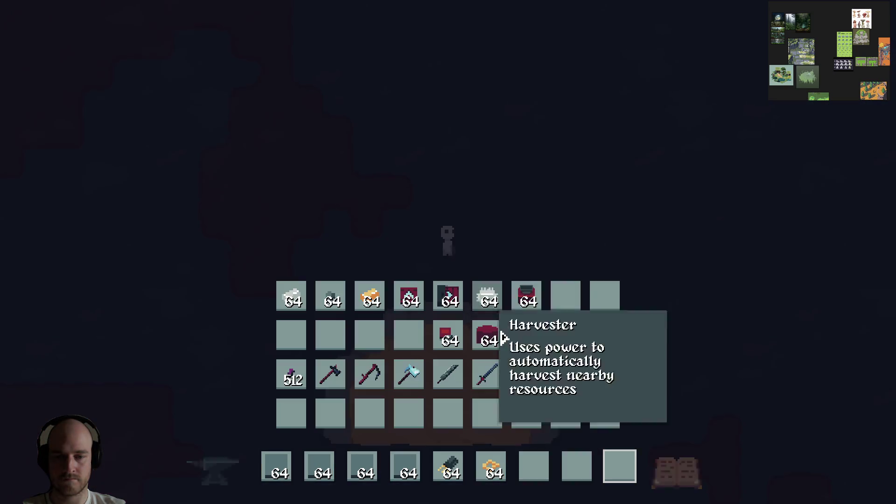
pyautogui.press('e')
pyautogui.click(297, 467)
pyautogui.click(312, 467)
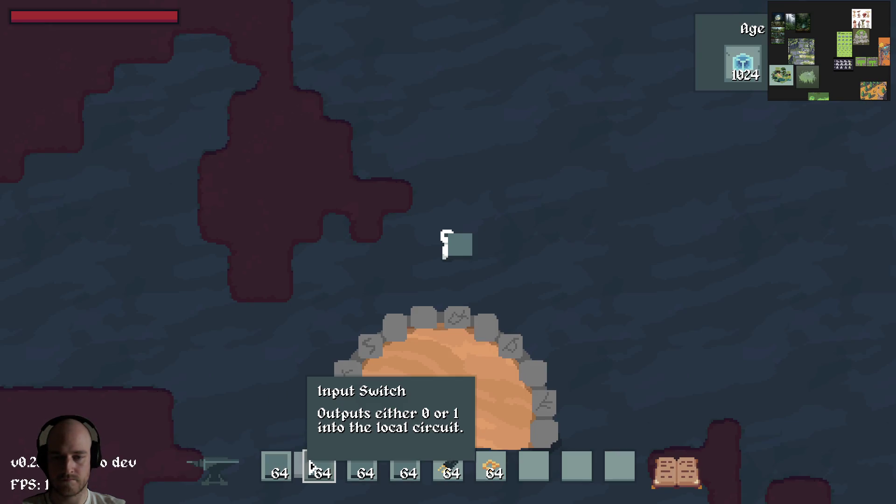
pyautogui.click(362, 467)
pyautogui.press('w')
# - Place a grey block and two dark blocks on the basalt ground, then break the dark ones
pyautogui.click(499, 226)
pyautogui.press('1')
pyautogui.click(550, 228)
pyautogui.click(551, 255)
pyautogui.press('d')
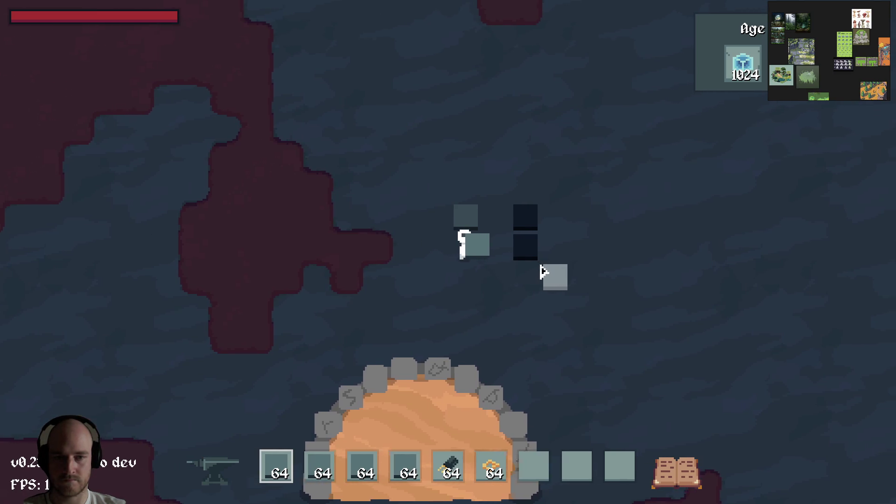
pyautogui.click(526, 238)
pyautogui.press('d')
# - Open the inventory, select the third hotbar item and sort the inventory
pyautogui.press('e')
pyautogui.press('e')
pyautogui.press('3')
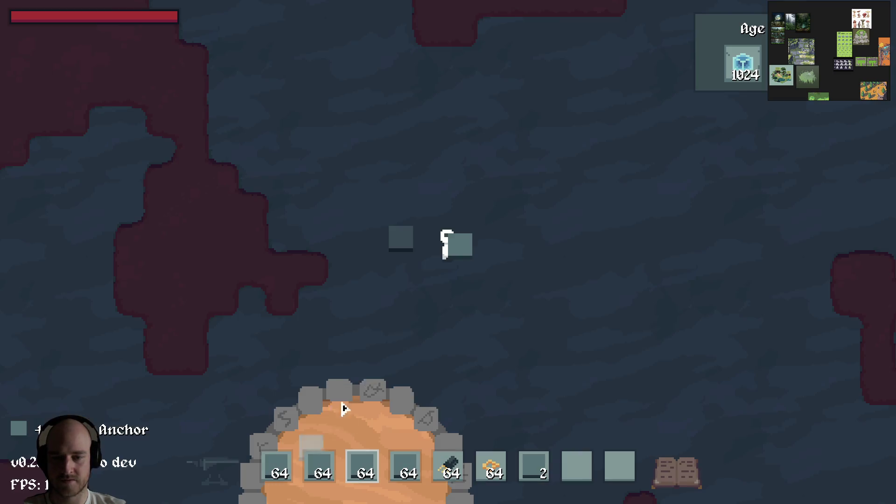
pyautogui.press('e')
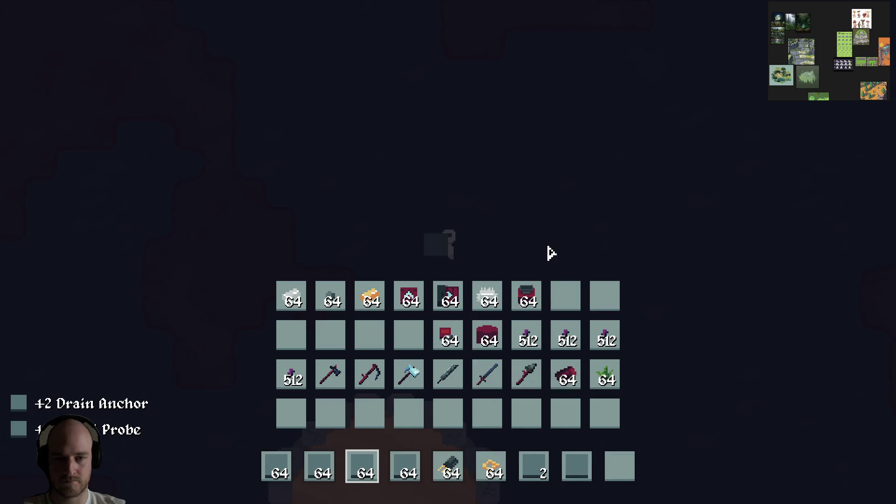
pyautogui.press('r')
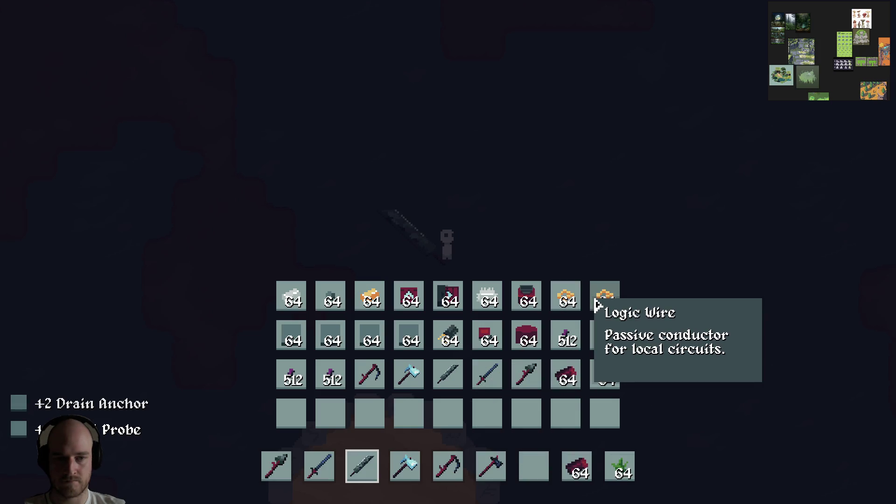
# - Clear the whole inventory with 'clear inv' in the debug panel, then leave the game
pyautogui.press('F1')
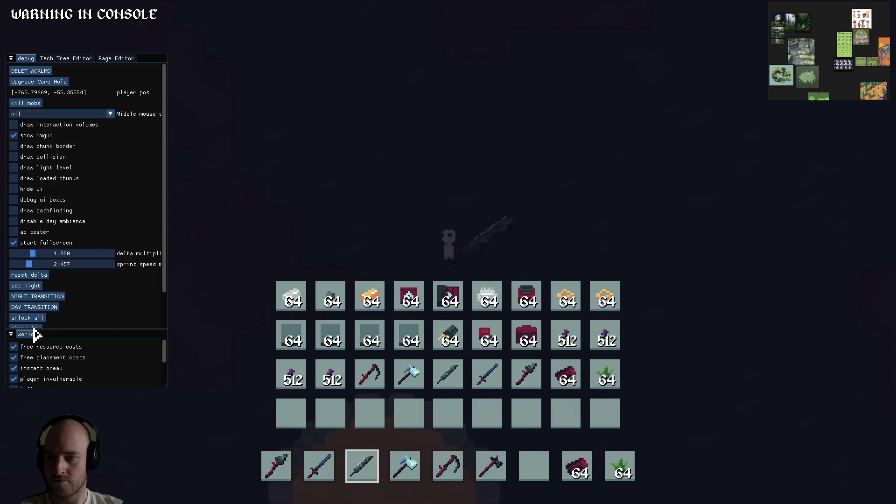
pyautogui.scroll(-1, 33, 328)
pyautogui.click(30, 301)
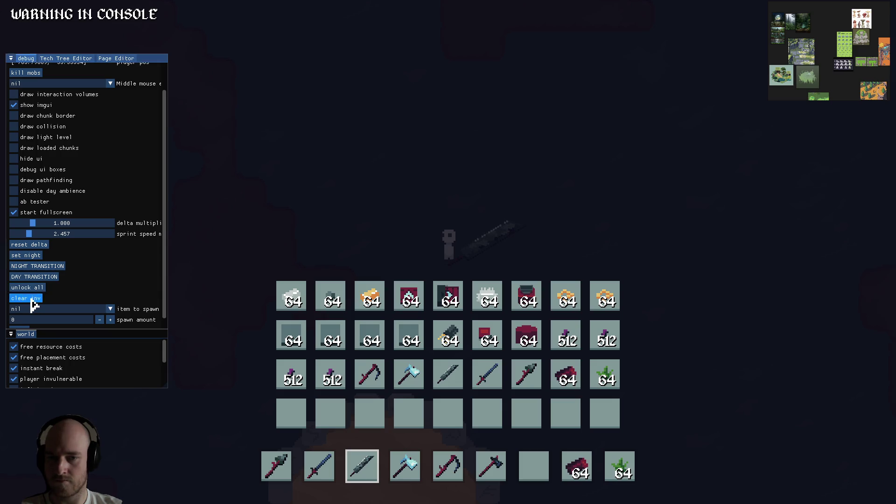
pyautogui.press('F1')
pyautogui.hotkey('alt', 'Tab')
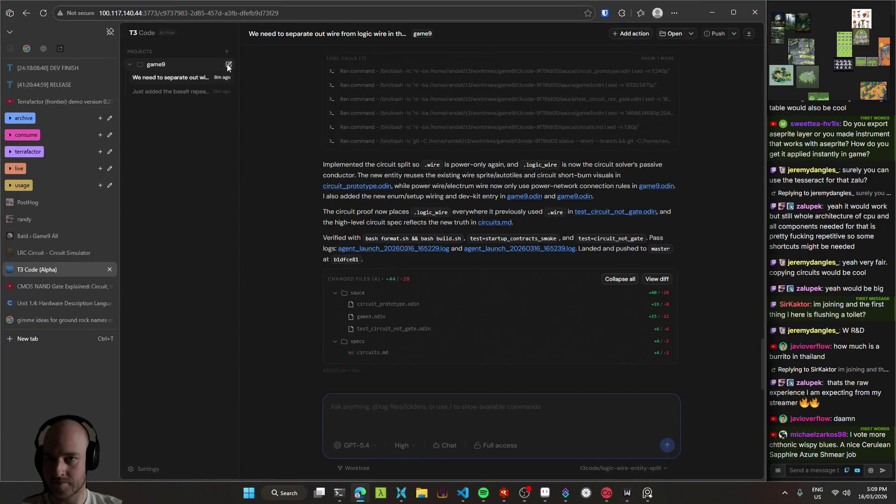
# - Start a new game9 thread that runs in a fresh worktree
pyautogui.click(229, 65)
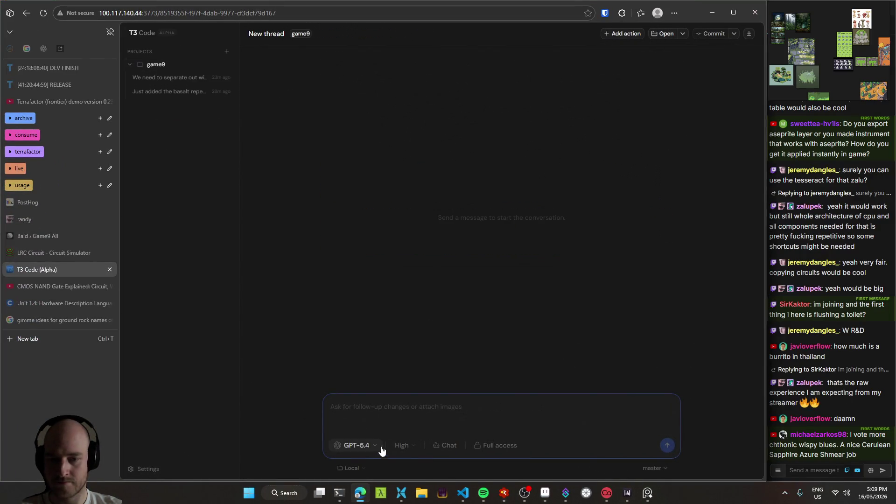
pyautogui.click(355, 469)
pyautogui.click(363, 455)
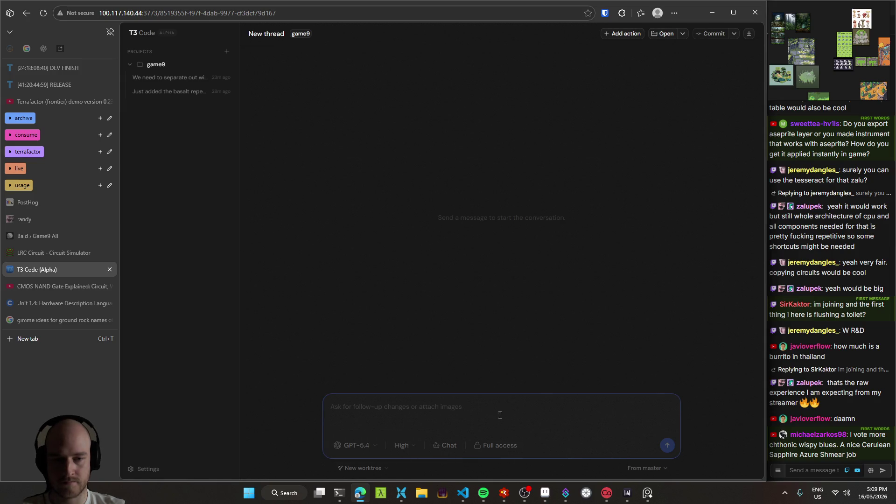
# - Send GPT-5.4 the request for a standalone Alt+Z hotbar kit of only logic components
pyautogui.write('for')
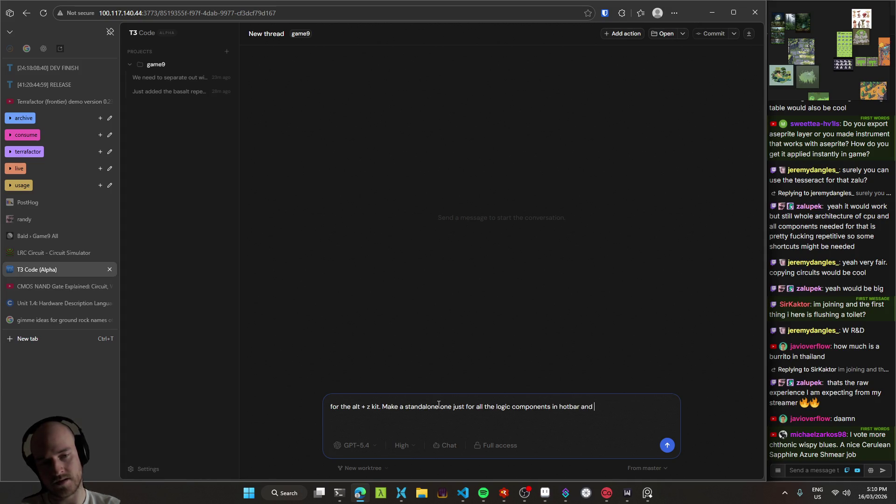
pyautogui.hotkey('ctrl', 'a')
pyautogui.press('Right')
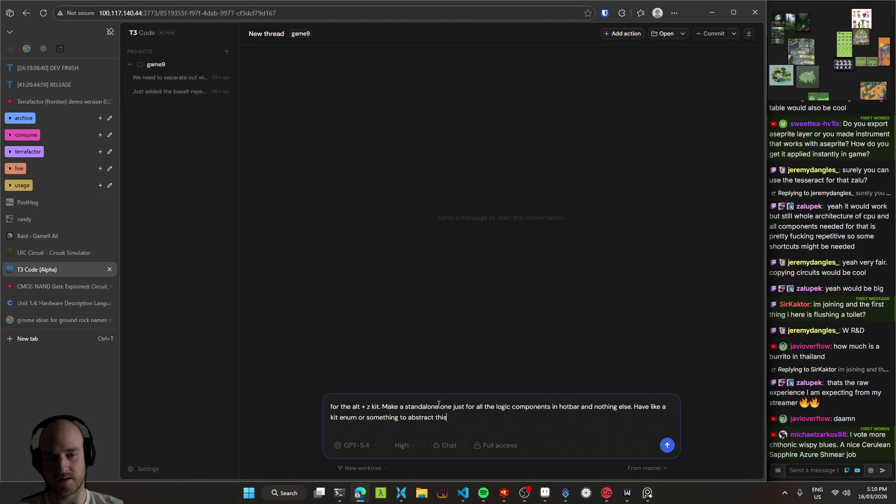
pyautogui.press('End')
pyautogui.press('Return')
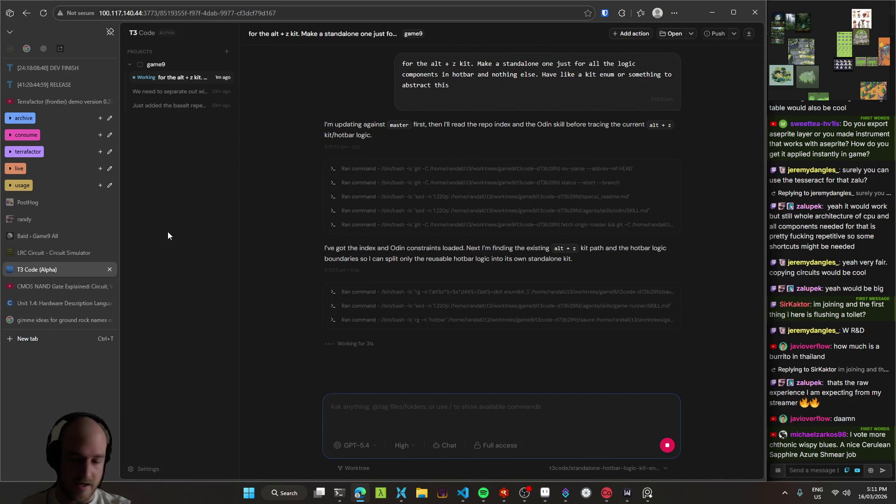
pyautogui.hotkey('alt', 'Tab')
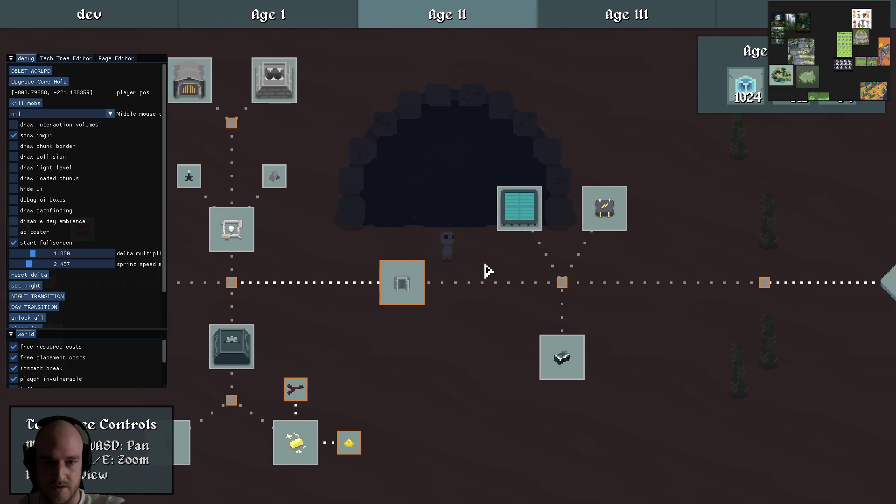
# - Pan the tech tree, close it, and walk the character left and up in the desert
pyautogui.moveTo(403, 291)
pyautogui.moveTo(402, 290)
pyautogui.mouseDown()
pyautogui.moveTo(410, 238)
pyautogui.moveTo(408, 290)
pyautogui.moveTo(414, 284)
pyautogui.moveTo(387, 288)
pyautogui.mouseUp()
pyautogui.press('F1')
pyautogui.press('Escape')
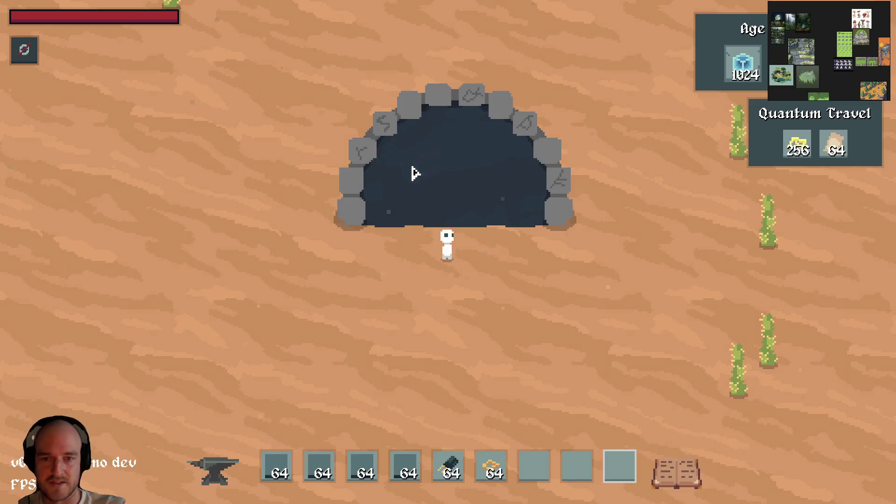
pyautogui.press('a')
pyautogui.press('w')
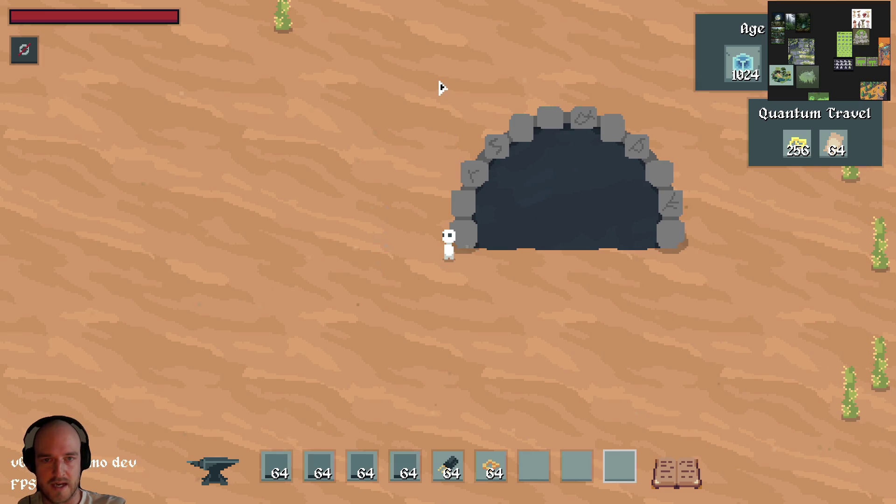
# - Turn on 'draw collision' in the debug panel to show the collision boxes
pyautogui.press('F1')
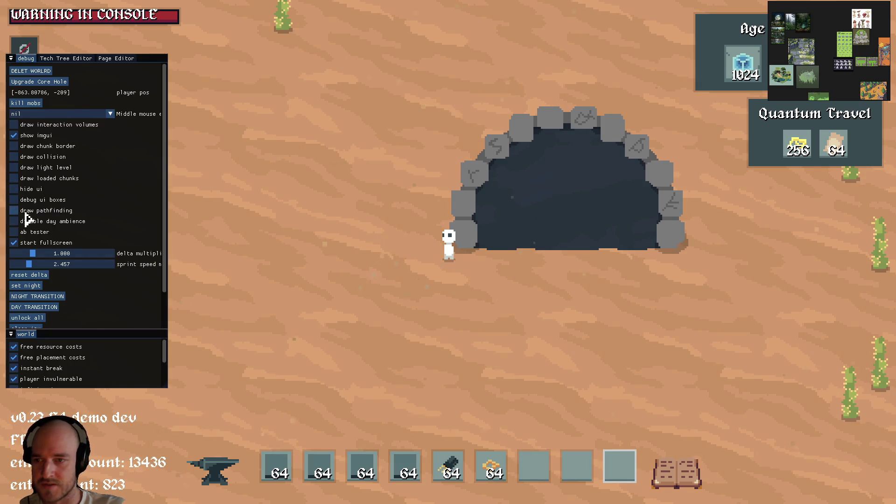
pyautogui.click(13, 159)
pyautogui.press('F1')
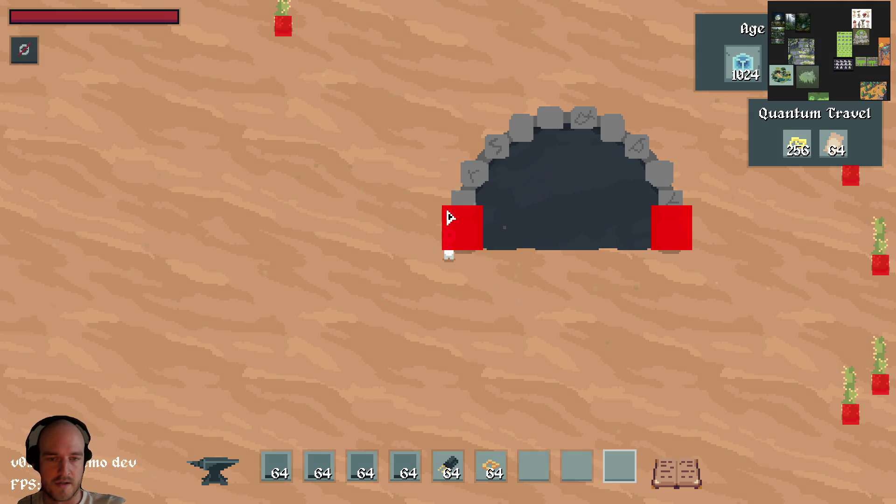
pyautogui.press('d')
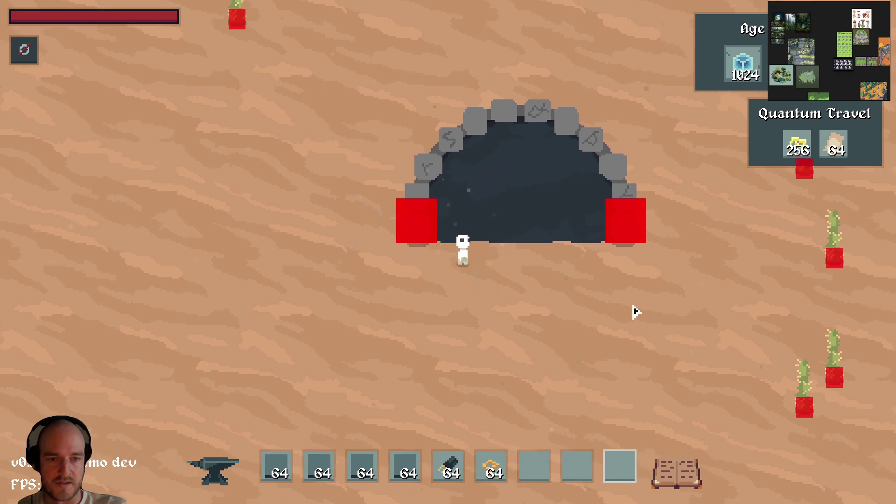
pyautogui.scroll(-2, 593, 318)
pyautogui.scroll(-1, 593, 317)
pyautogui.press('F1')
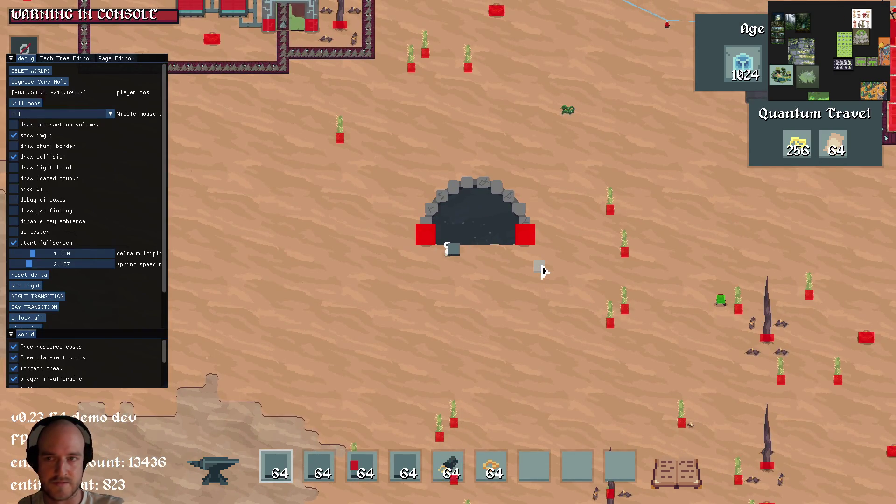
pyautogui.press('F1')
# - Walk right and up to the portal, turn 'draw collision' off, and return to RAD Debugger
pyautogui.press('d')
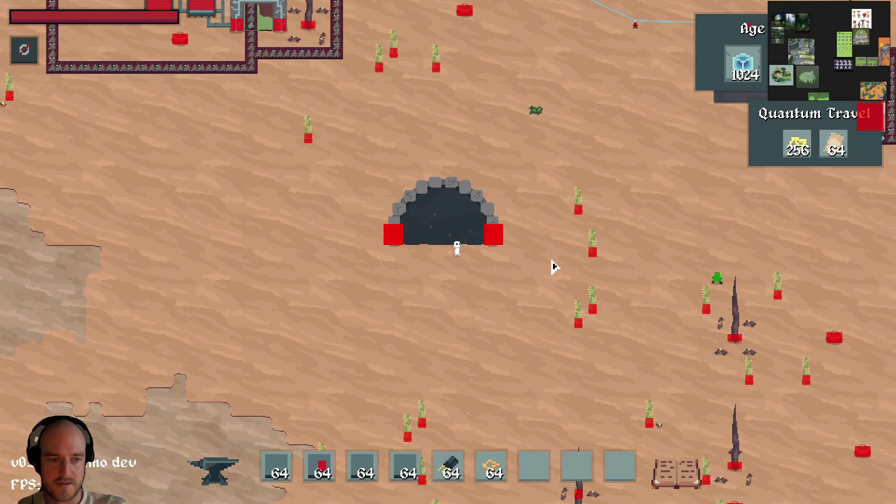
pyautogui.press('d')
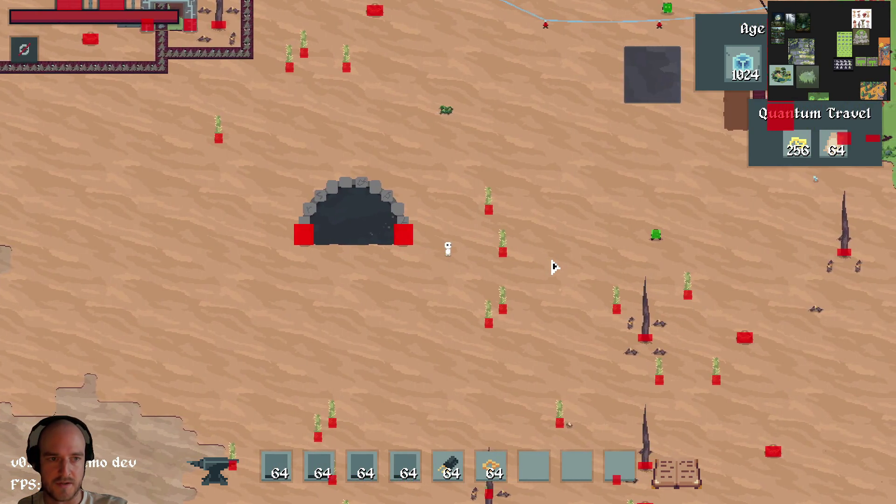
pyautogui.press('w')
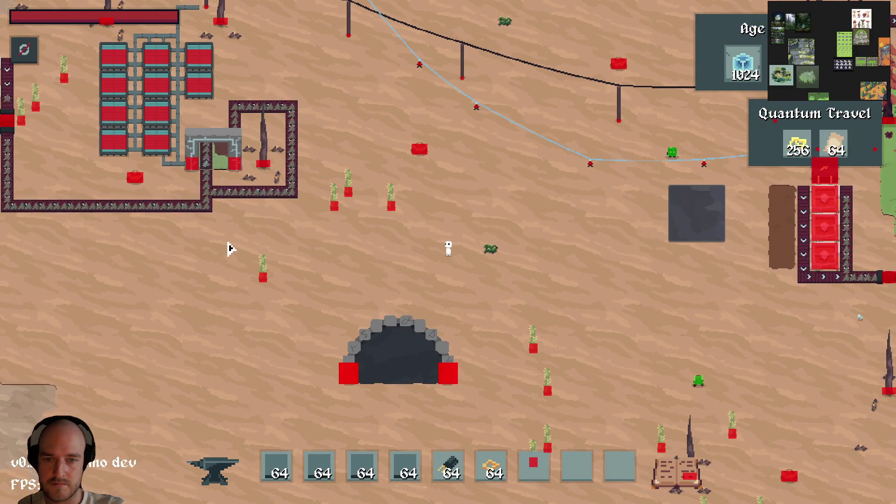
pyautogui.press('F1')
pyautogui.click(14, 157)
pyautogui.press('F1')
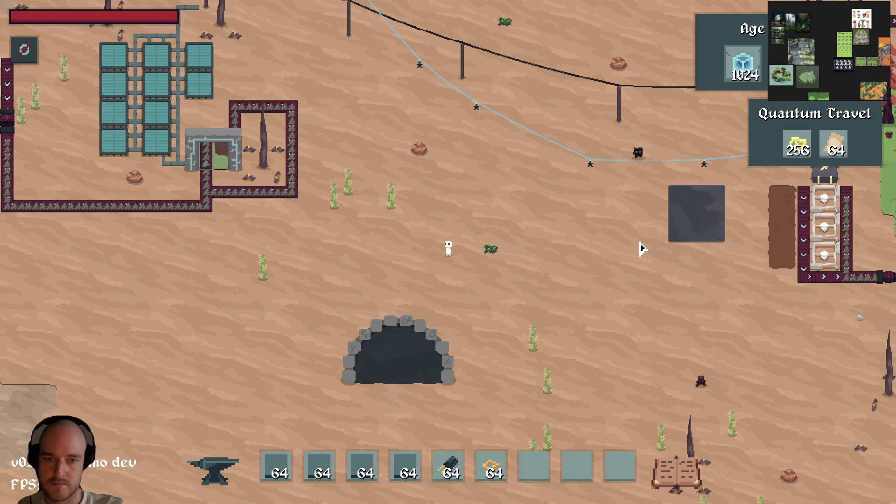
pyautogui.hotkey('alt', 'Tab')
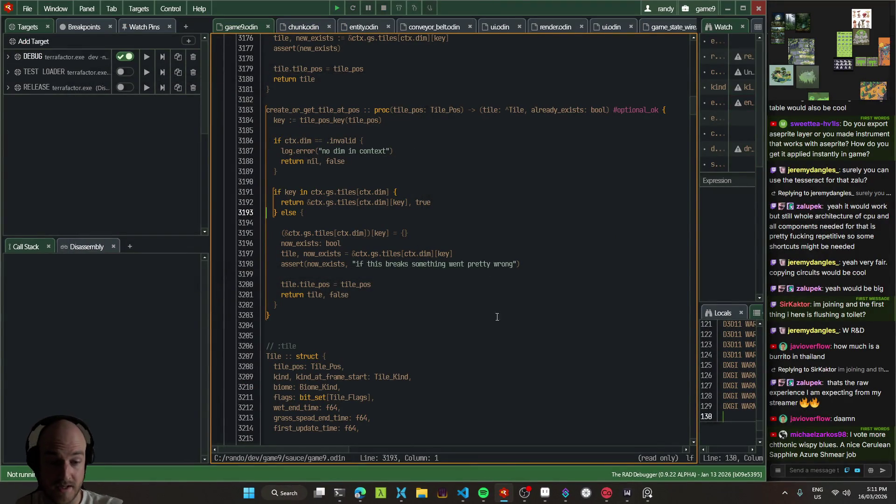
# - Briefly show OBS, widen the Watch and Locals panes beside game9.odin, then switch to VS Code
pyautogui.click(525, 496)
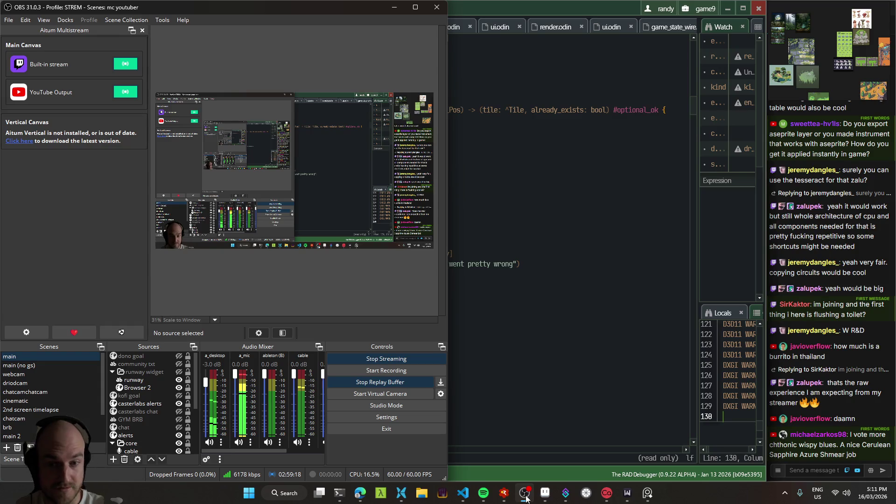
pyautogui.click(526, 496)
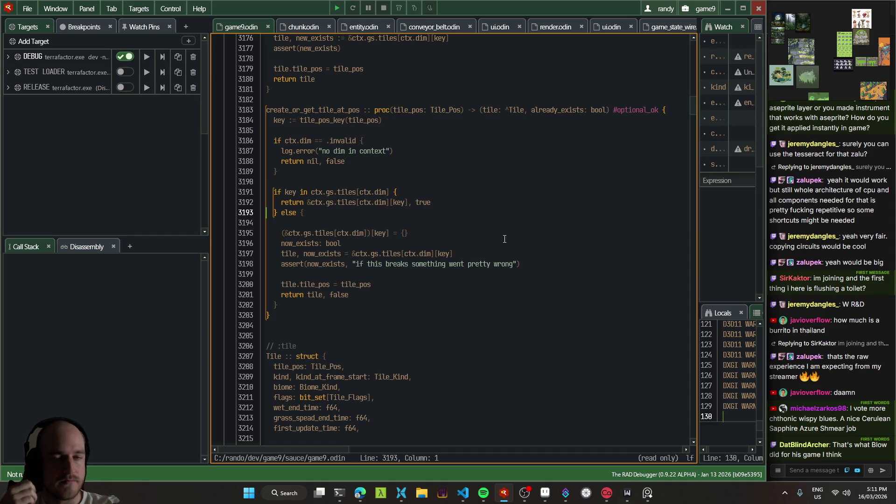
pyautogui.moveTo(699, 234)
pyautogui.mouseDown()
pyautogui.moveTo(564, 299)
pyautogui.moveTo(654, 336)
pyautogui.moveTo(615, 274)
pyautogui.mouseUp()
pyautogui.click(462, 493)
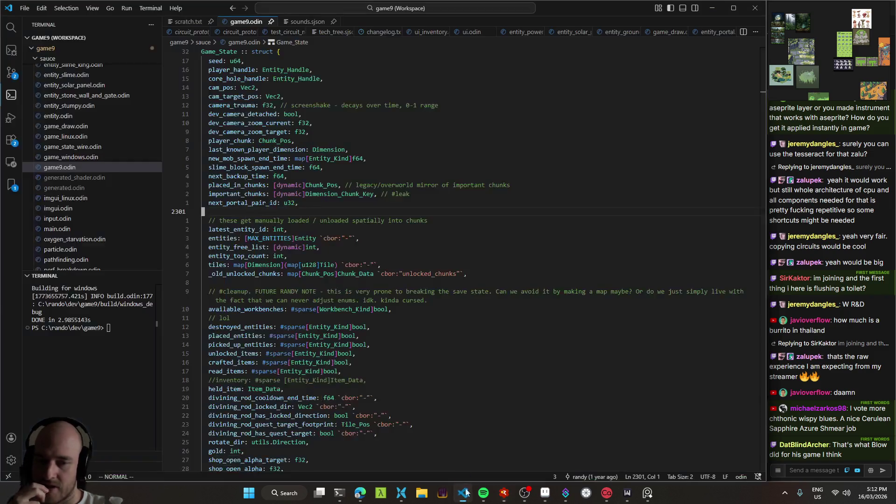
# - Check the agent's progress in T3 Code, then scroll game9.odin up from line 2309 to Game_State
pyautogui.scroll(-4, 394, 264)
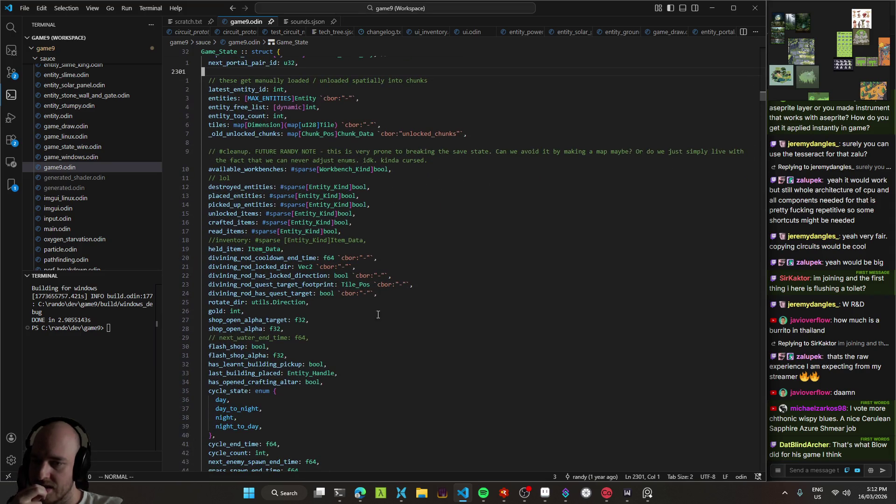
pyautogui.click(361, 494)
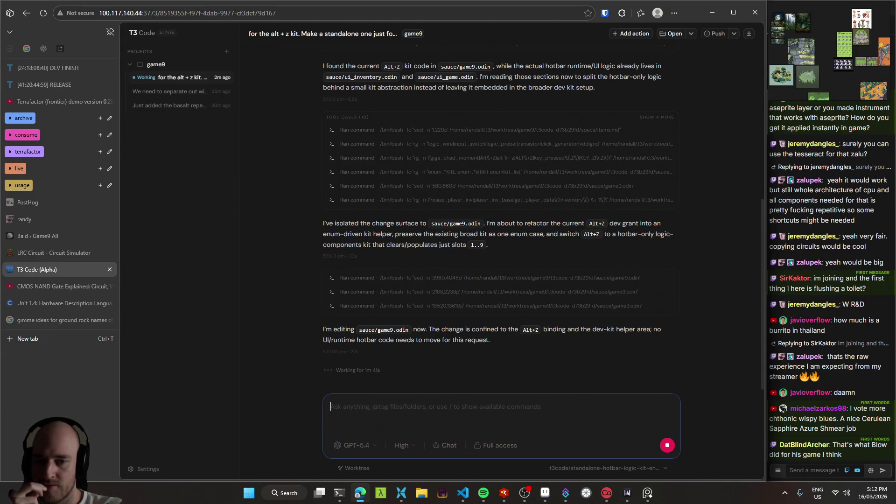
pyautogui.hotkey('alt', 'Tab')
pyautogui.click(376, 235)
pyautogui.scroll(4, 392, 240)
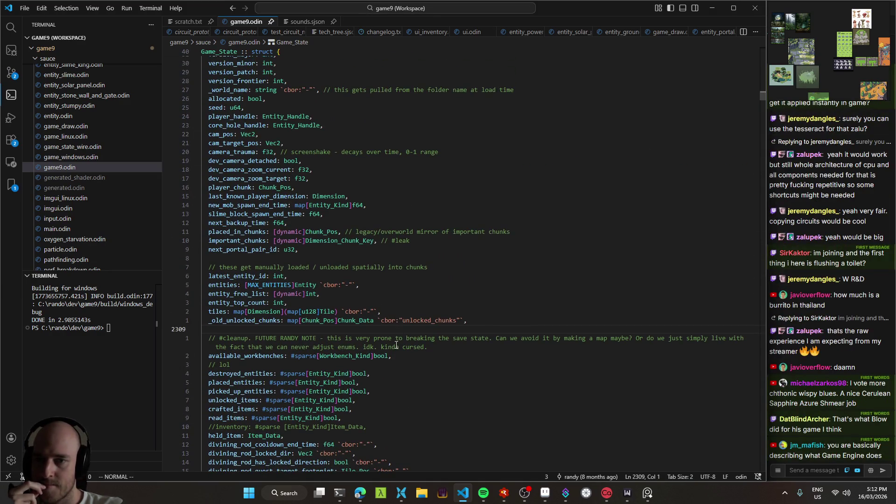
pyautogui.scroll(5, 395, 343)
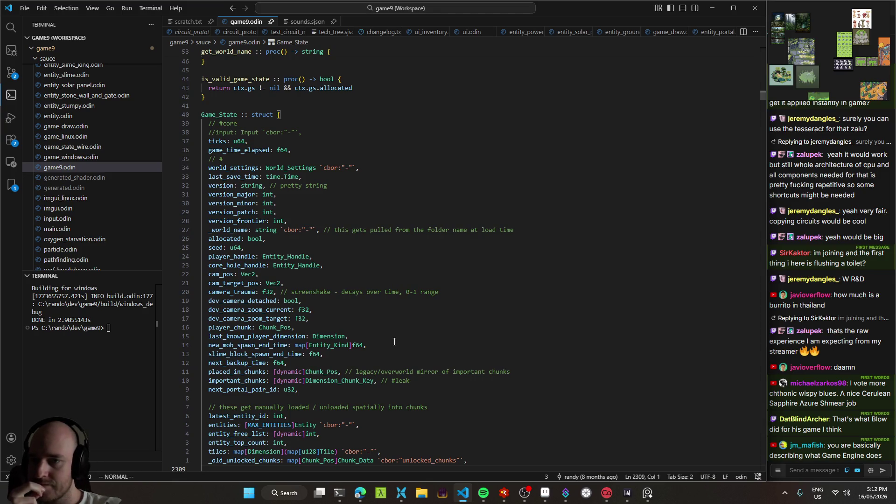